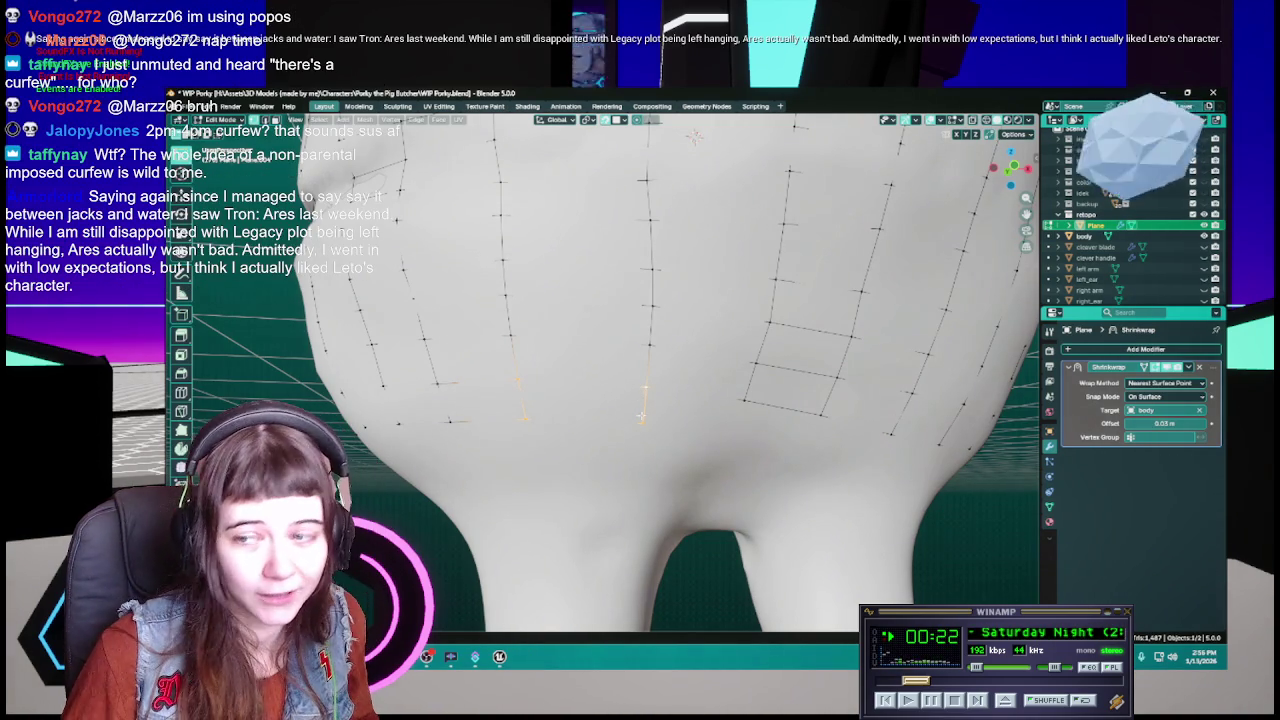
# Step: Nudge the selected lower-belly vertex to a better spot and save WIP Porky.blend
pyautogui.moveTo(641, 412); pyautogui.dragTo(700, 400, button='middle')
pyautogui.press('g')
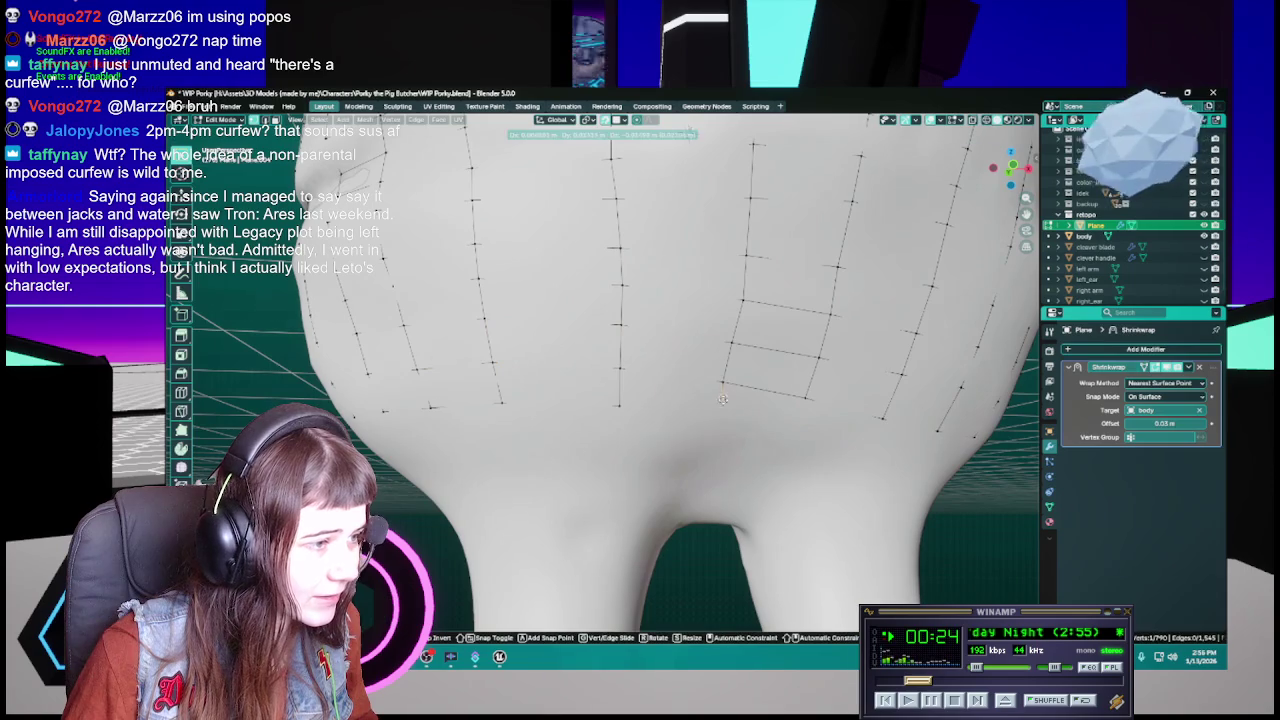
pyautogui.click(720, 413)
pyautogui.hotkey('ctrl', 's')
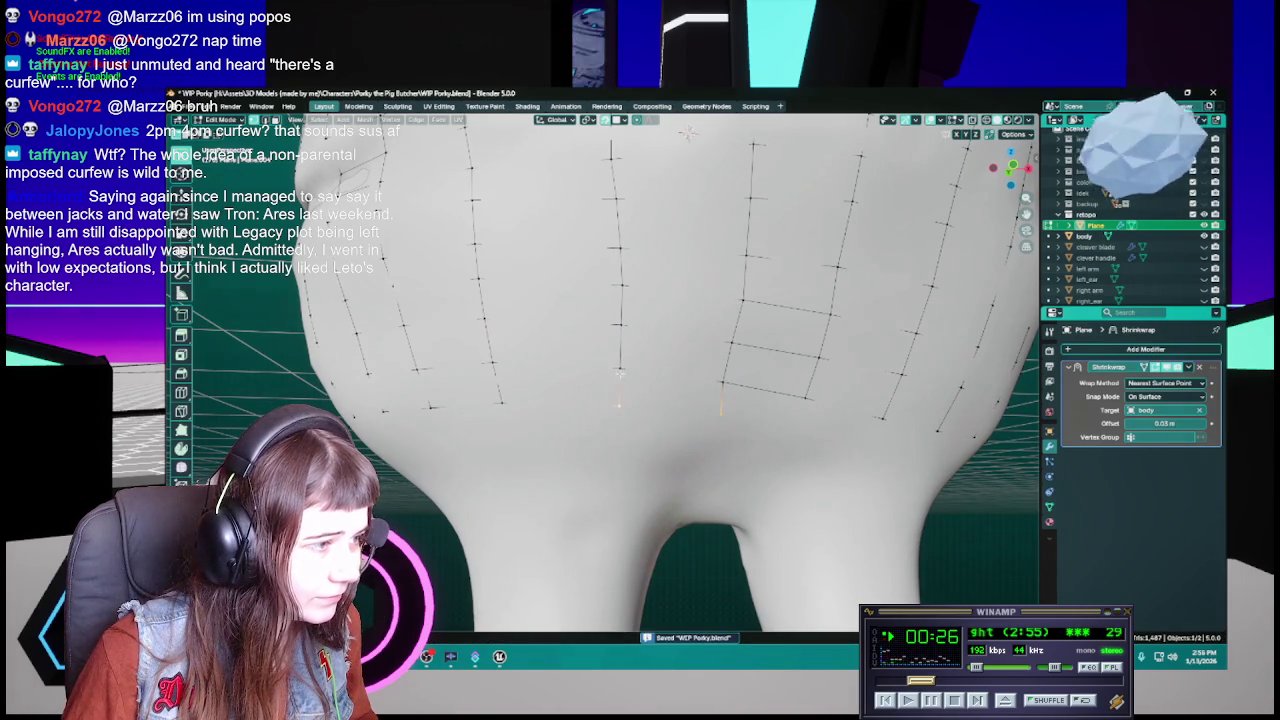
pyautogui.moveTo(663, 401); pyautogui.dragTo(678, 430, button='middle')
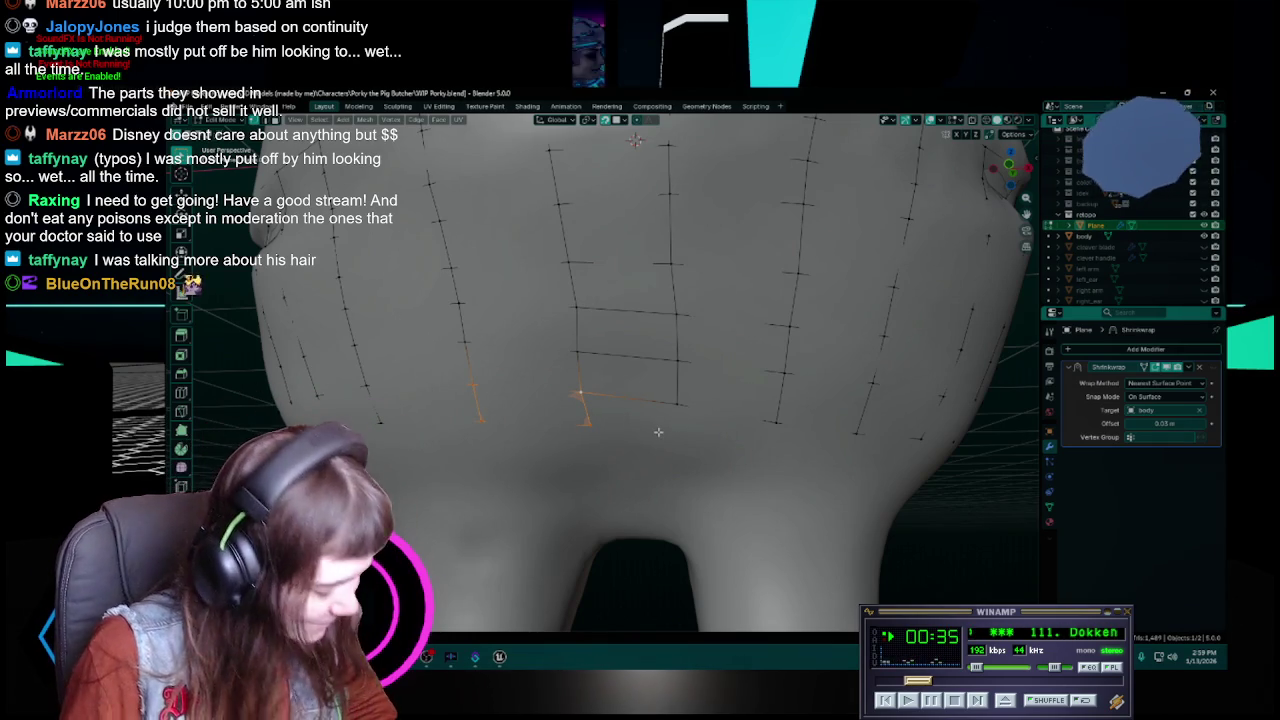
# Step: Save, then reposition the selected belly vertices toward the gap between strips
pyautogui.hotkey('ctrl', 's')
pyautogui.moveTo(658, 432); pyautogui.dragTo(628, 425, button='middle')
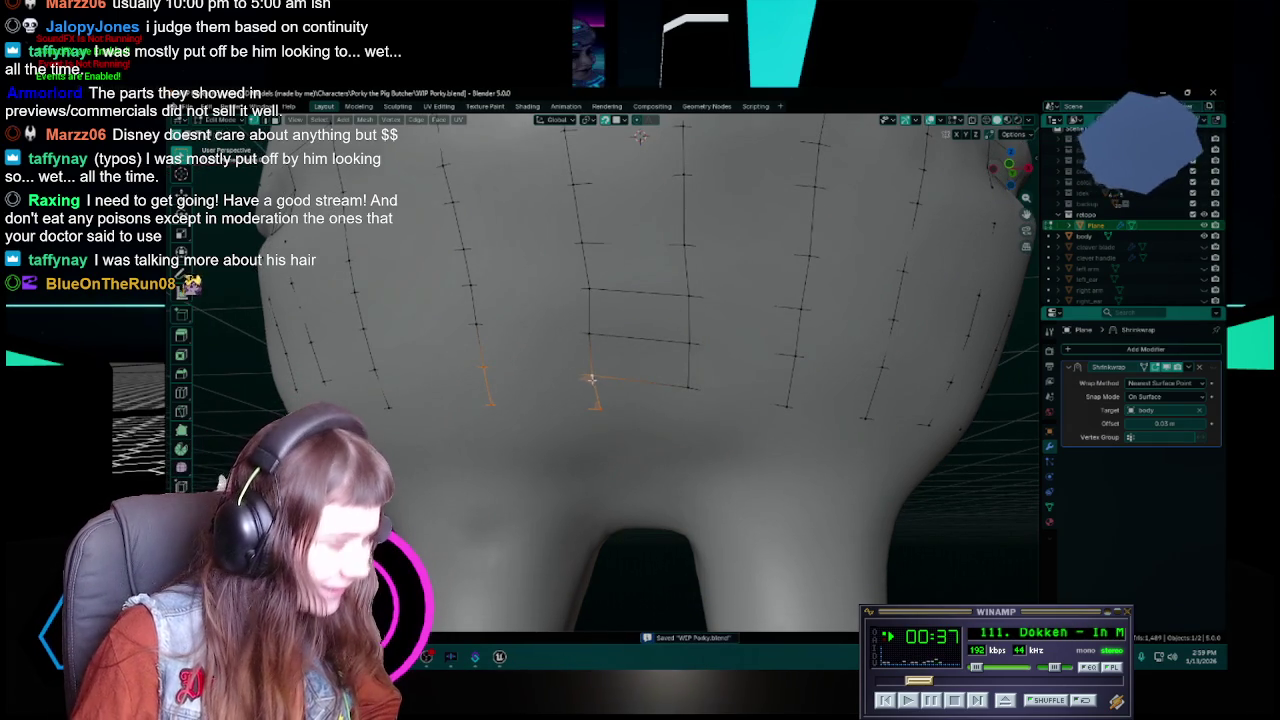
pyautogui.click(598, 407)
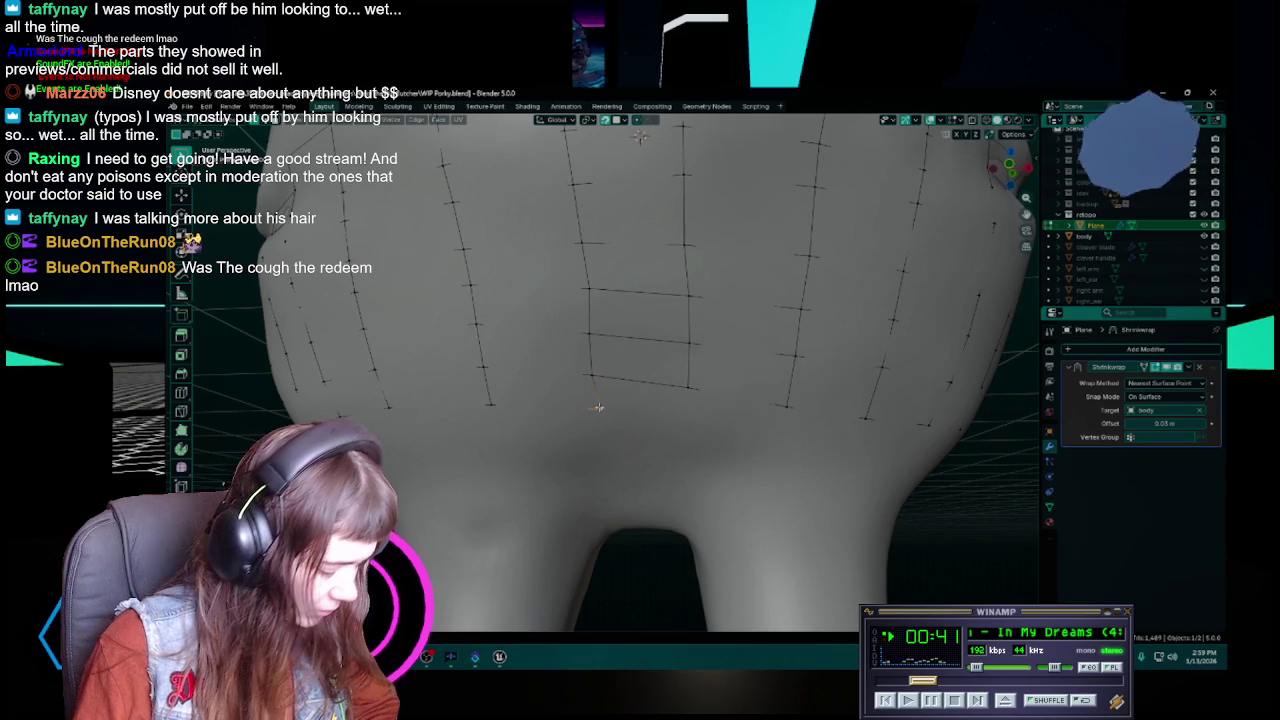
pyautogui.press('g')
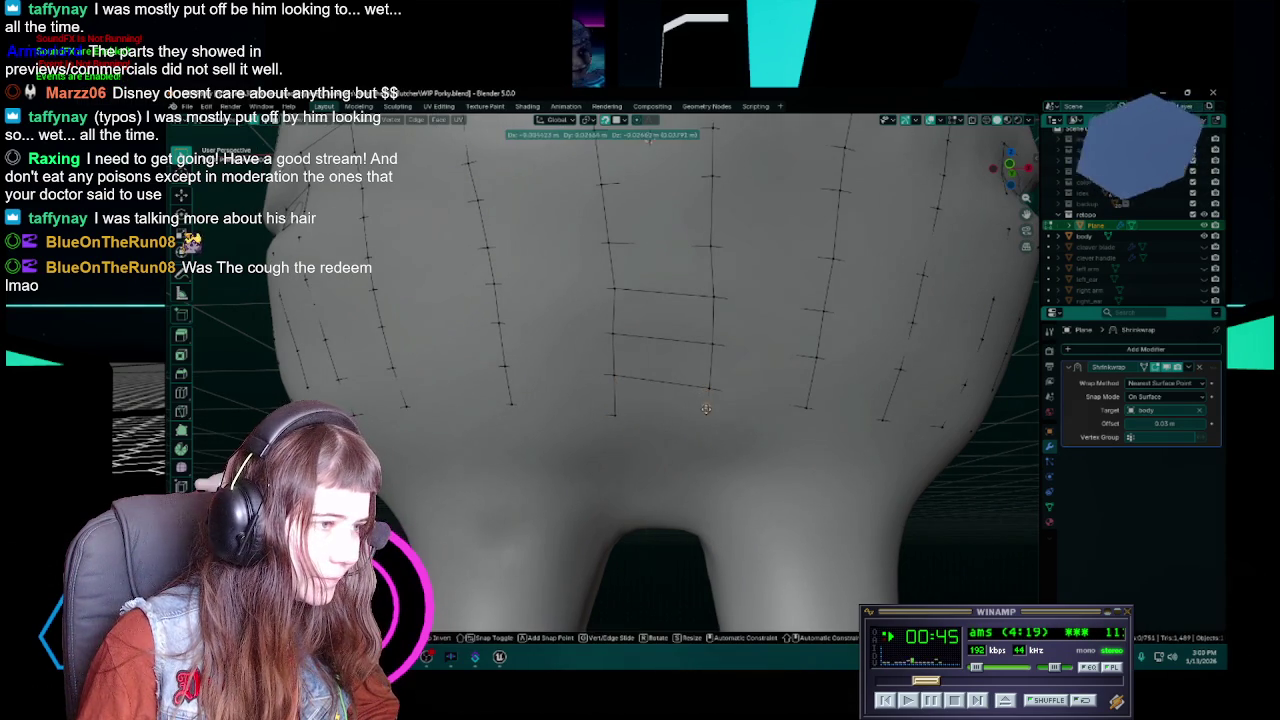
pyautogui.click(708, 423)
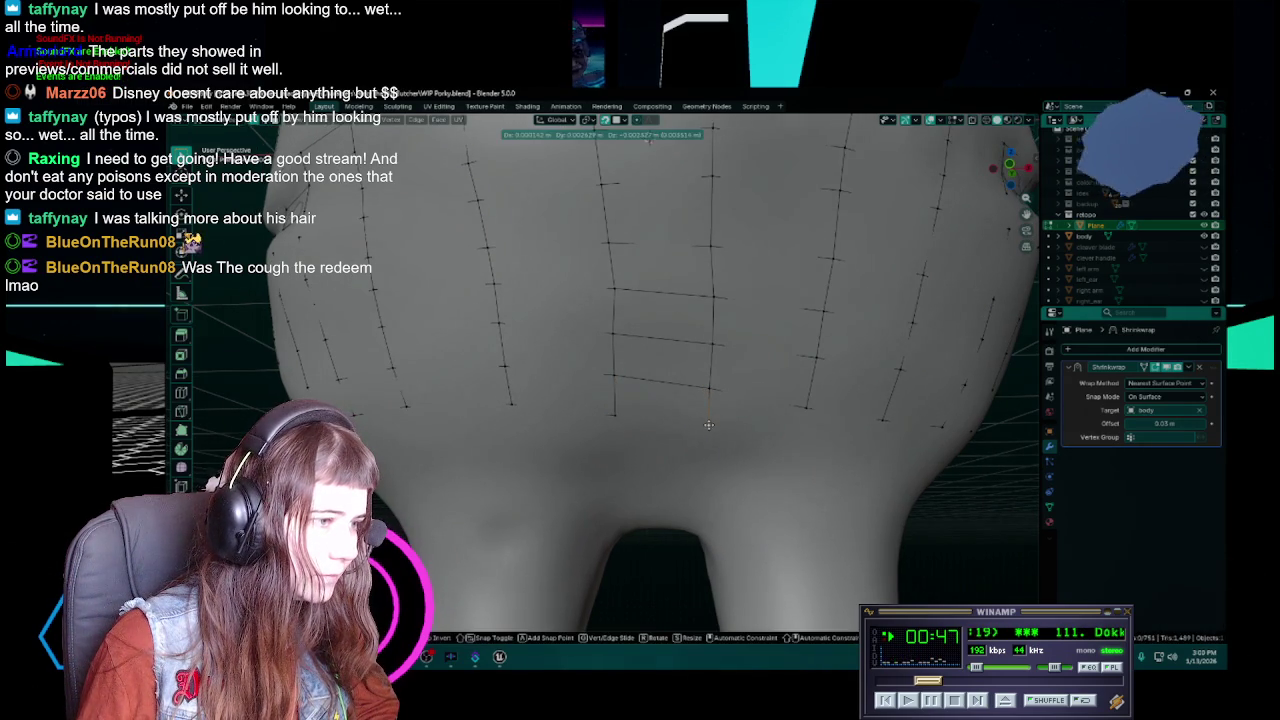
# Step: Fill a quad face between the belly strips' vertices, then deselect it
pyautogui.keyDown('shift'); pyautogui.click(607, 377); pyautogui.keyUp('shift')
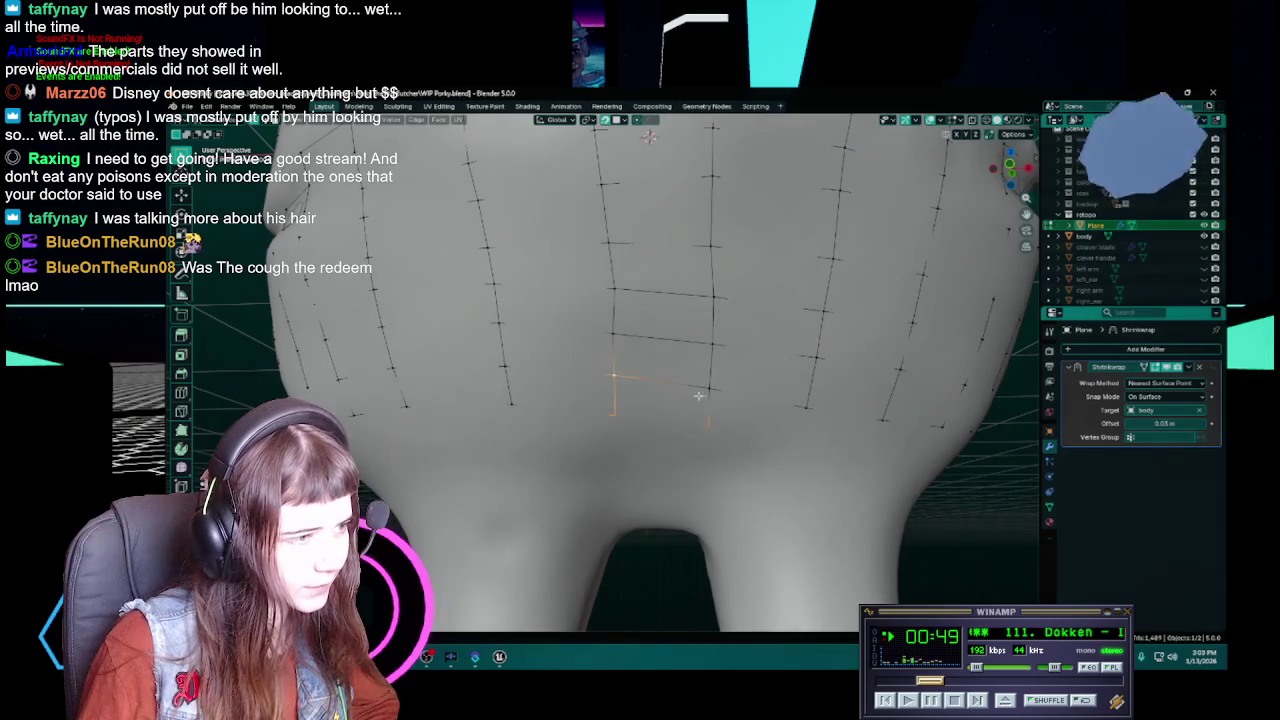
pyautogui.keyDown('shift'); pyautogui.click(708, 388); pyautogui.keyUp('shift')
pyautogui.press('f')
pyautogui.moveTo(708, 420); pyautogui.dragTo(654, 411, button='middle')
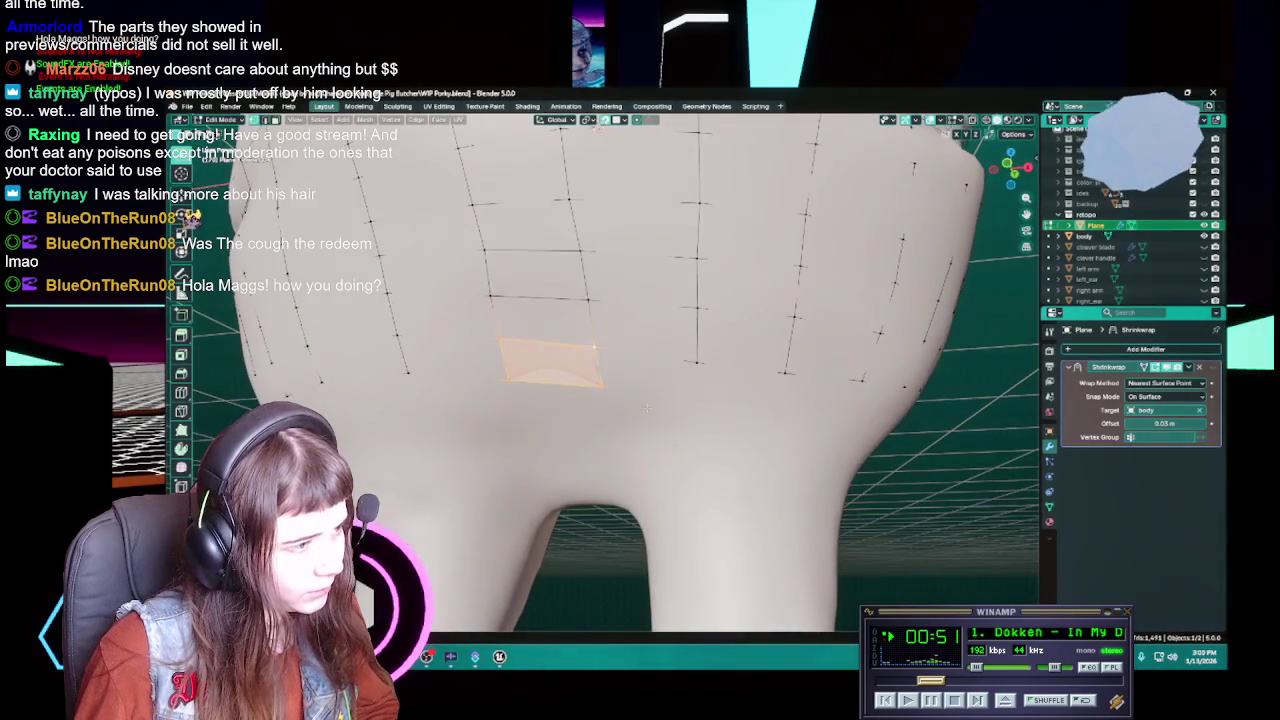
pyautogui.hotkey('alt', 'a')
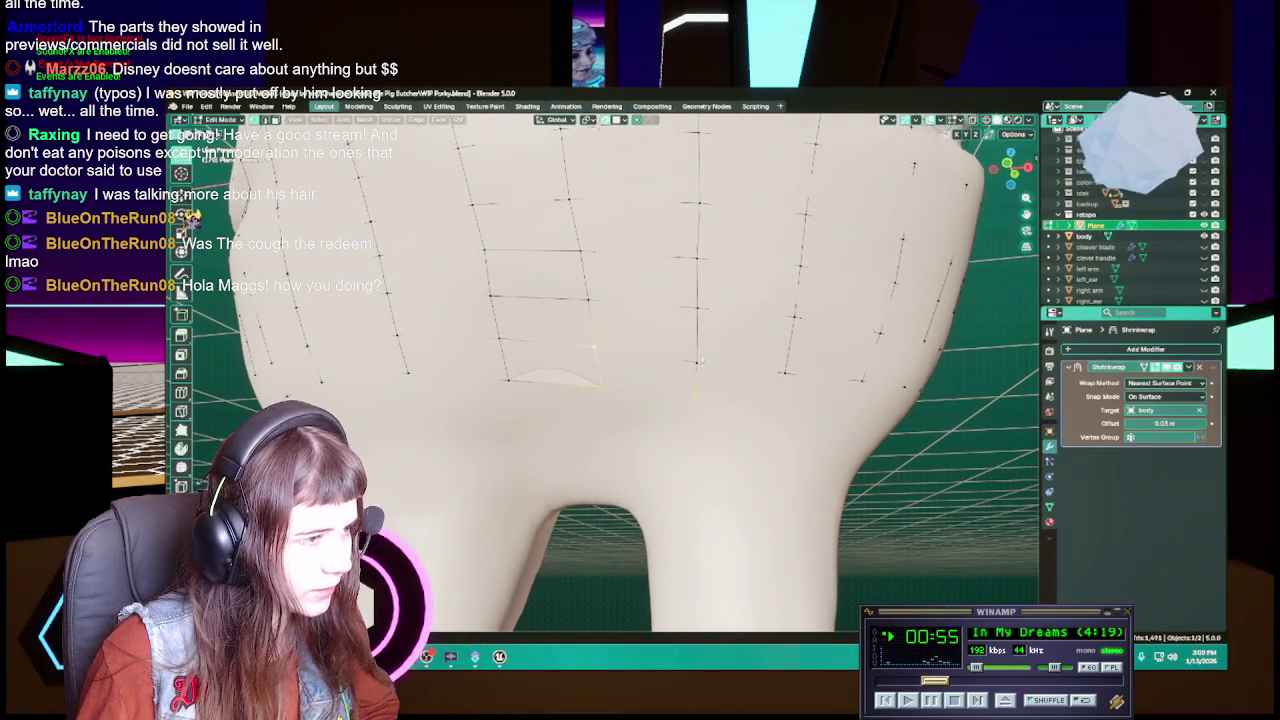
# Step: Pull a lower-belly vertex higher onto the belly and save the file
pyautogui.moveTo(706, 364)
pyautogui.mouseDown(button='middle')
pyautogui.moveTo(578, 405)
pyautogui.moveTo(710, 411)
pyautogui.mouseUp(button='middle')
pyautogui.hotkey('ctrl', 's')
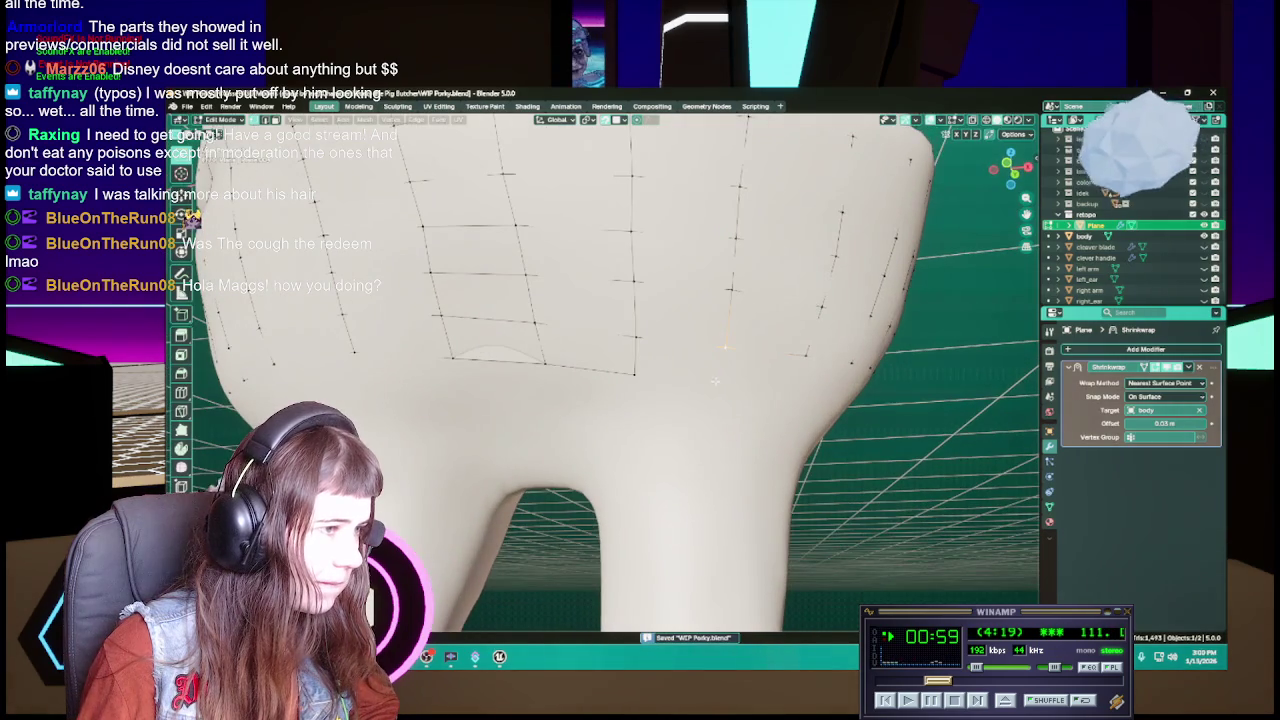
pyautogui.press('g')
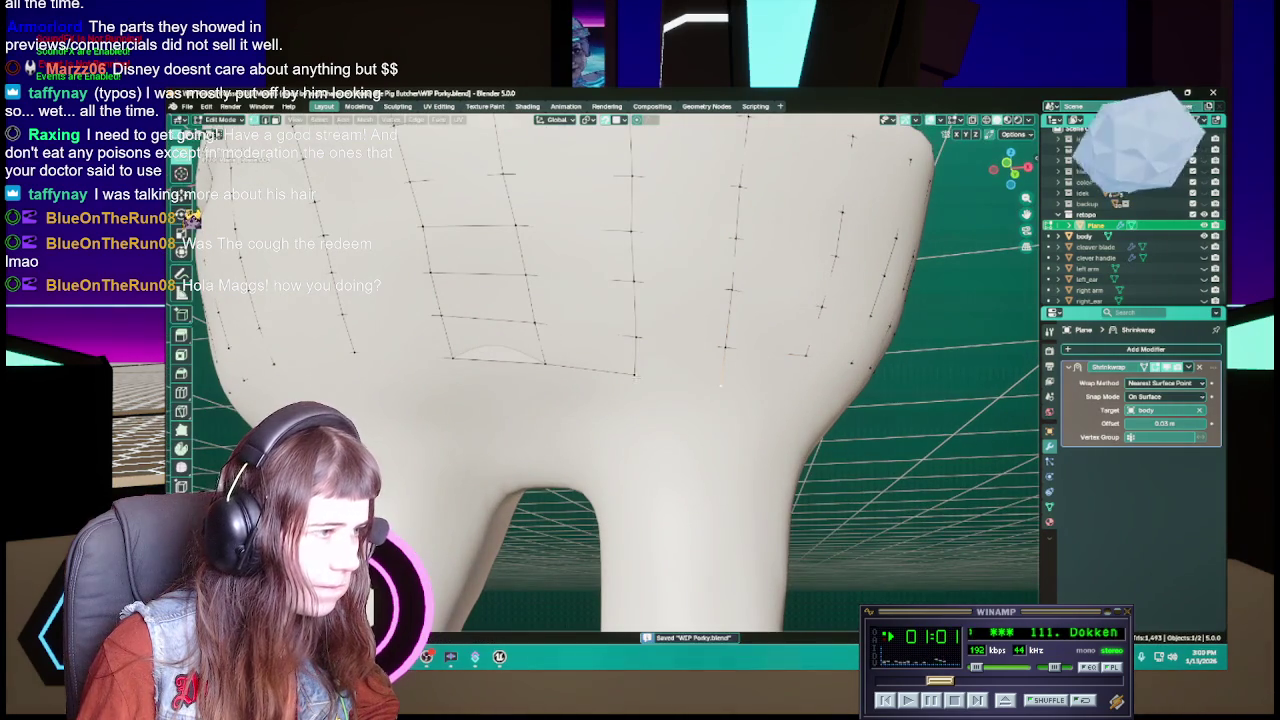
pyautogui.click(718, 350)
pyautogui.moveTo(724, 352)
pyautogui.mouseDown(button='middle')
pyautogui.moveTo(728, 384)
pyautogui.moveTo(683, 397)
pyautogui.mouseUp(button='middle')
pyautogui.hotkey('ctrl', 's')
# Step: Move the selected vertices and a hip vertex into place, saving after each move
pyautogui.press('g')
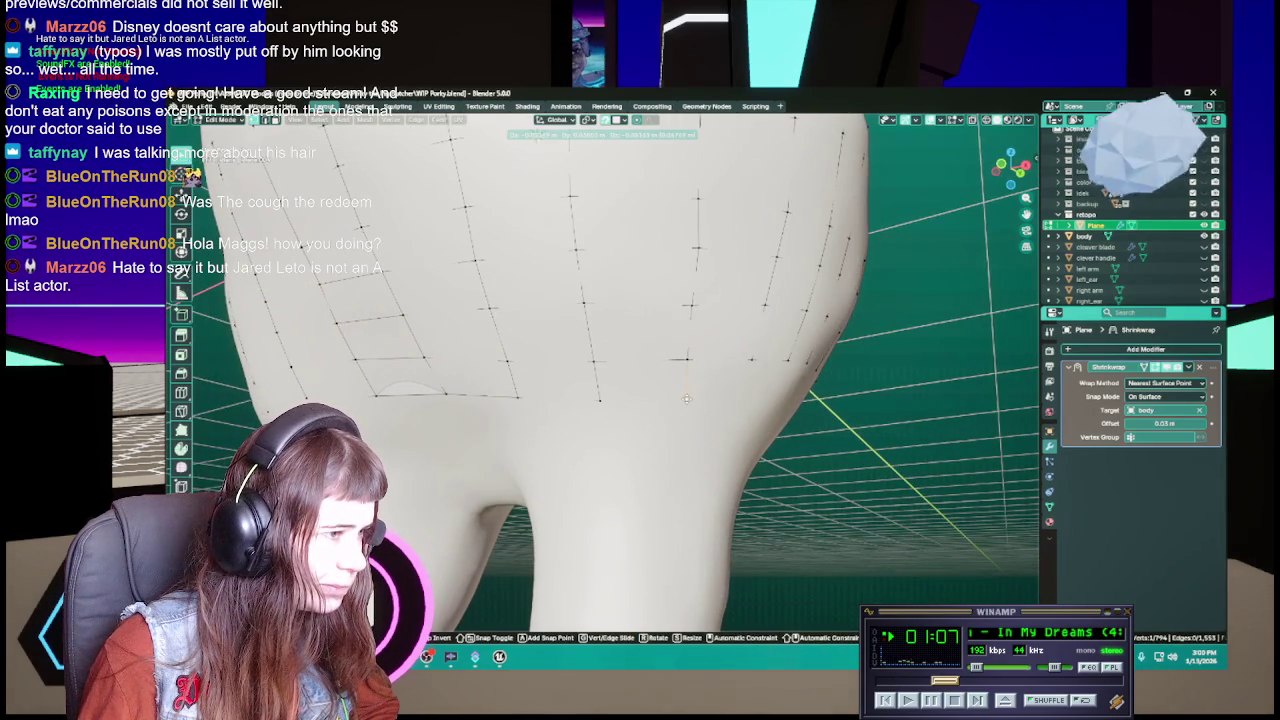
pyautogui.click(690, 400)
pyautogui.hotkey('ctrl', 's')
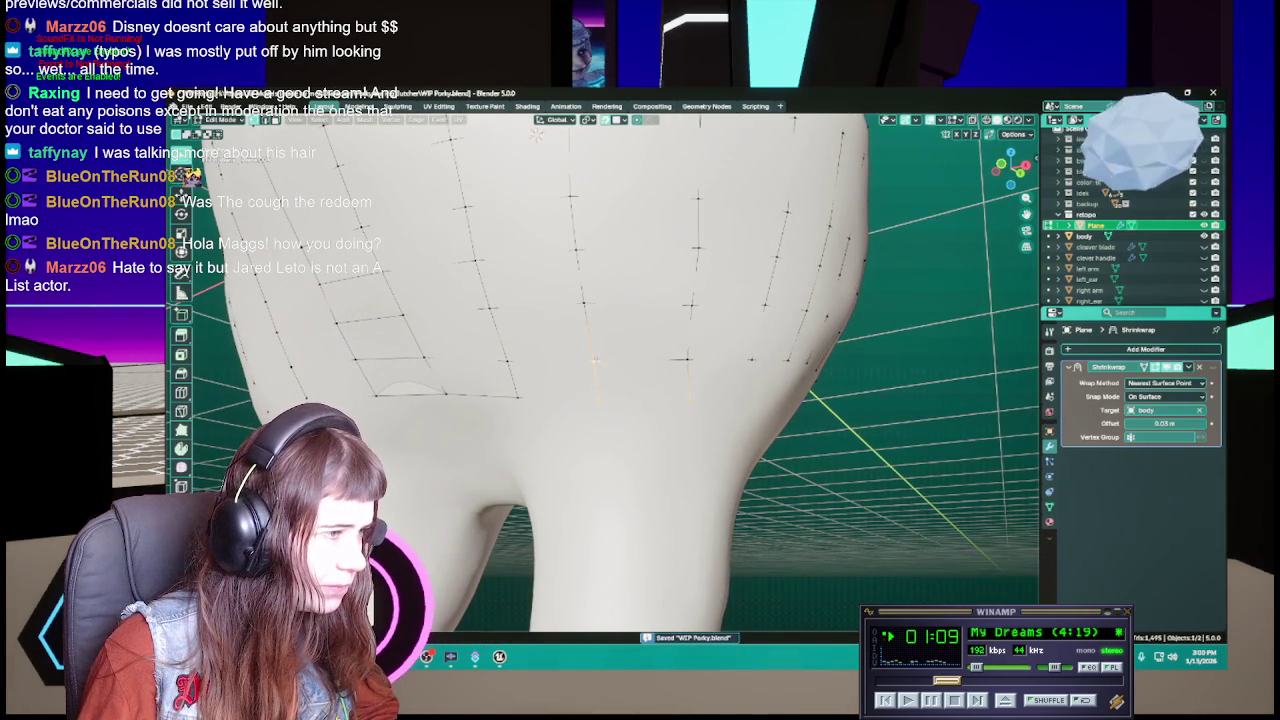
pyautogui.moveTo(598, 400)
pyautogui.mouseDown(button='middle')
pyautogui.moveTo(636, 420)
pyautogui.moveTo(694, 409)
pyautogui.moveTo(623, 363)
pyautogui.mouseUp(button='middle')
pyautogui.press('g')
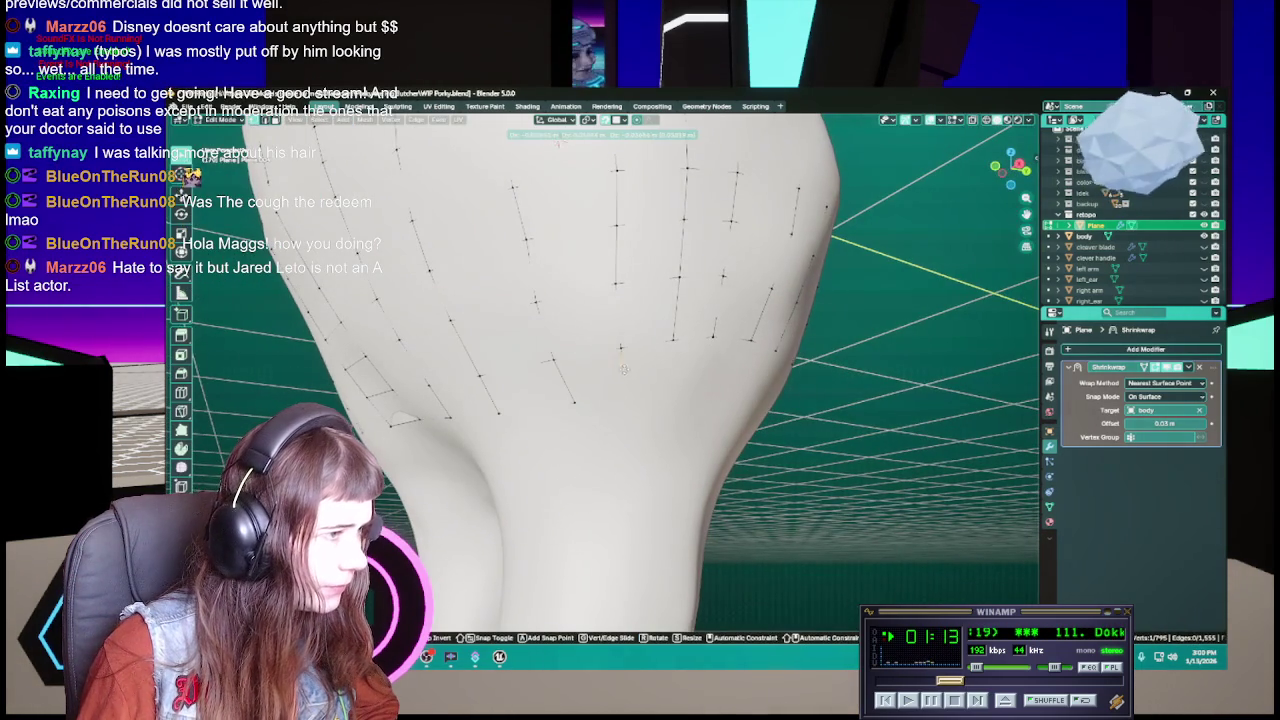
pyautogui.press('Escape')
pyautogui.hotkey('ctrl', 's')
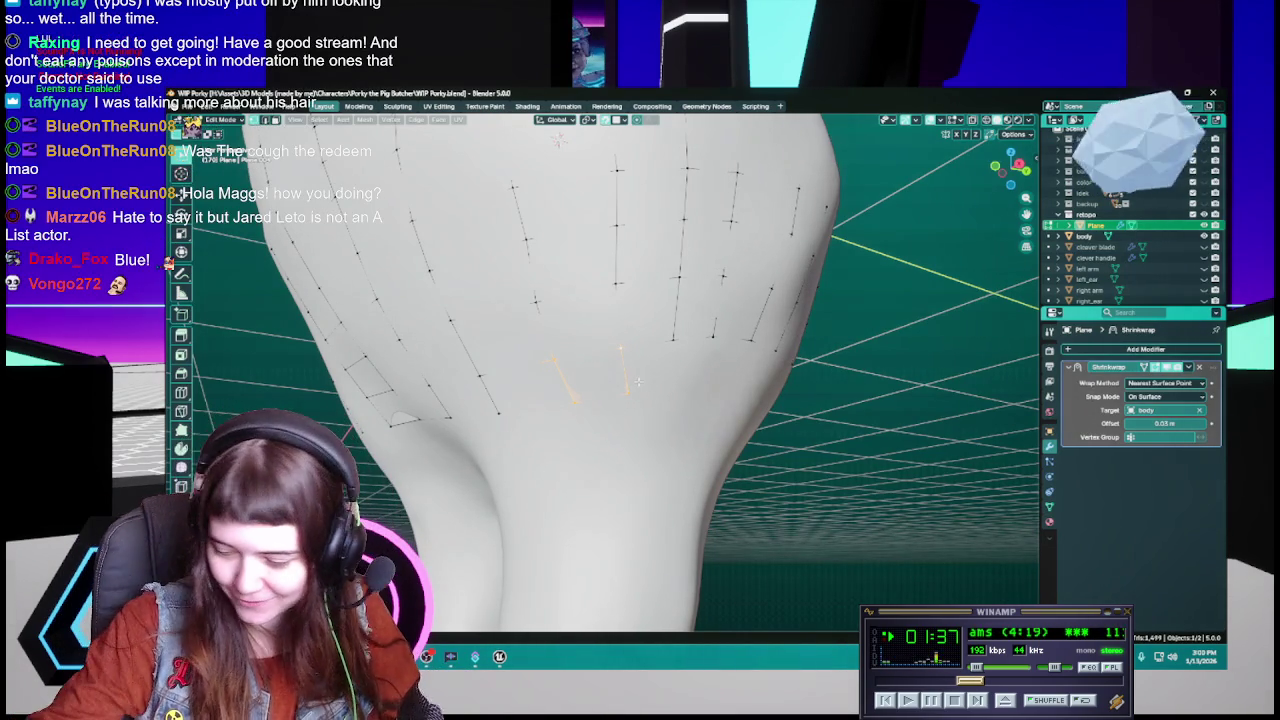
# Step: Move a hip-strip vertex into place, select two neighbouring hip vertices, and save
pyautogui.hotkey('ctrl', 's')
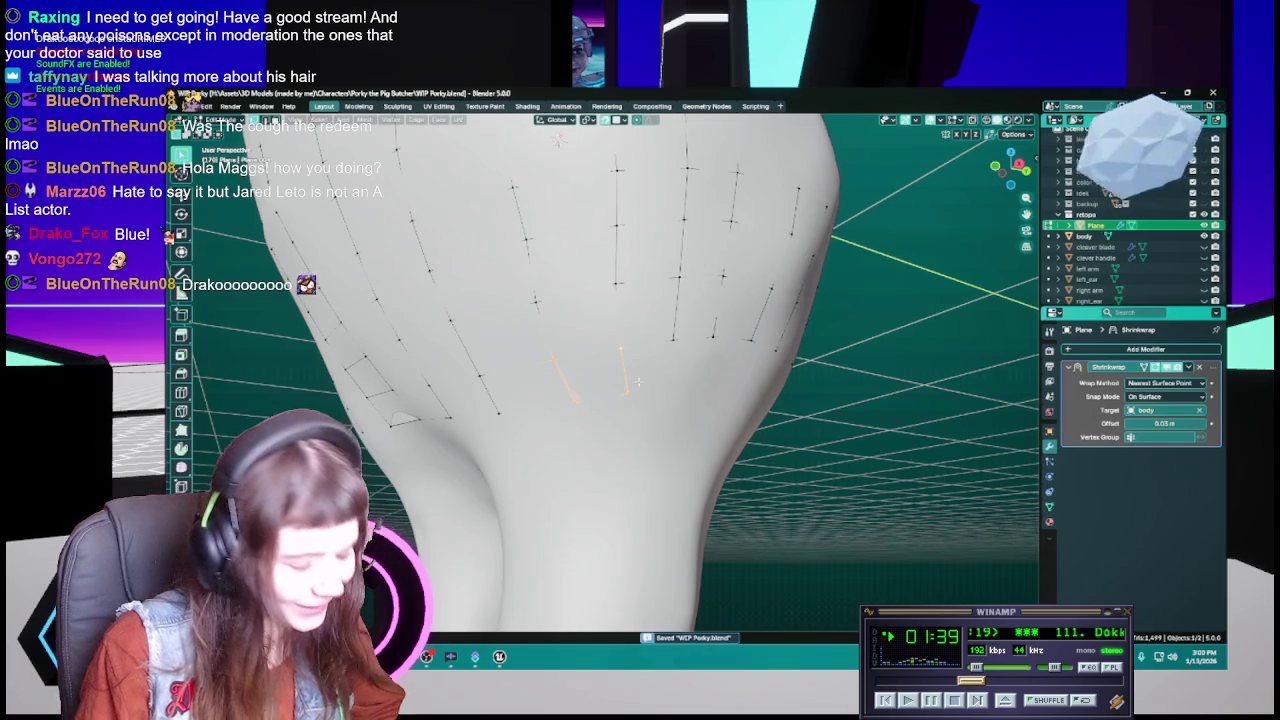
pyautogui.moveTo(435, 500)
pyautogui.mouseDown(button='middle')
pyautogui.moveTo(712, 400)
pyautogui.moveTo(651, 363)
pyautogui.moveTo(740, 400)
pyautogui.mouseUp(button='middle')
pyautogui.press('g')
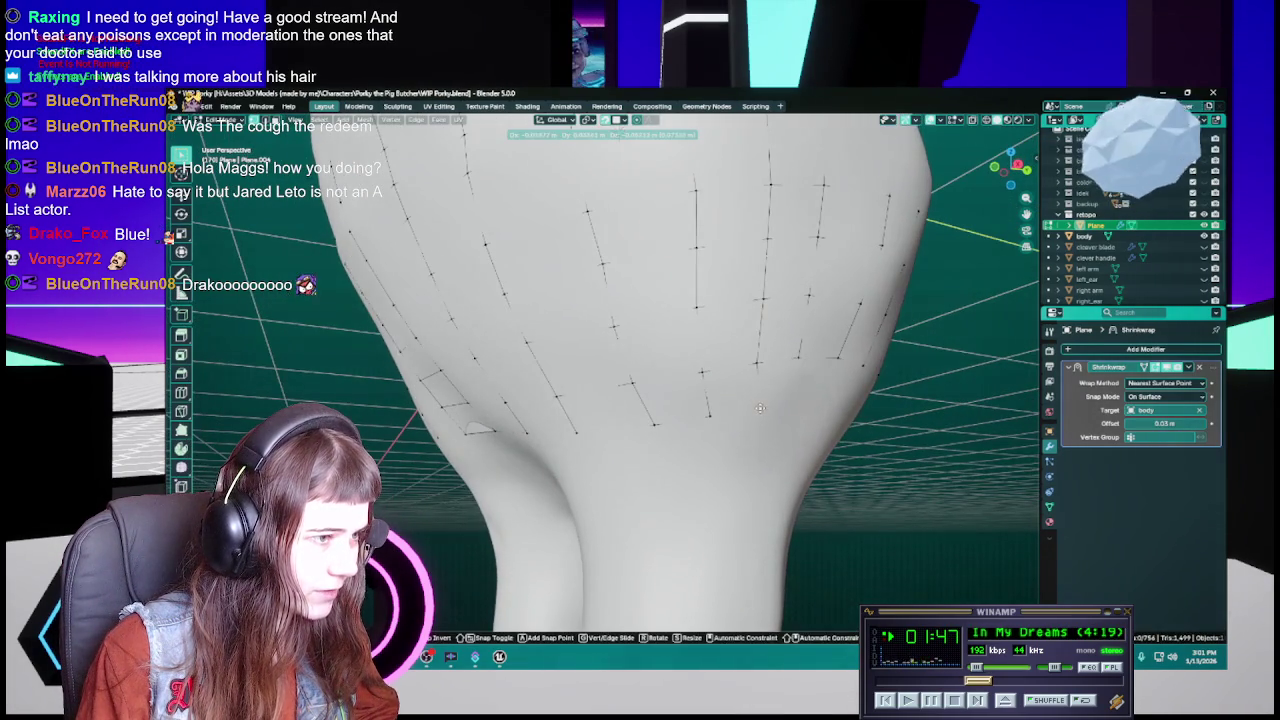
pyautogui.click(759, 407)
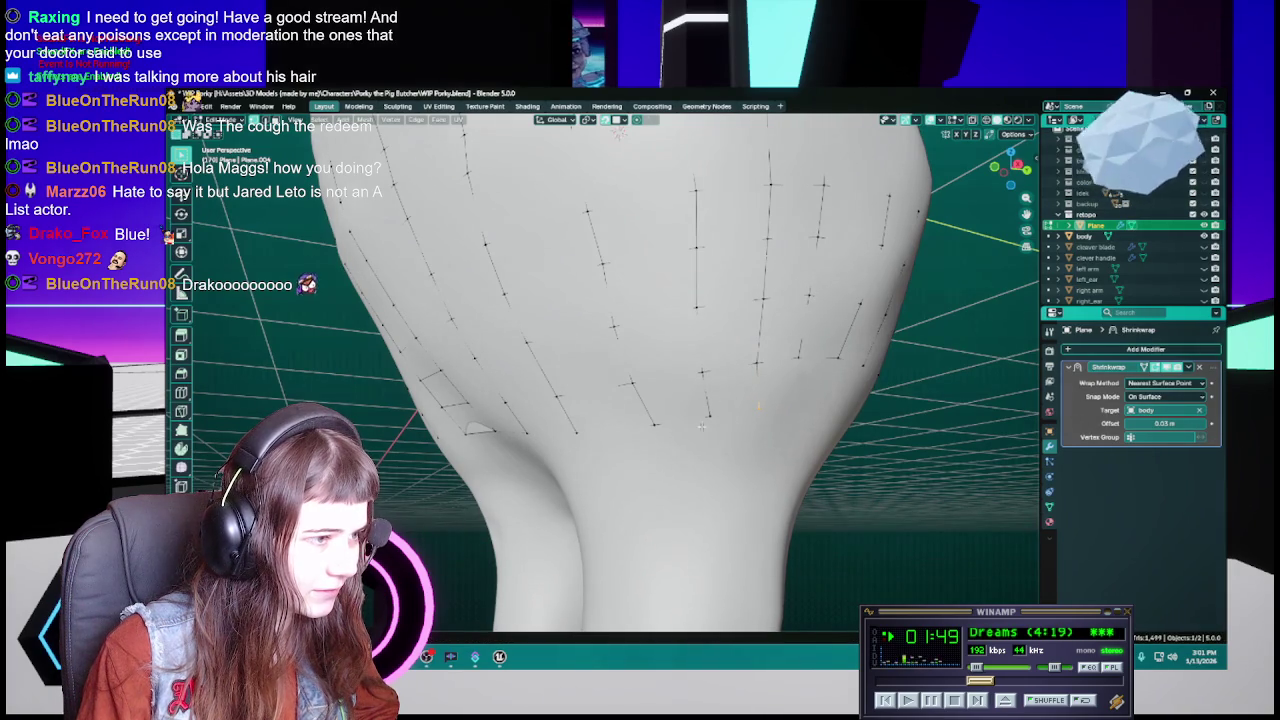
pyautogui.keyDown('shift'); pyautogui.click(708, 411); pyautogui.keyUp('shift')
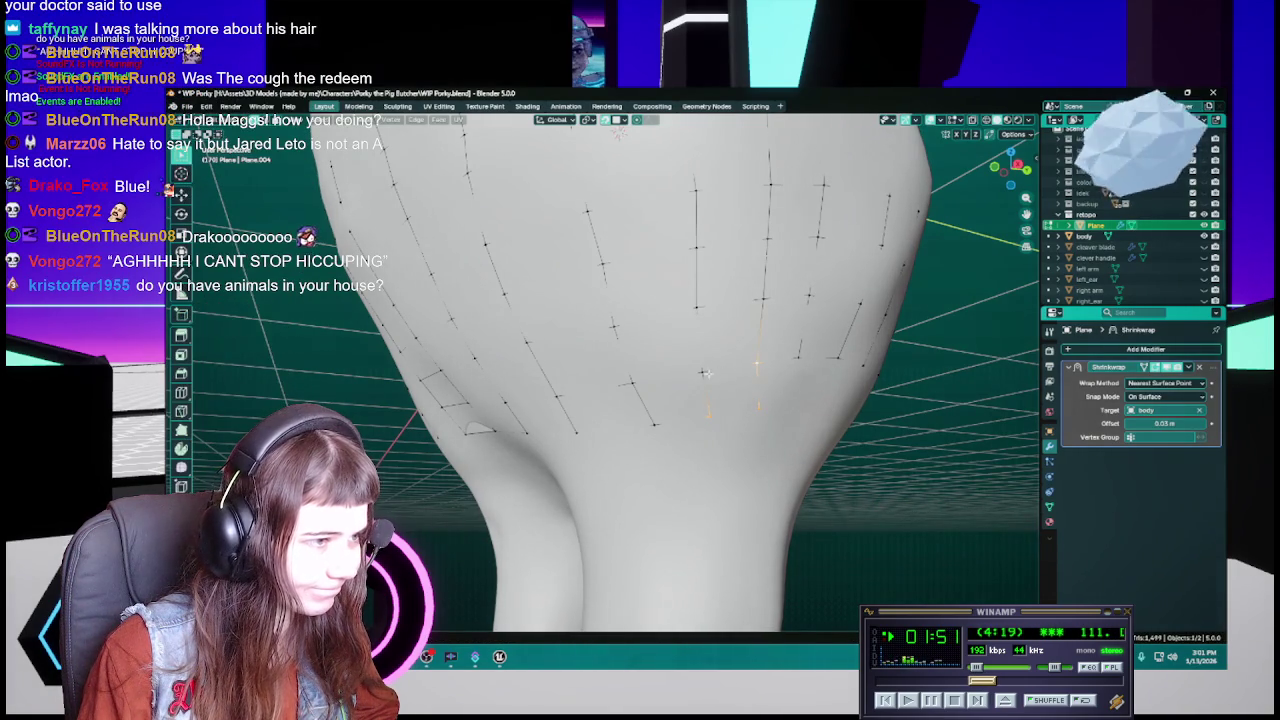
pyautogui.keyDown('shift'); pyautogui.click(706, 374); pyautogui.keyUp('shift')
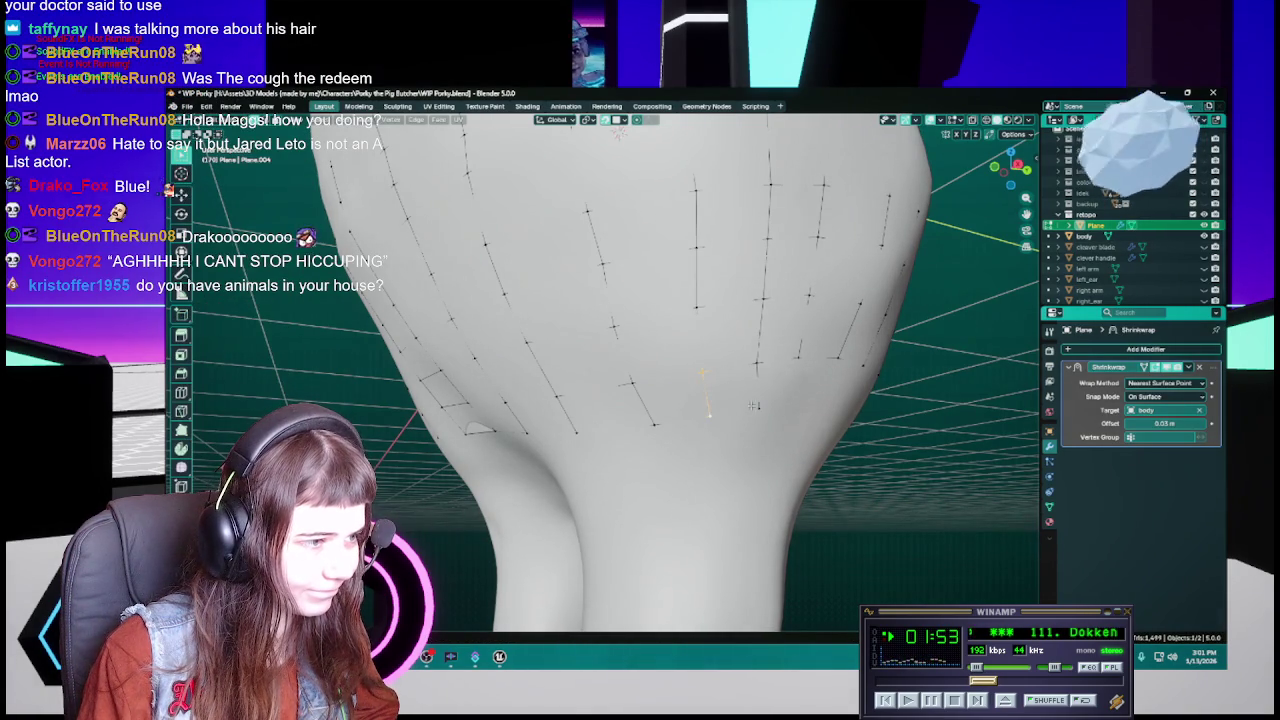
pyautogui.hotkey('ctrl', 's')
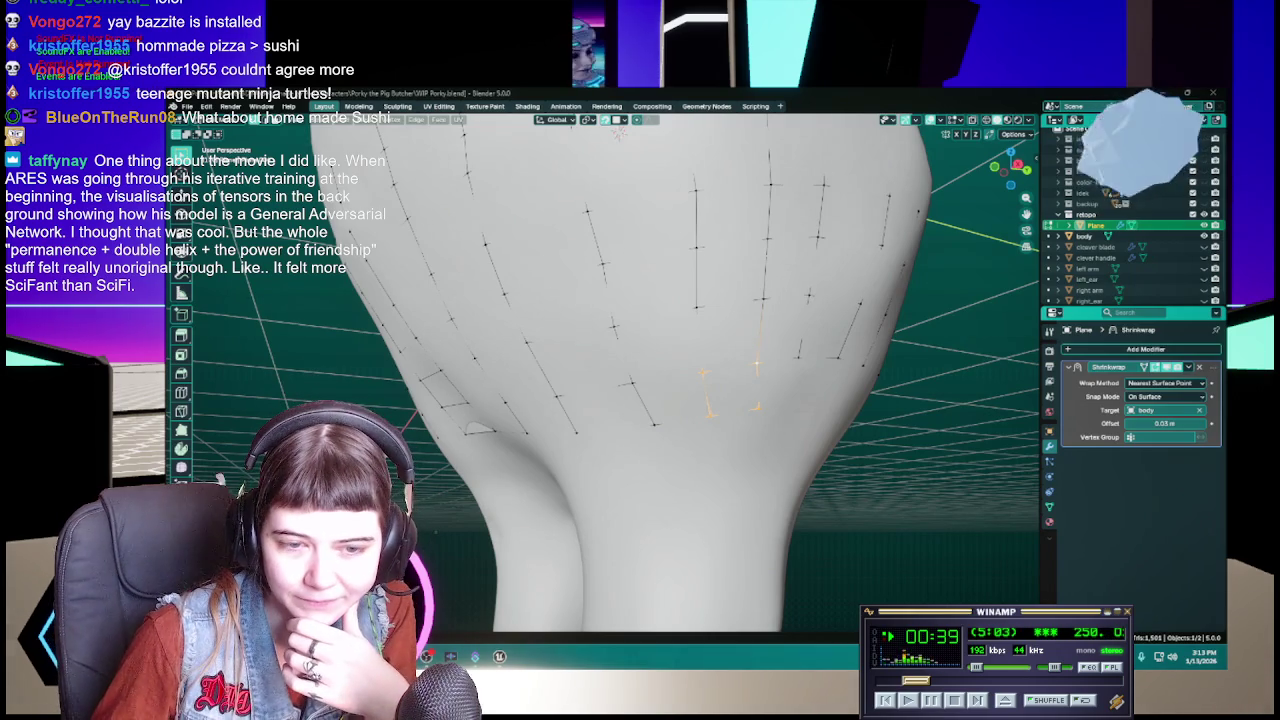
# Step: Save WIP Porky.blend with the belly strips placed so far
pyautogui.scroll(-2, 1025, 680)
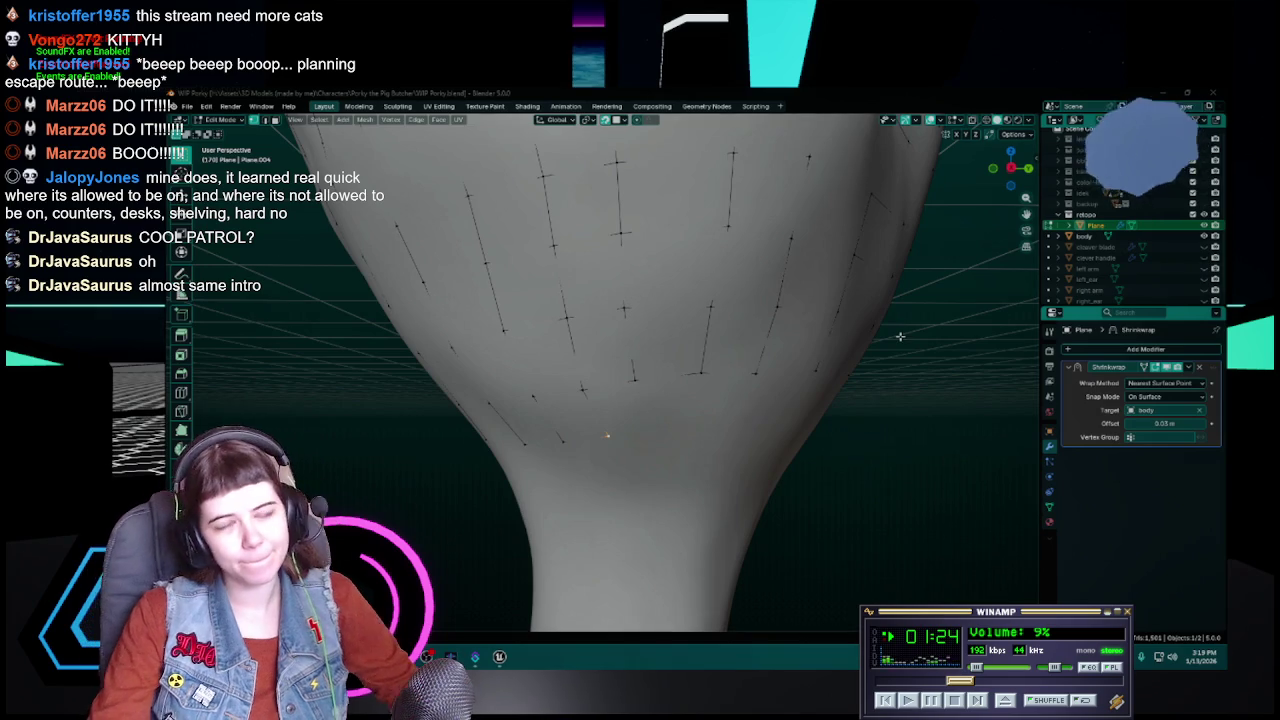
pyautogui.hotkey('ctrl', 's')
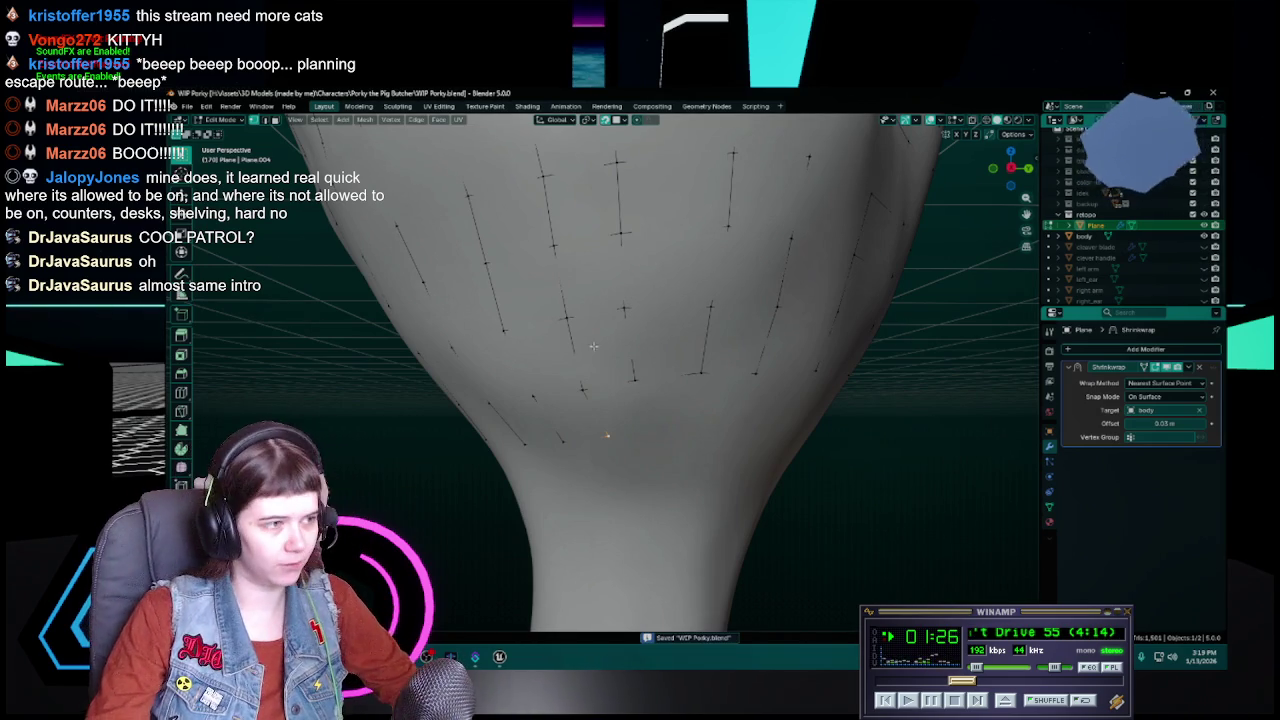
# Step: Extend a belly vertex row with a new vertex and set it in place
pyautogui.keyDown('ctrl'); pyautogui.rightClick(605, 437); pyautogui.keyUp('ctrl')
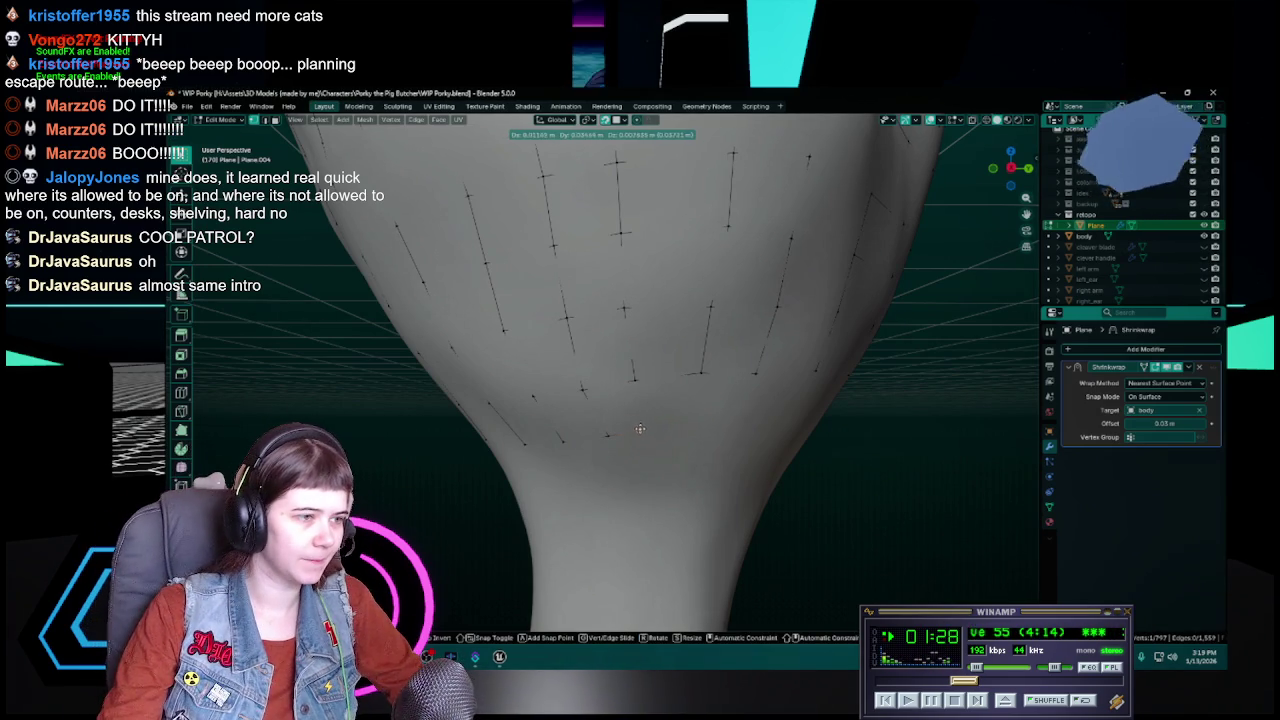
pyautogui.moveTo(643, 427)
pyautogui.mouseDown(button='middle')
pyautogui.moveTo(645, 385)
pyautogui.moveTo(643, 409)
pyautogui.mouseUp(button='middle')
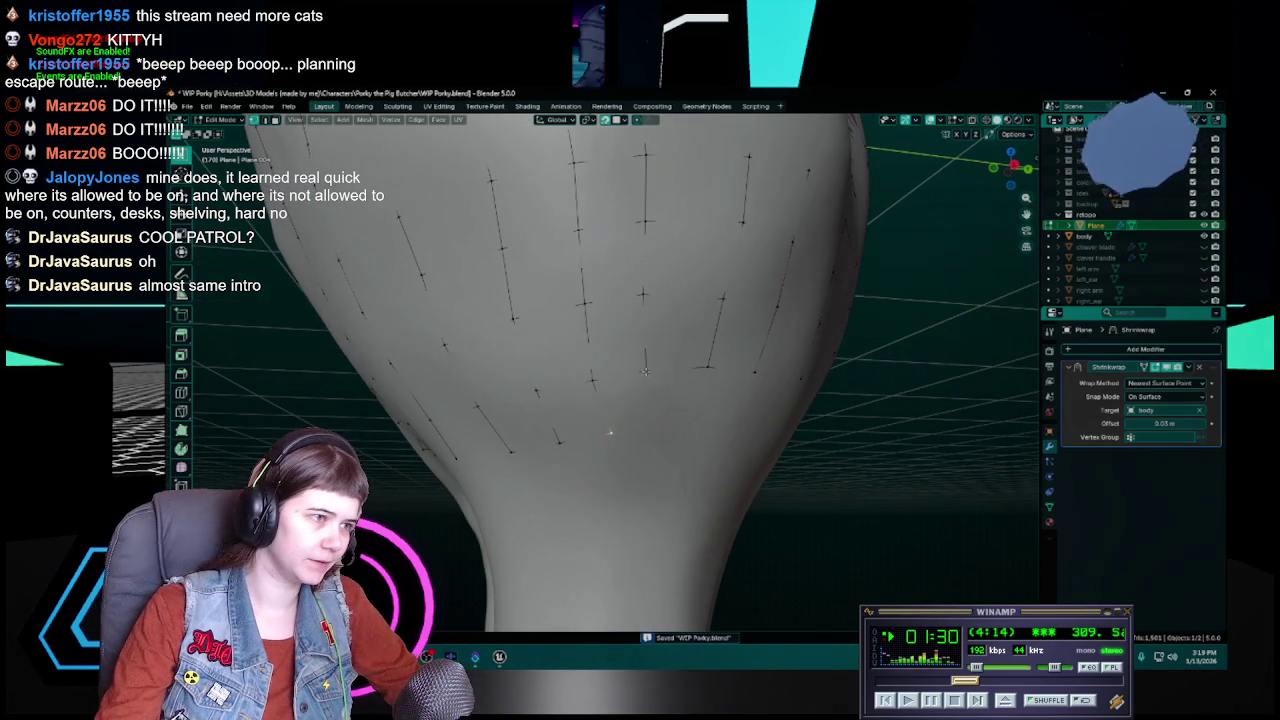
pyautogui.press('g')
pyautogui.click(653, 421)
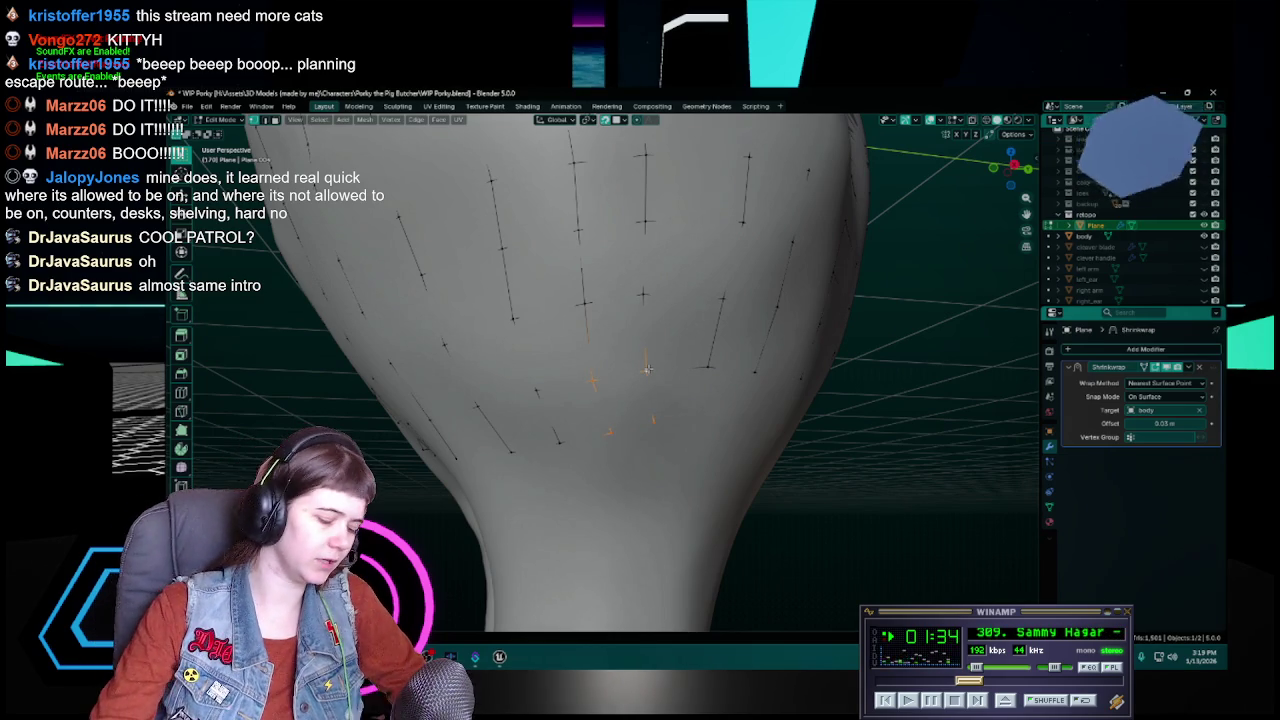
# Step: Reposition another vertex on the belly strips and save WIP Porky.blend
pyautogui.click(702, 364)
pyautogui.moveTo(706, 366)
pyautogui.mouseDown(button='middle')
pyautogui.moveTo(649, 388)
pyautogui.moveTo(666, 408)
pyautogui.mouseUp(button='middle')
pyautogui.press('g')
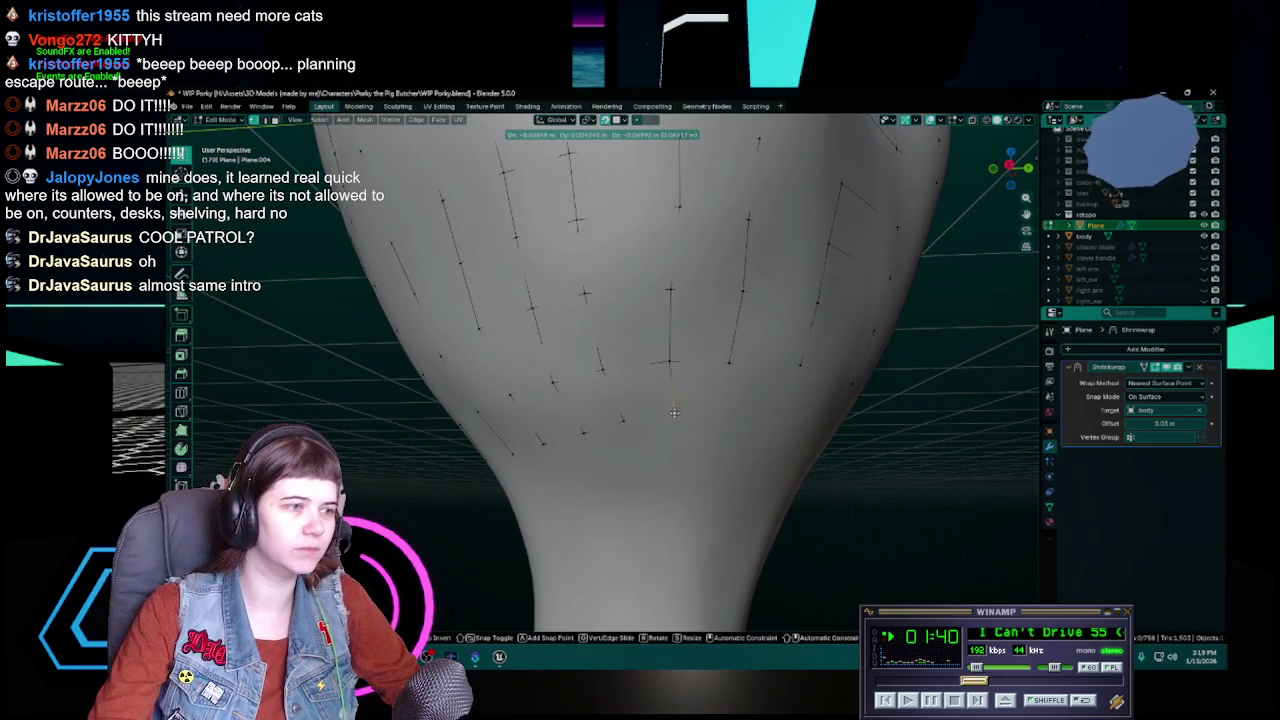
pyautogui.click(674, 410)
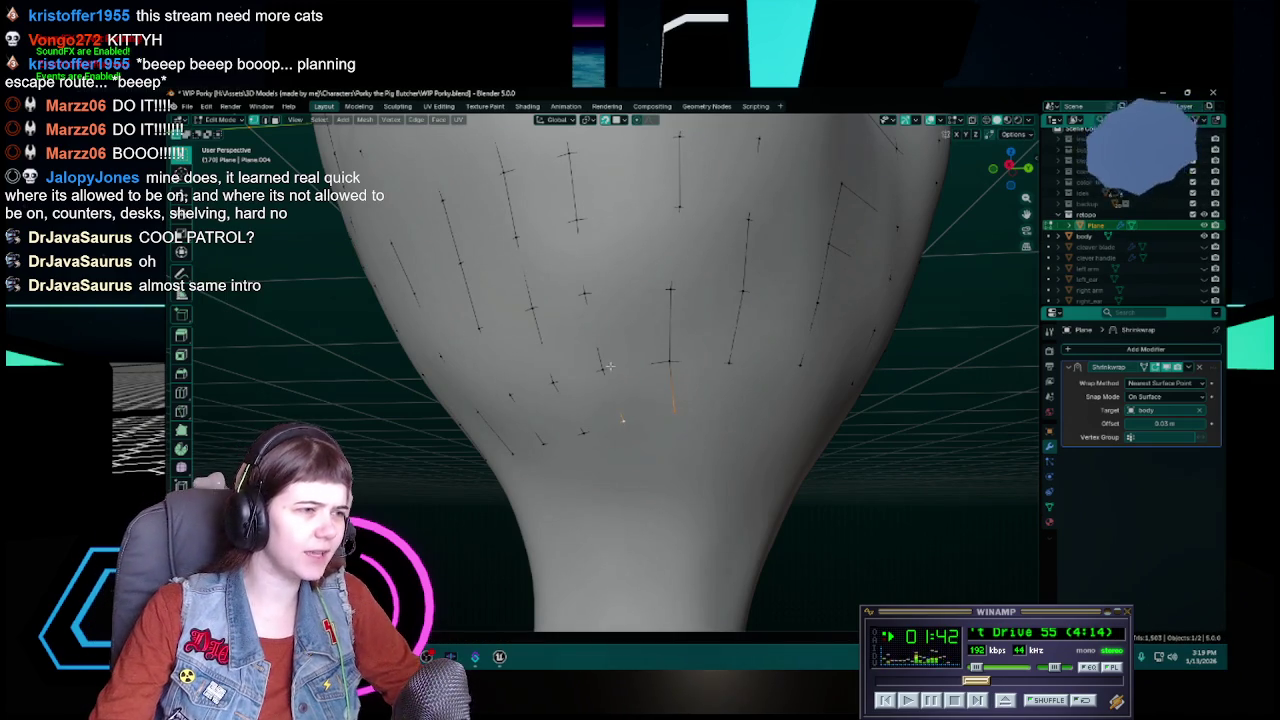
pyautogui.moveTo(673, 356); pyautogui.dragTo(680, 391, button='middle')
pyautogui.hotkey('ctrl', 's')
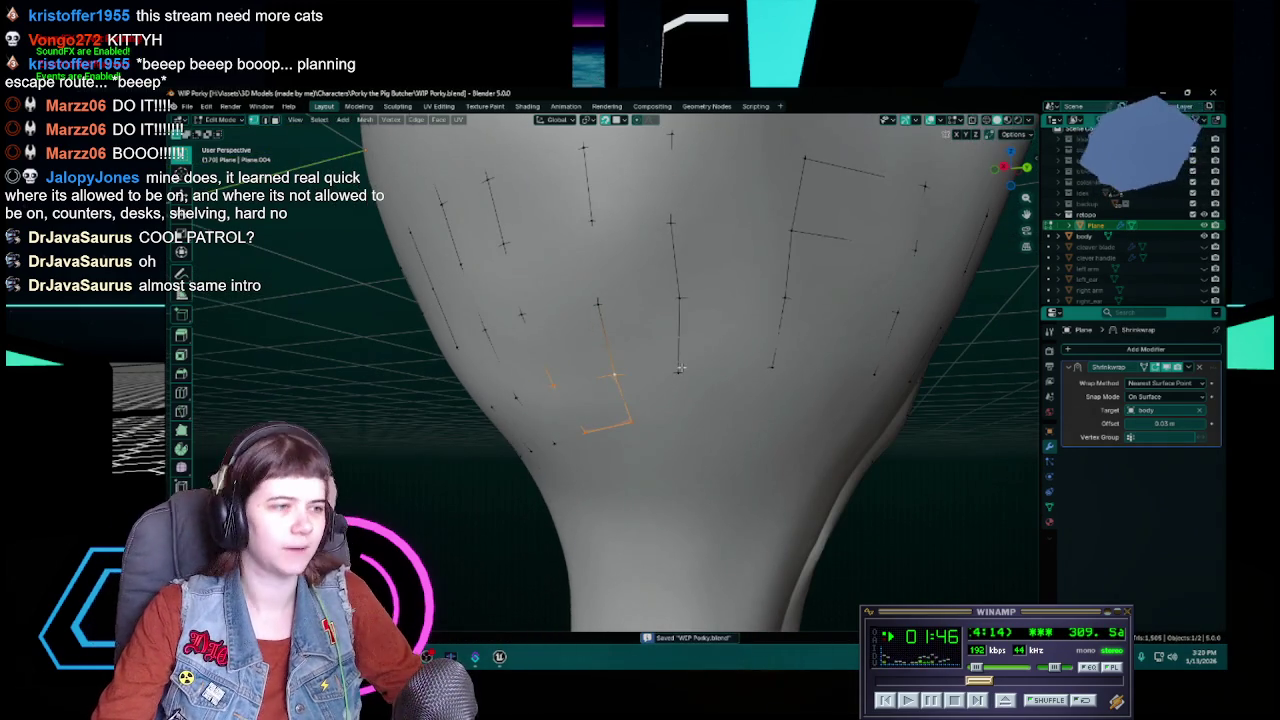
# Step: Select the strip's end edge, extrude it down onto the lower belly, and save
pyautogui.click(680, 368)
pyautogui.press('e')
pyautogui.click(677, 414)
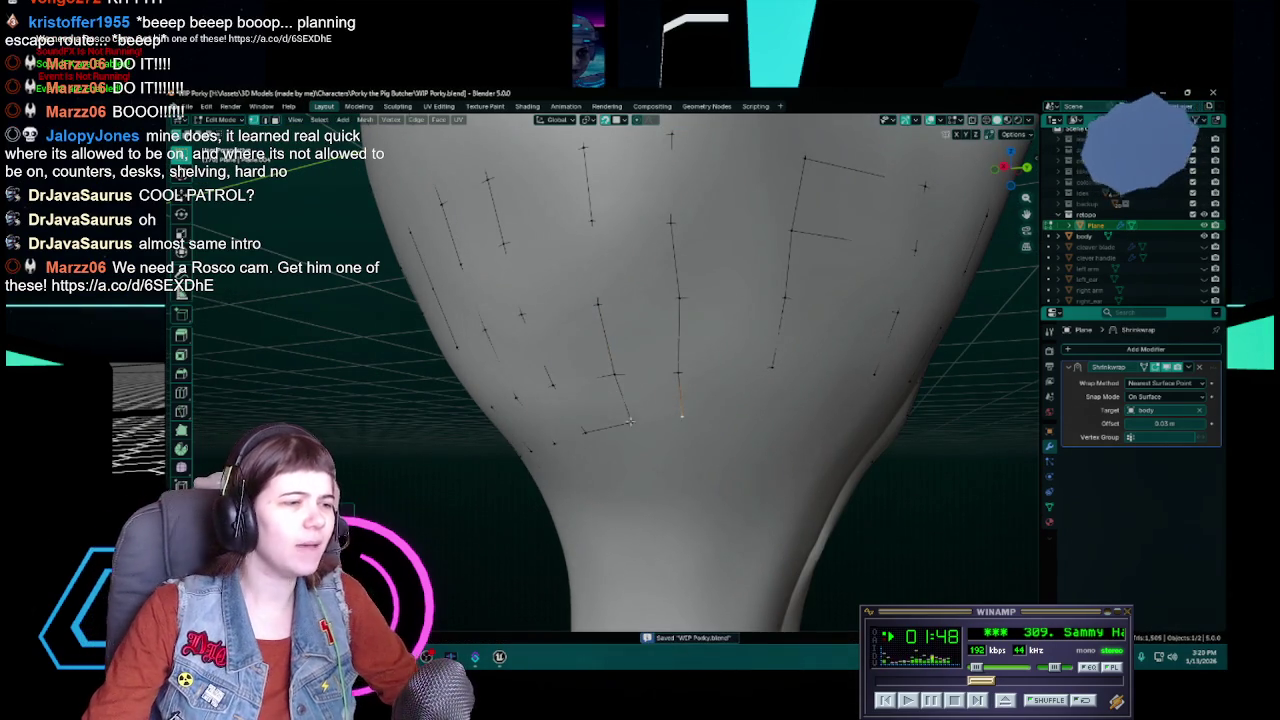
pyautogui.keyDown('shift'); pyautogui.click(633, 422); pyautogui.keyUp('shift')
pyautogui.keyDown('shift'); pyautogui.click(677, 370); pyautogui.keyUp('shift')
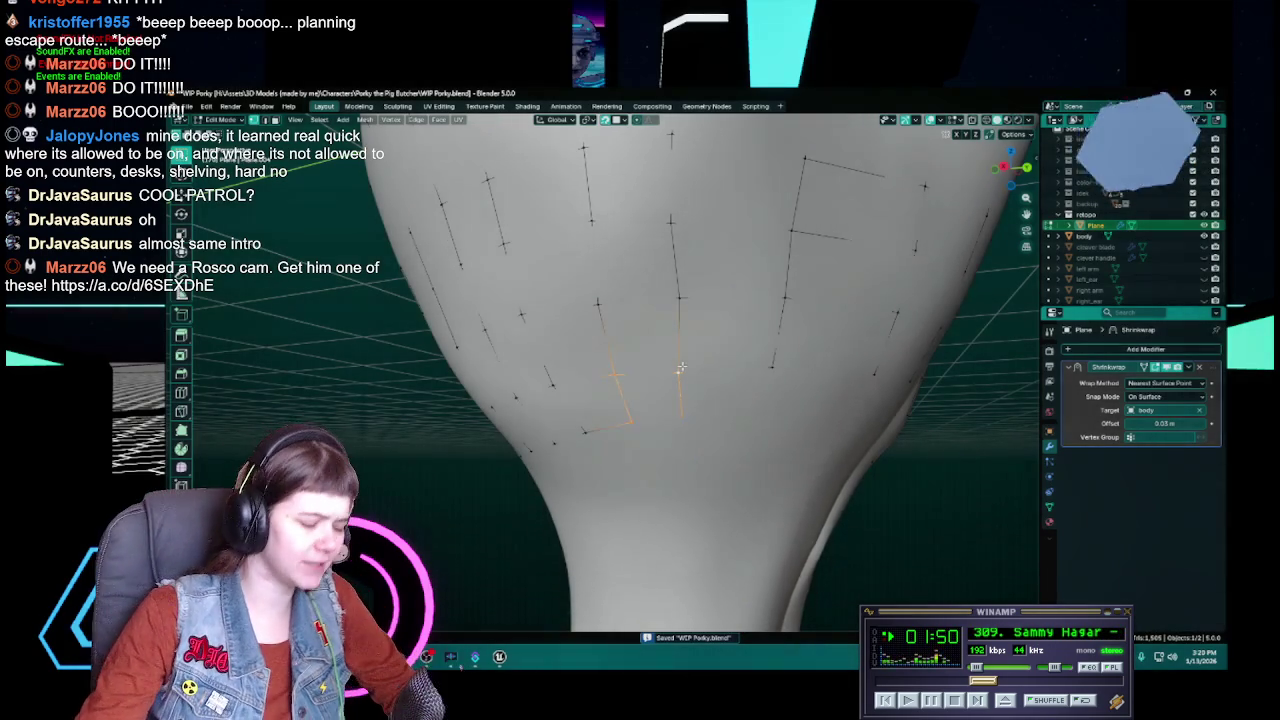
pyautogui.moveTo(717, 394); pyautogui.dragTo(709, 362, button='middle')
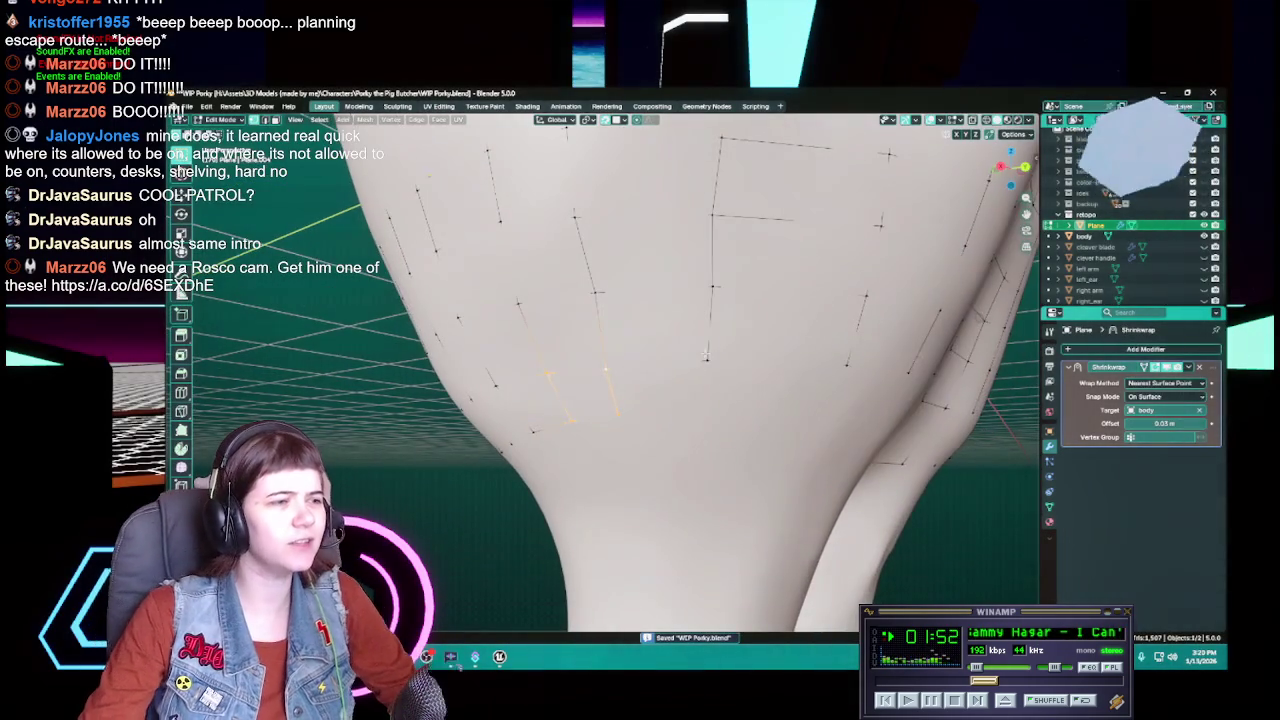
pyautogui.press('e')
pyautogui.click(701, 413)
pyautogui.hotkey('ctrl', 's')
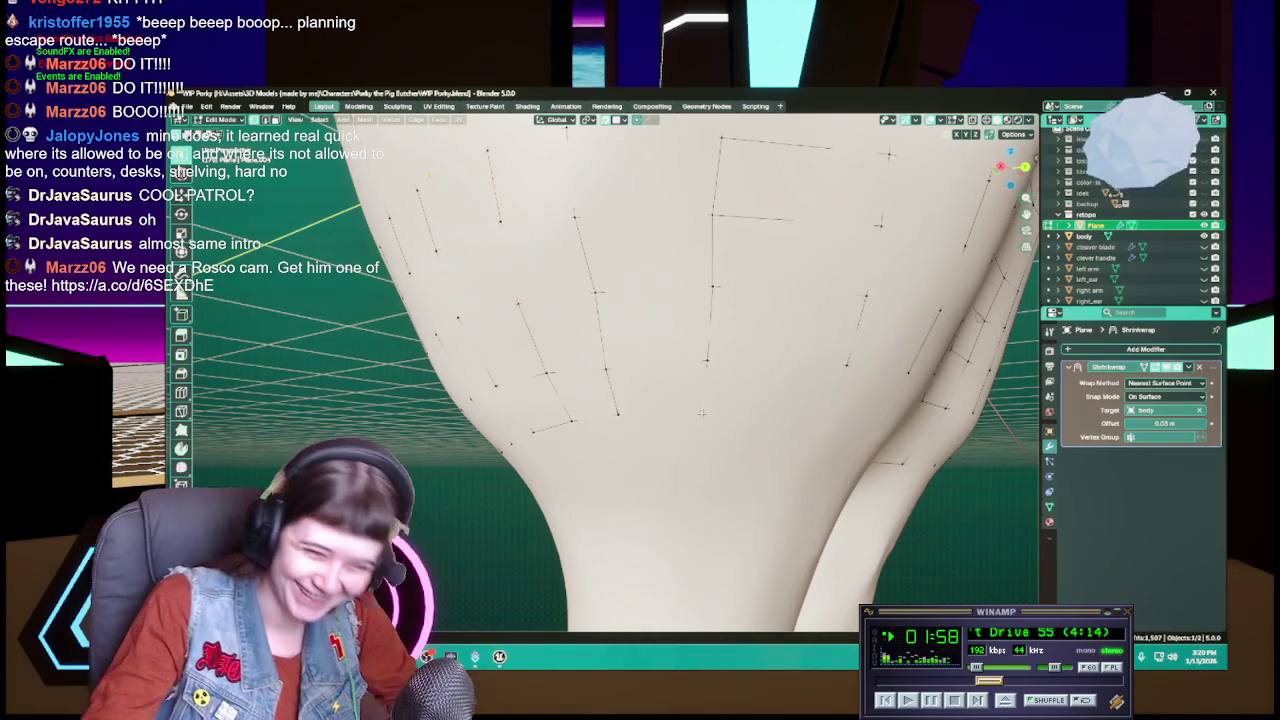
# Step: Adjust the position of a selected lower-belly vertex and save the file
pyautogui.hotkey('ctrl', 's')
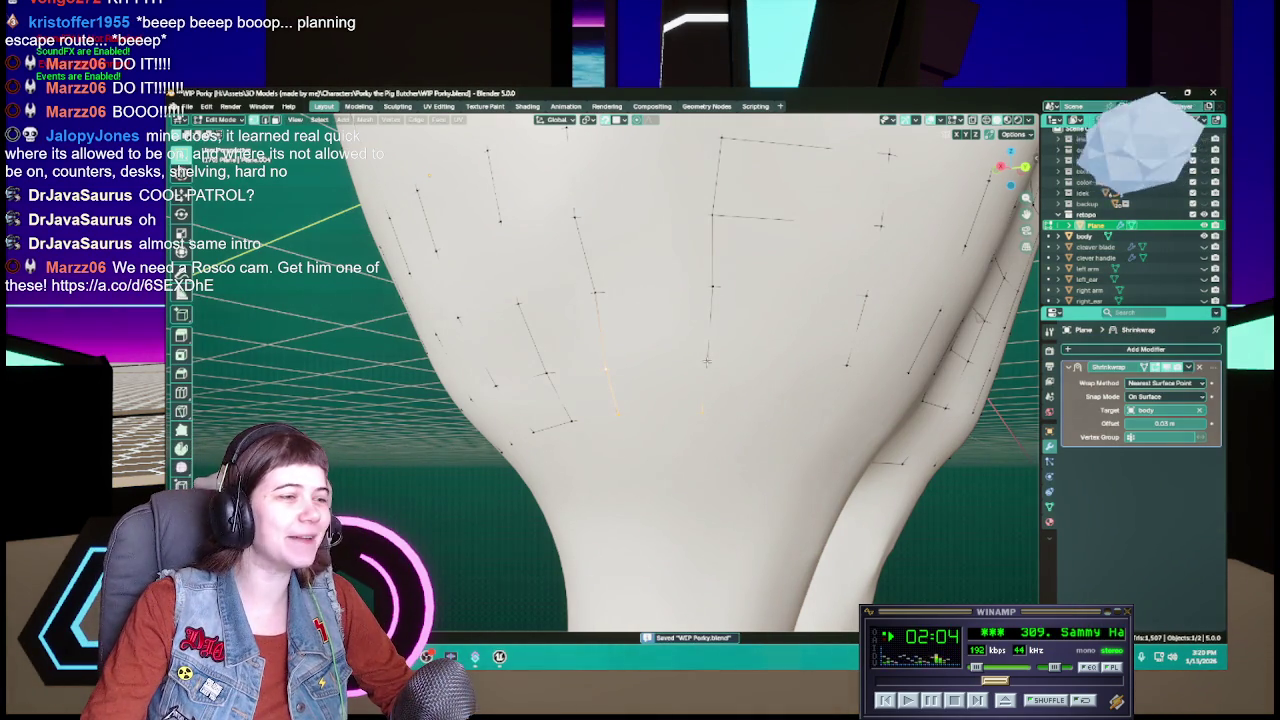
pyautogui.moveTo(665, 368); pyautogui.dragTo(670, 367, button='middle')
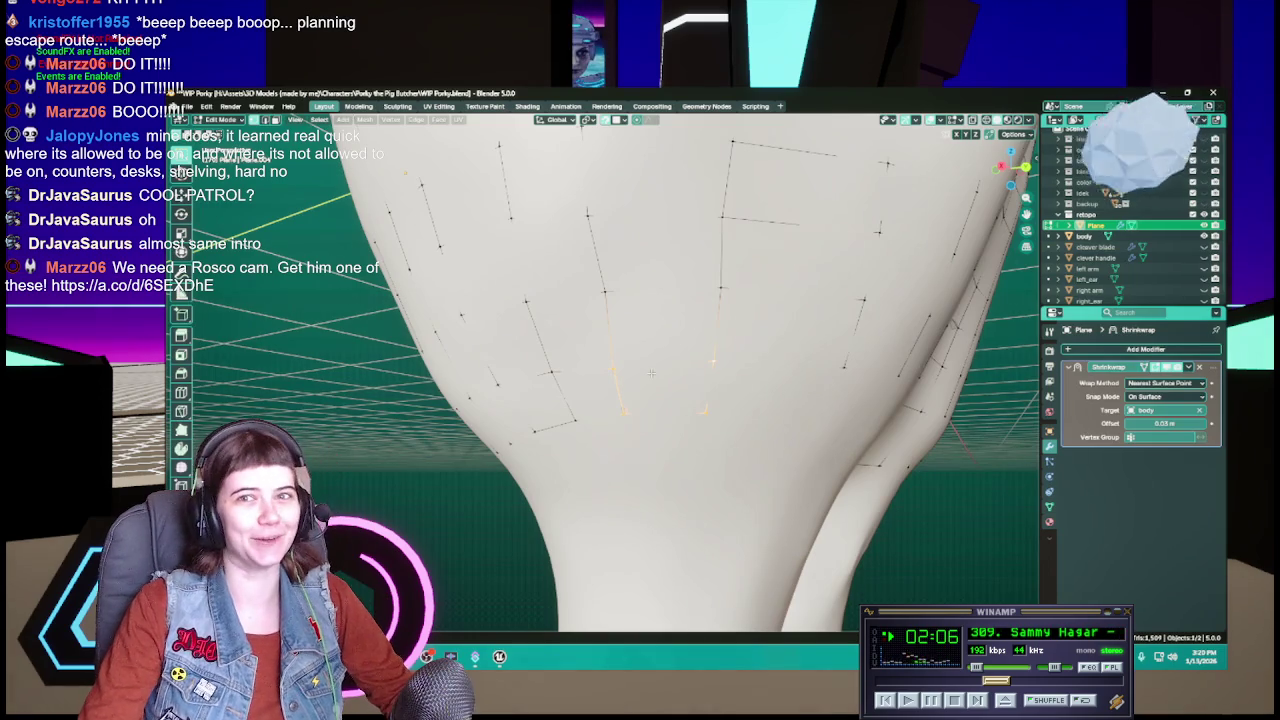
pyautogui.press('g')
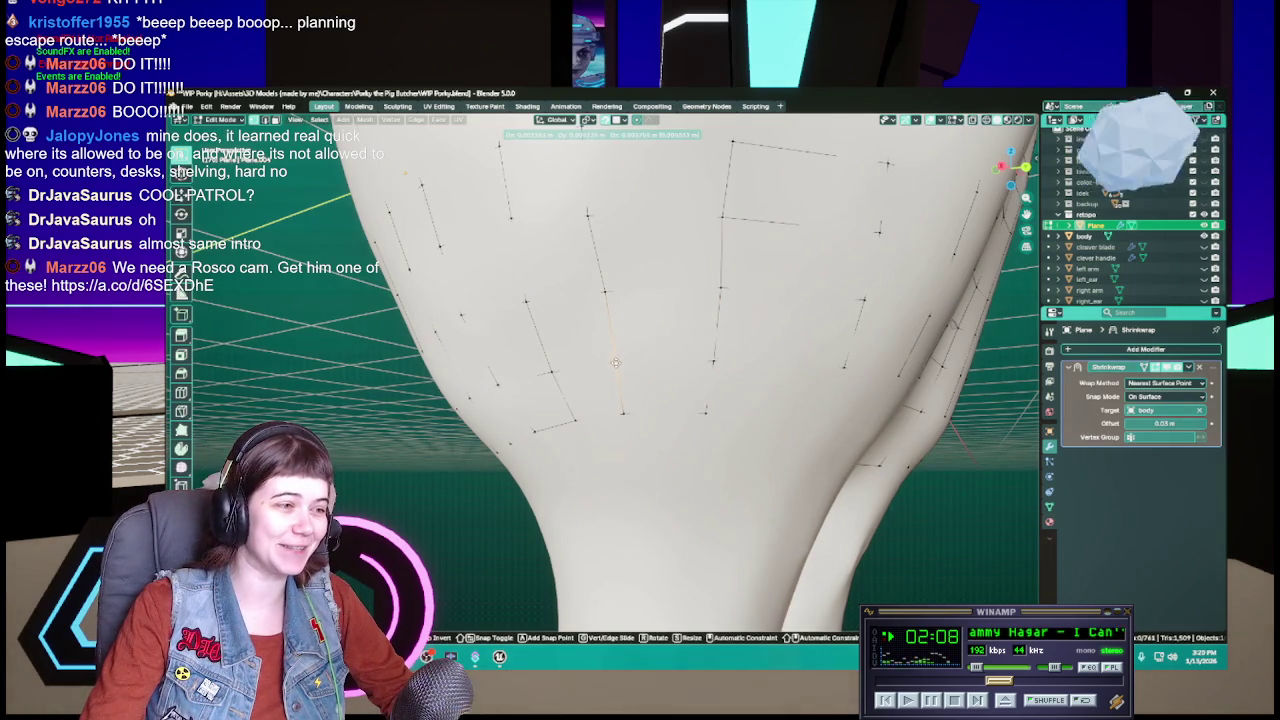
pyautogui.click(616, 362)
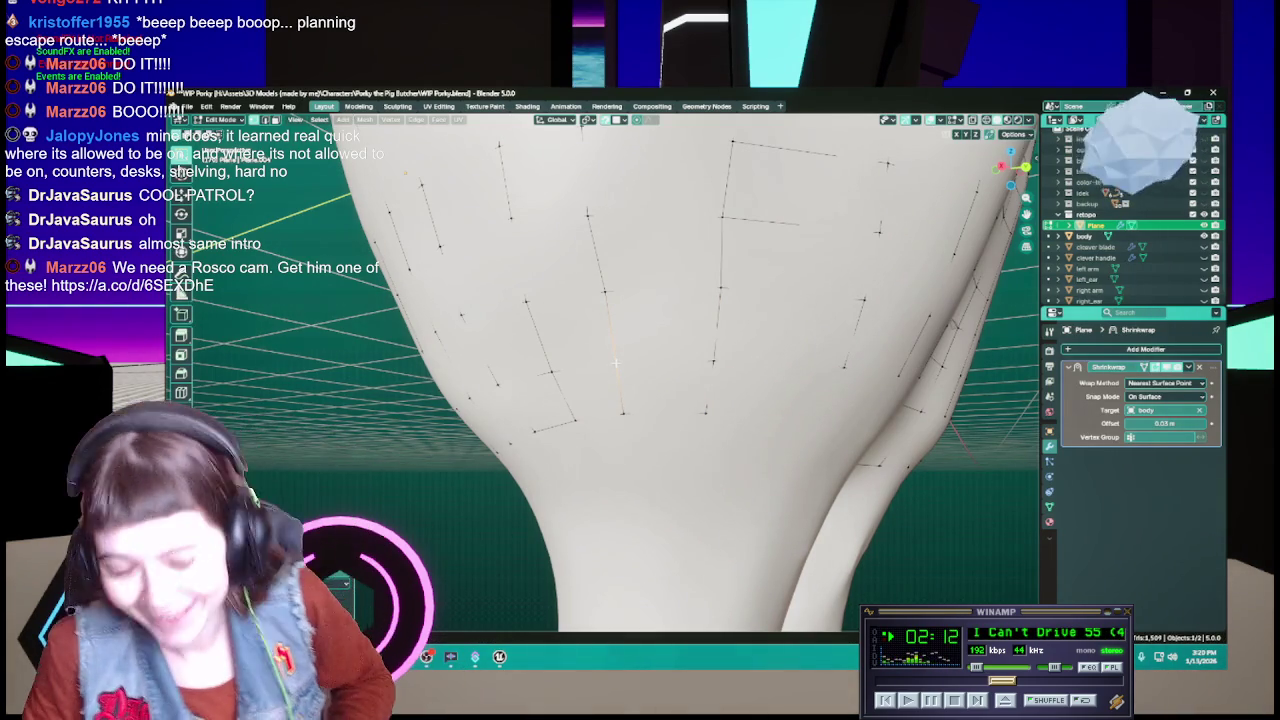
pyautogui.hotkey('ctrl', 's')
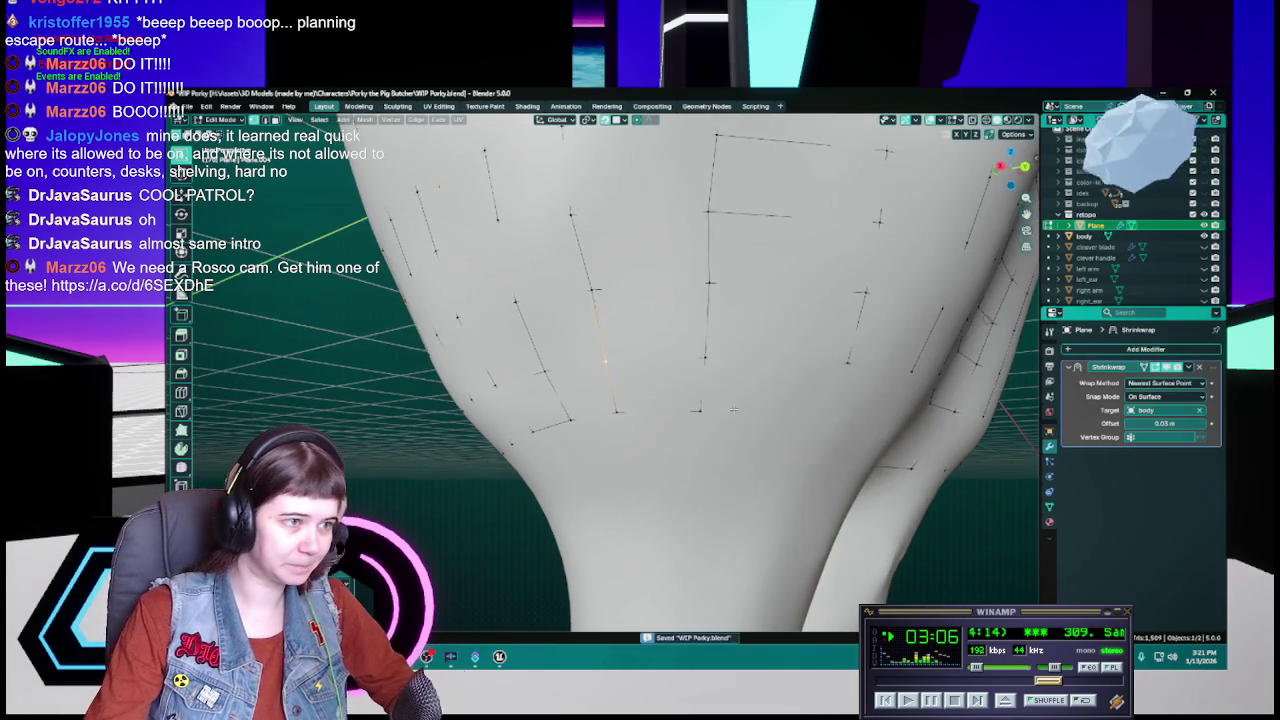
# Step: Reposition two belly vertices, saving the file after each move
pyautogui.moveTo(724, 430)
pyautogui.mouseDown(button='middle')
pyautogui.moveTo(672, 390)
pyautogui.moveTo(610, 380)
pyautogui.mouseUp(button='middle')
pyautogui.hotkey('ctrl', 's')
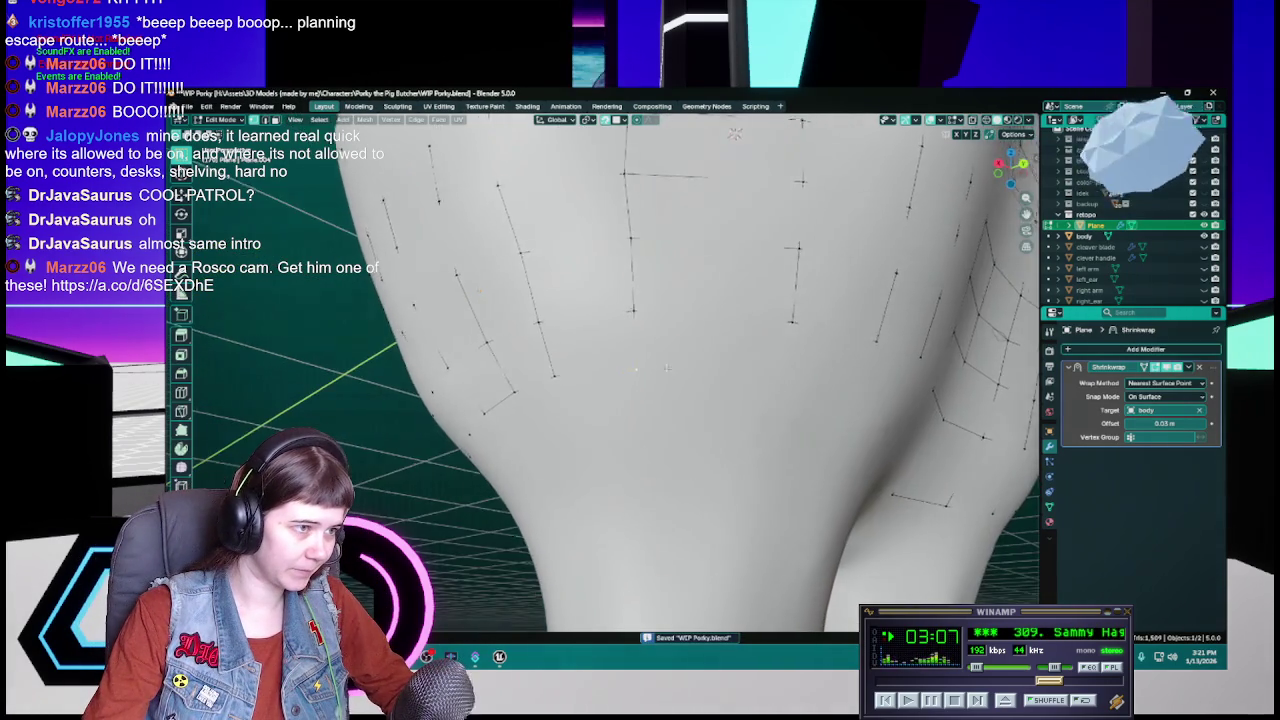
pyautogui.press('g')
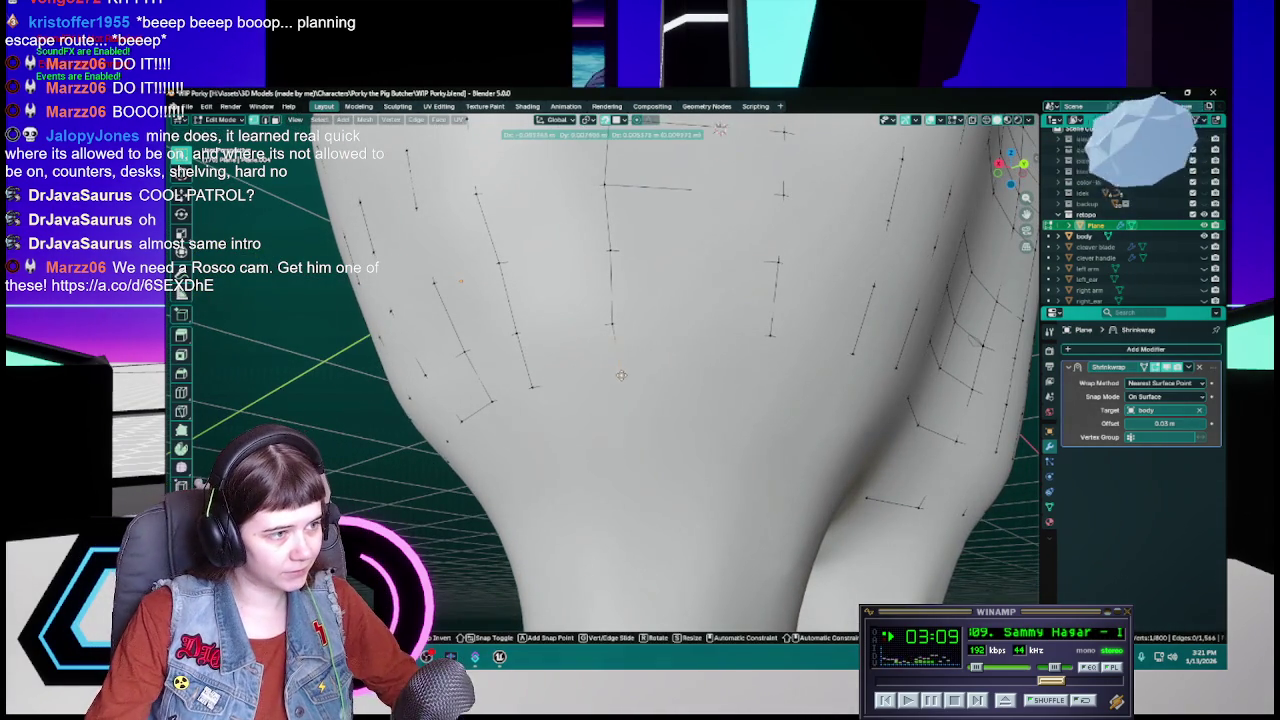
pyautogui.click(621, 371)
pyautogui.moveTo(621, 371); pyautogui.dragTo(601, 328, button='middle')
pyautogui.hotkey('ctrl', 's')
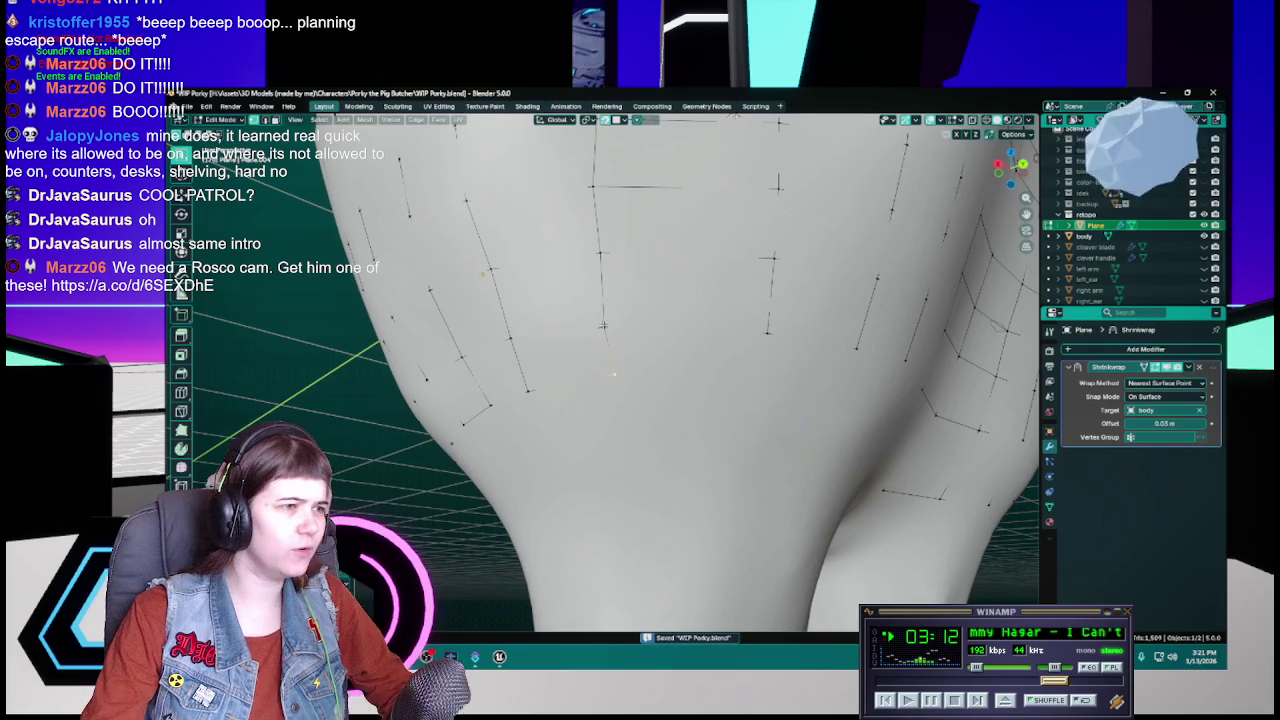
pyautogui.press('g')
pyautogui.click(604, 318)
pyautogui.hotkey('ctrl', 's')
# Step: Shift another vertex into place on the lower belly near the hips and save
pyautogui.moveTo(604, 318); pyautogui.dragTo(669, 339, button='middle')
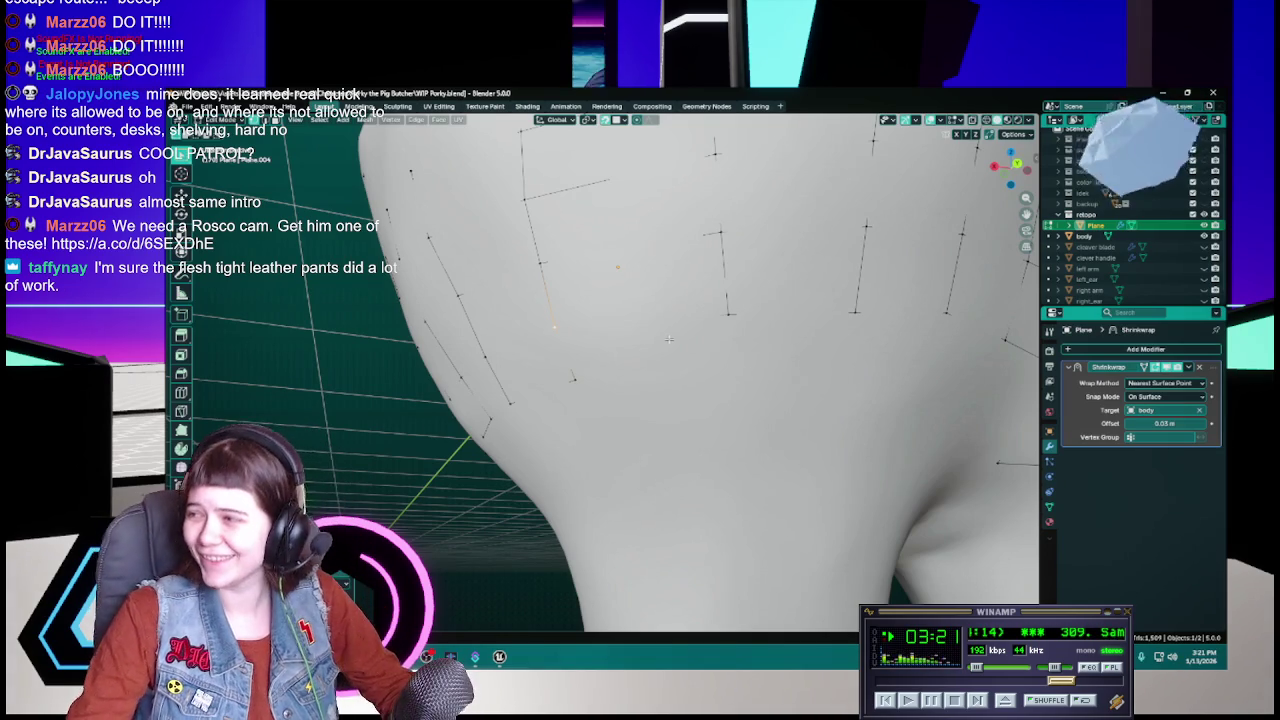
pyautogui.moveTo(717, 360); pyautogui.dragTo(727, 364, button='middle')
pyautogui.hotkey('ctrl', 's')
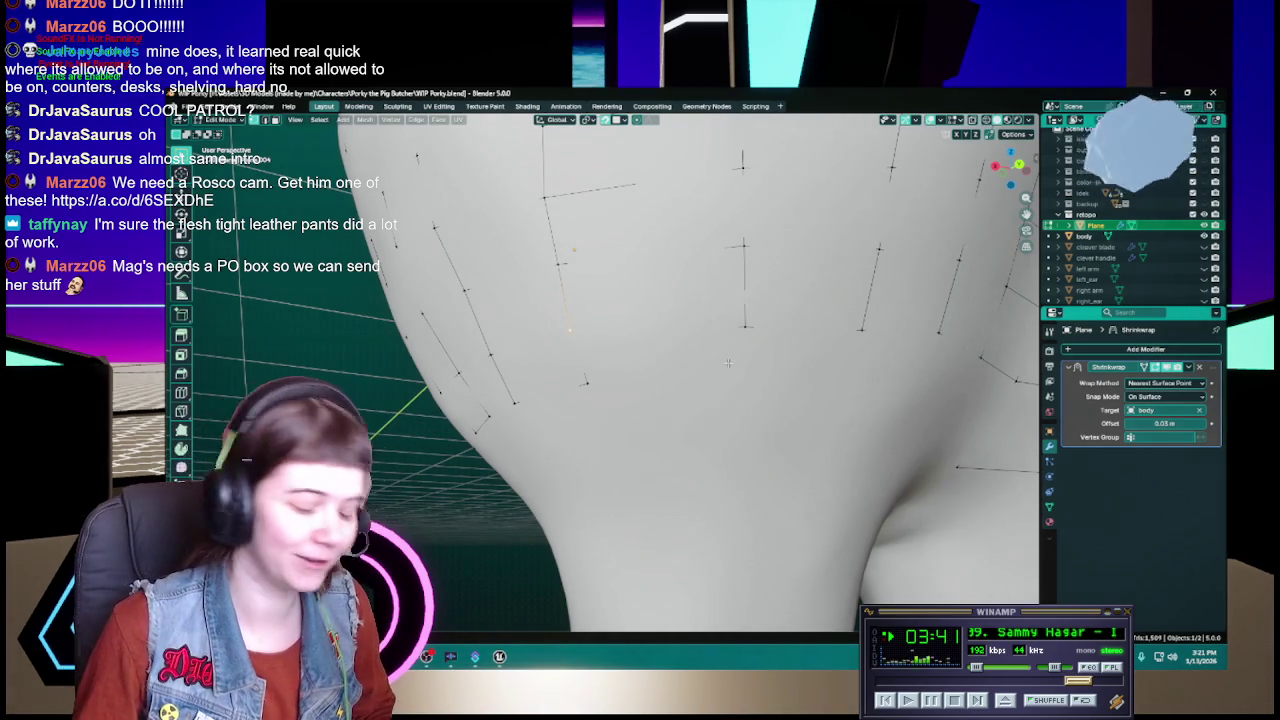
pyautogui.moveTo(744, 326); pyautogui.dragTo(749, 327)
pyautogui.hotkey('ctrl', 's')
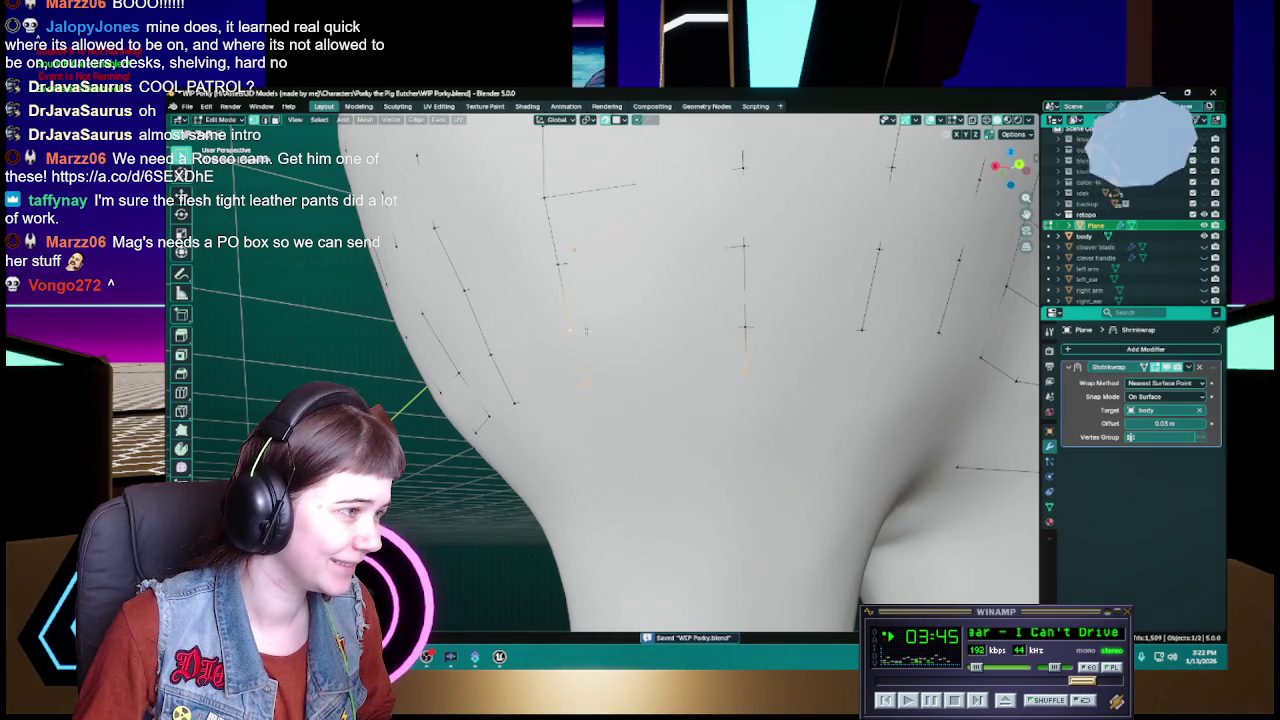
pyautogui.scroll(-1, 750, 327)
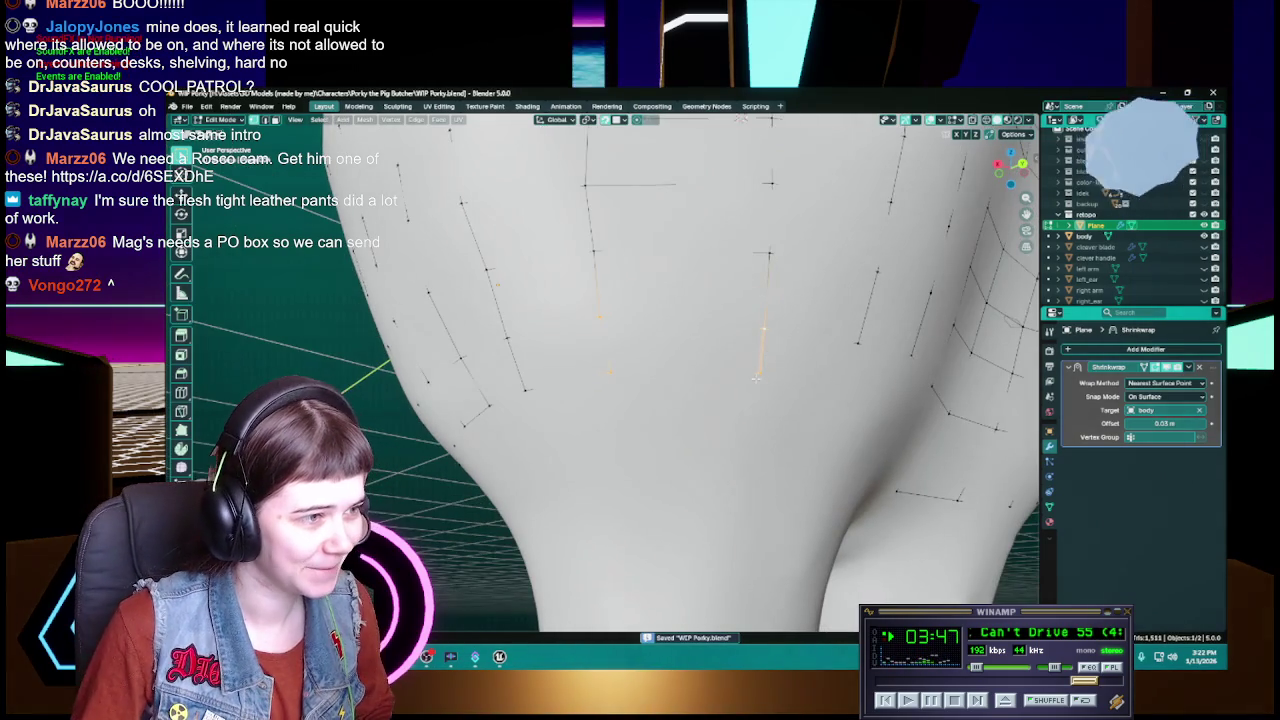
pyautogui.scroll(1, 776, 369)
pyautogui.moveTo(776, 368); pyautogui.dragTo(707, 358, button='middle')
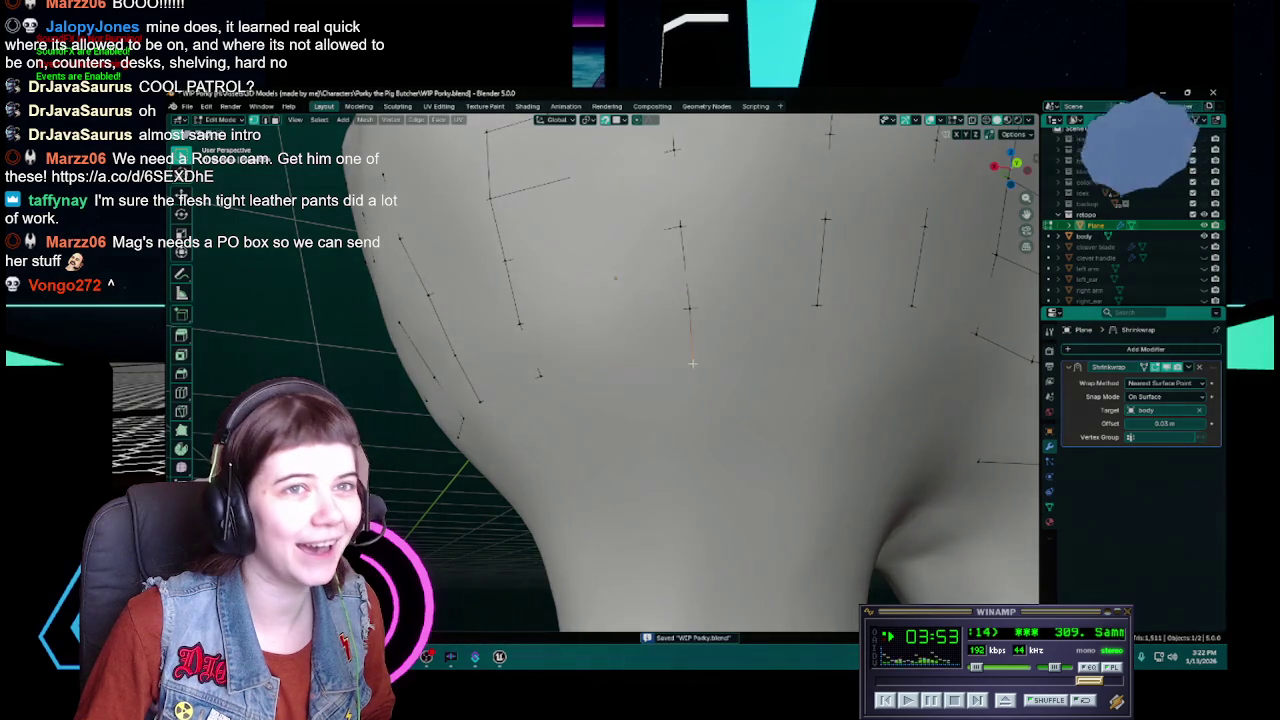
# Step: Cancel an attempted vertex move and save while checking the belly from new angles
pyautogui.moveTo(692, 363); pyautogui.dragTo(695, 353, button='middle')
pyautogui.press('g')
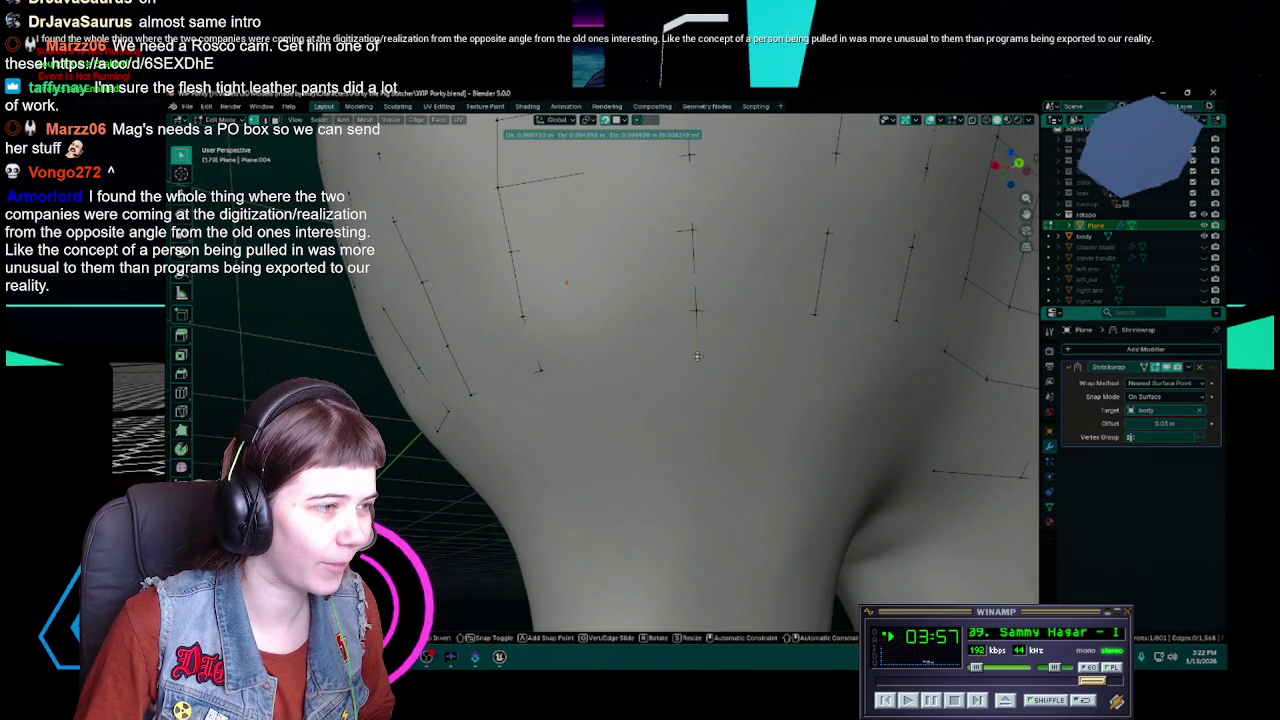
pyautogui.rightClick(697, 355)
pyautogui.hotkey('ctrl', 's')
pyautogui.moveTo(697, 355)
pyautogui.mouseDown(button='middle')
pyautogui.moveTo(717, 355)
pyautogui.moveTo(674, 350)
pyautogui.mouseUp(button='middle')
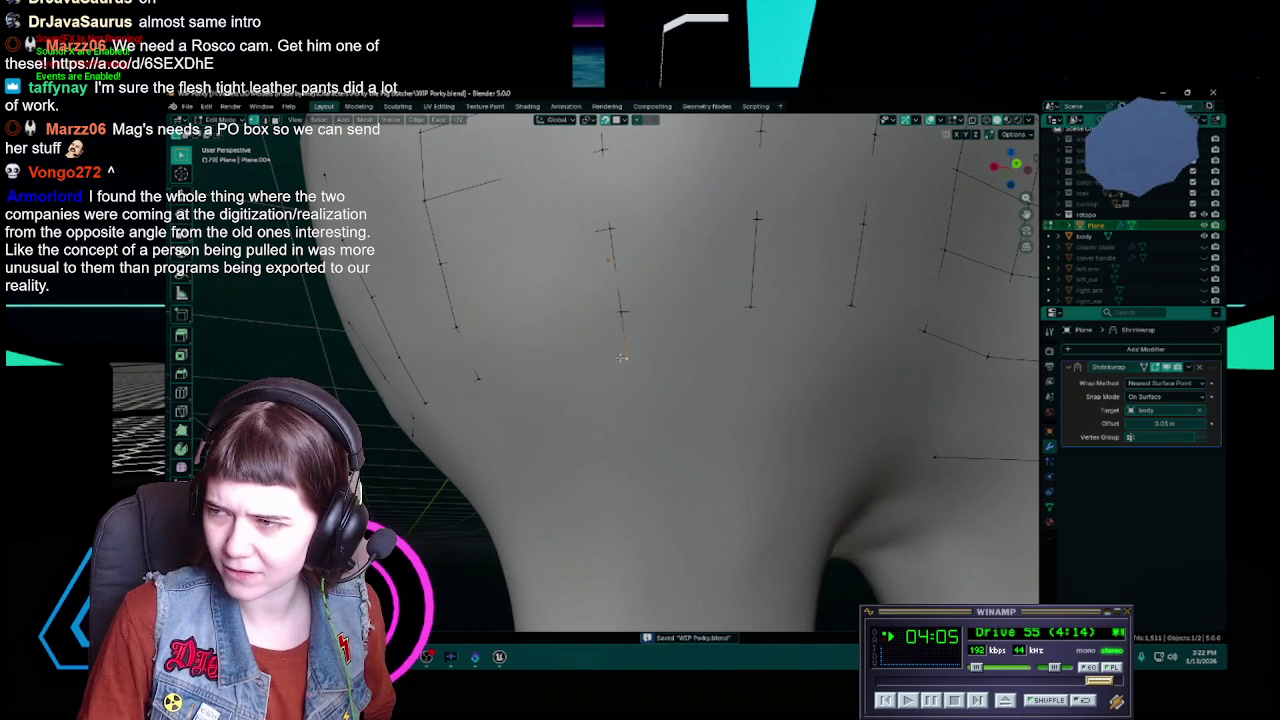
pyautogui.moveTo(621, 357); pyautogui.dragTo(655, 355, button='middle')
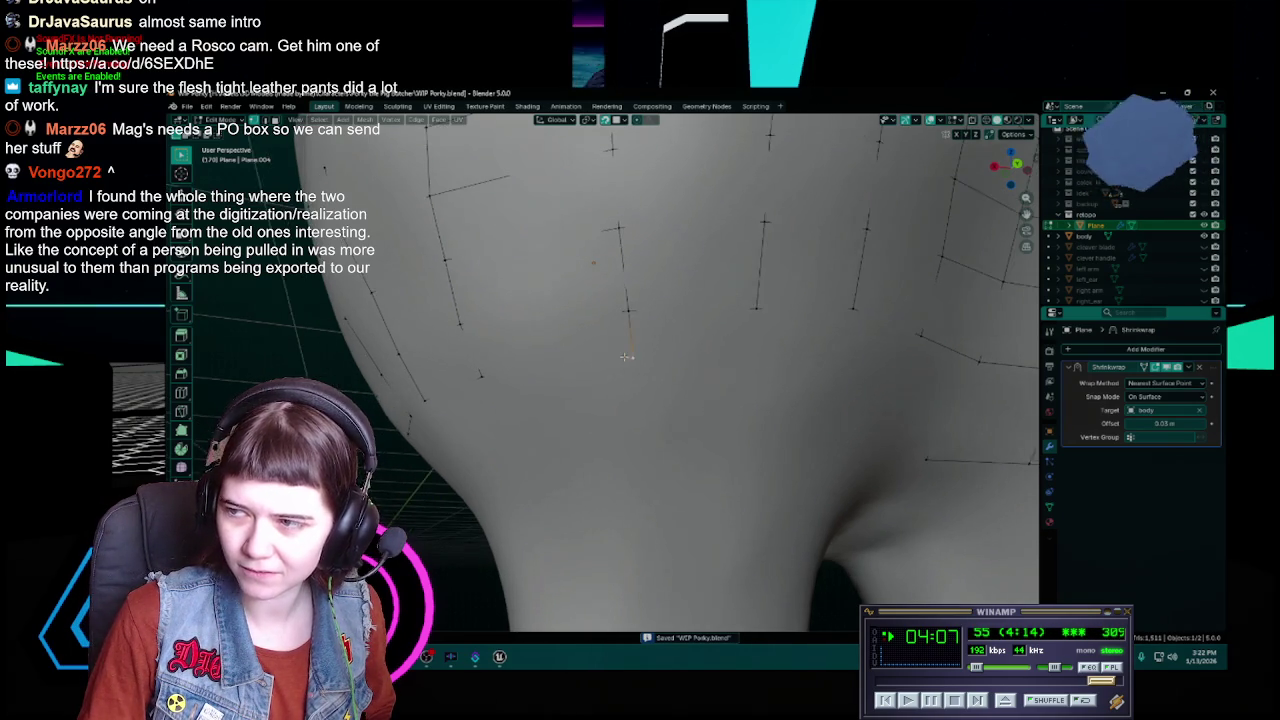
pyautogui.hotkey('ctrl', 's')
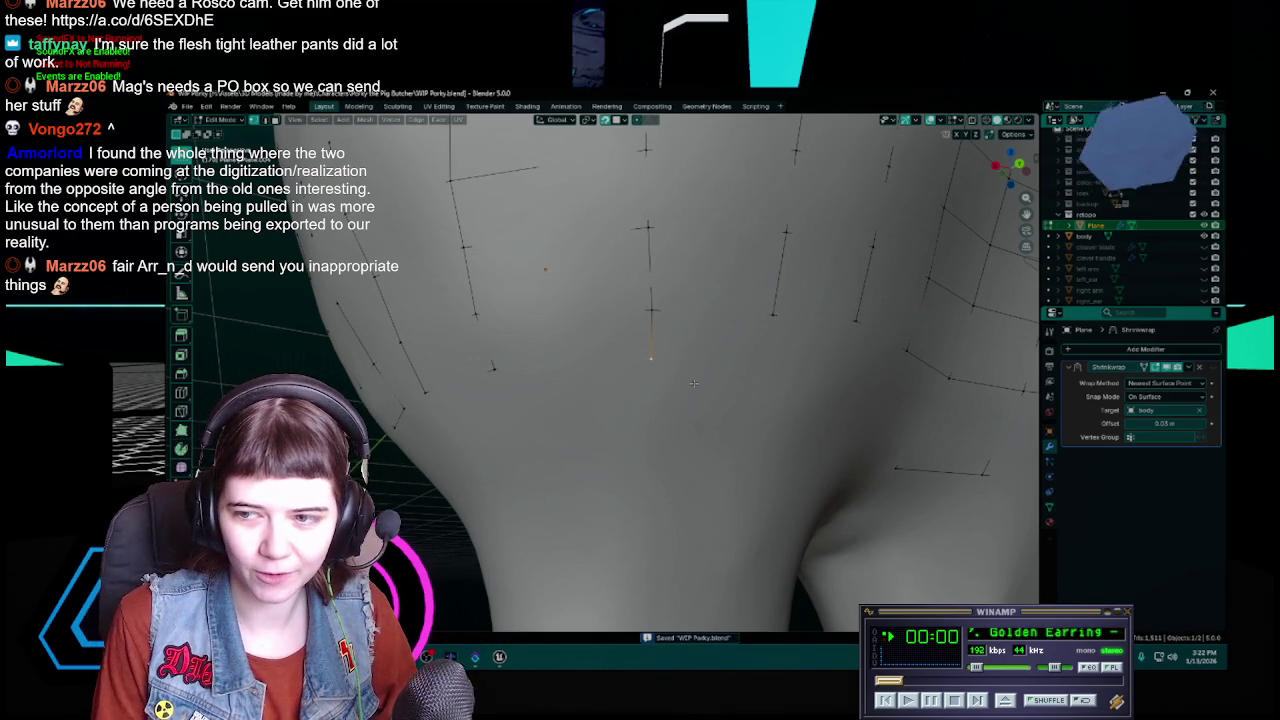
# Step: Move a vertex at the end of a lower-belly strip to a new spot and save
pyautogui.scroll(-3, 773, 340)
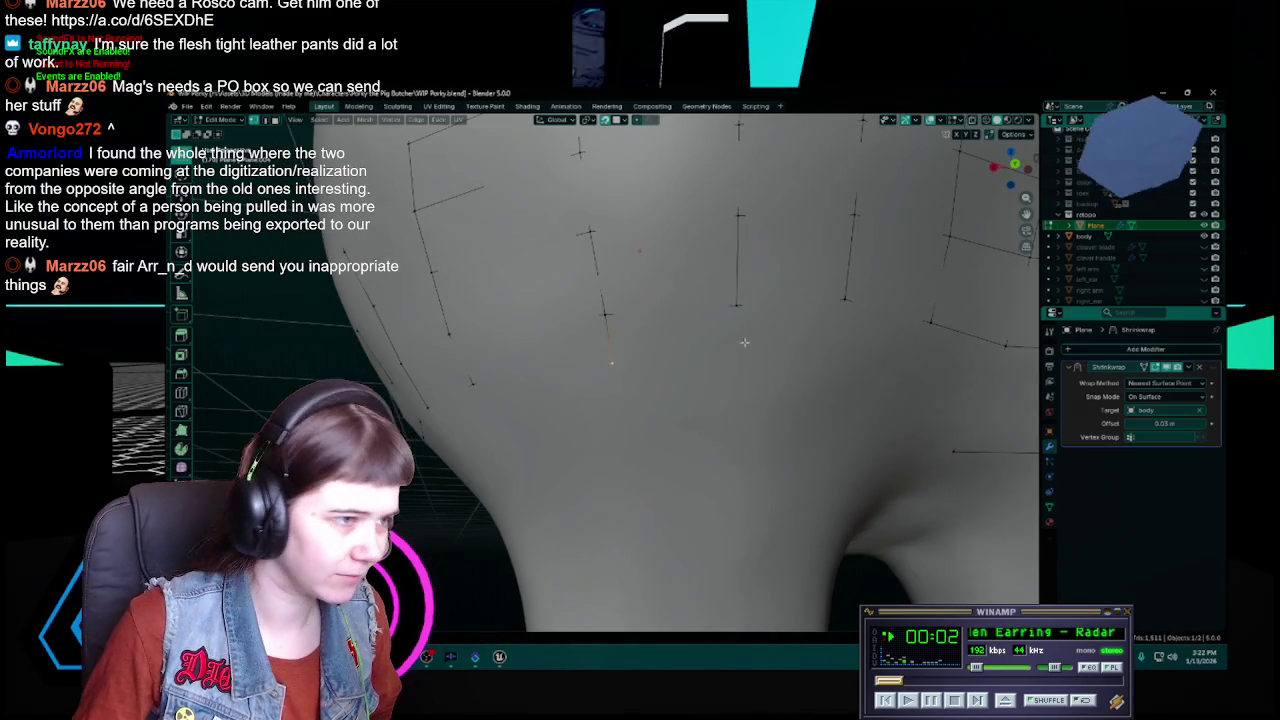
pyautogui.scroll(1, 745, 342)
pyautogui.scroll(2, 740, 342)
pyautogui.scroll(-3, 741, 342)
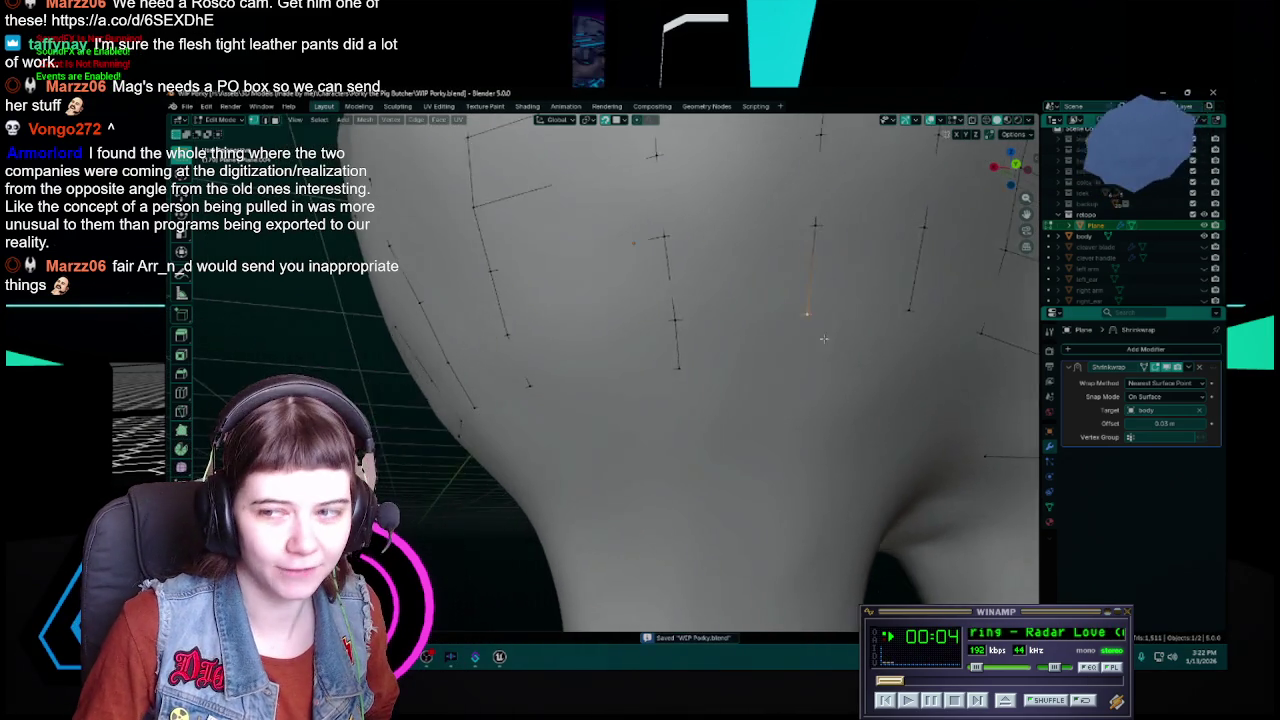
pyautogui.scroll(3, 787, 343)
pyautogui.scroll(-3, 884, 342)
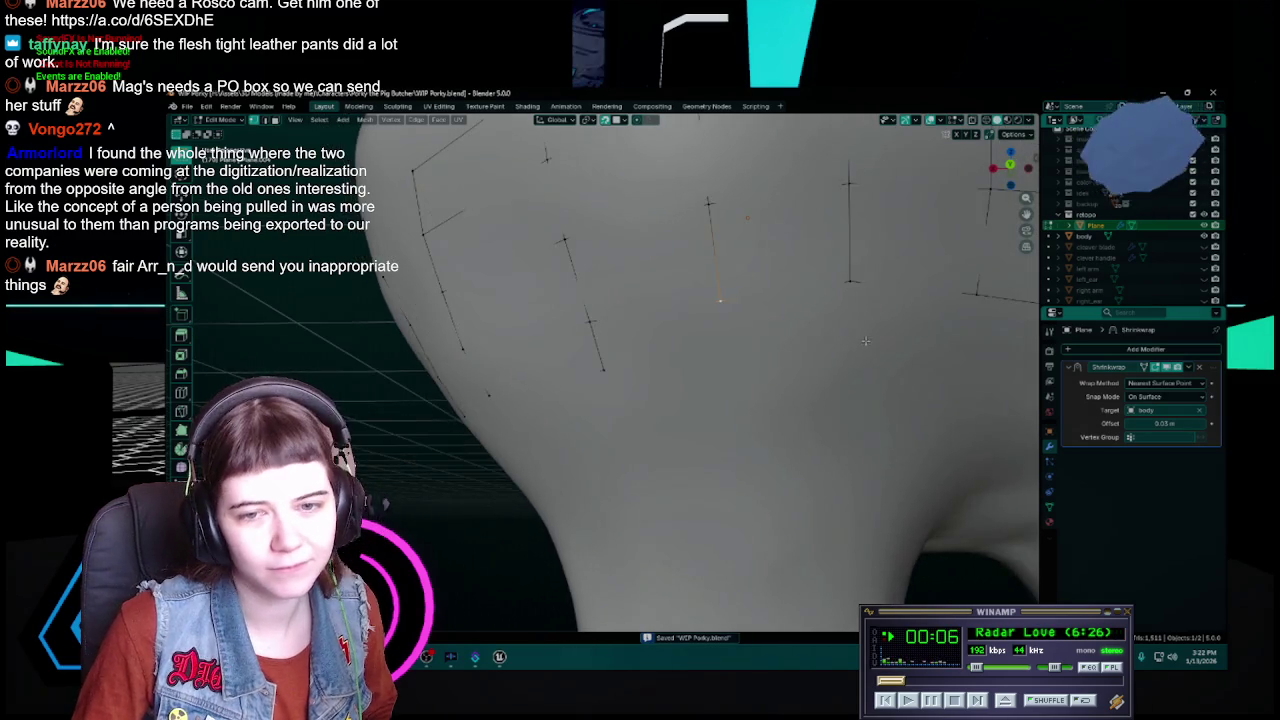
pyautogui.scroll(3, 820, 333)
pyautogui.click(785, 289)
pyautogui.press('g')
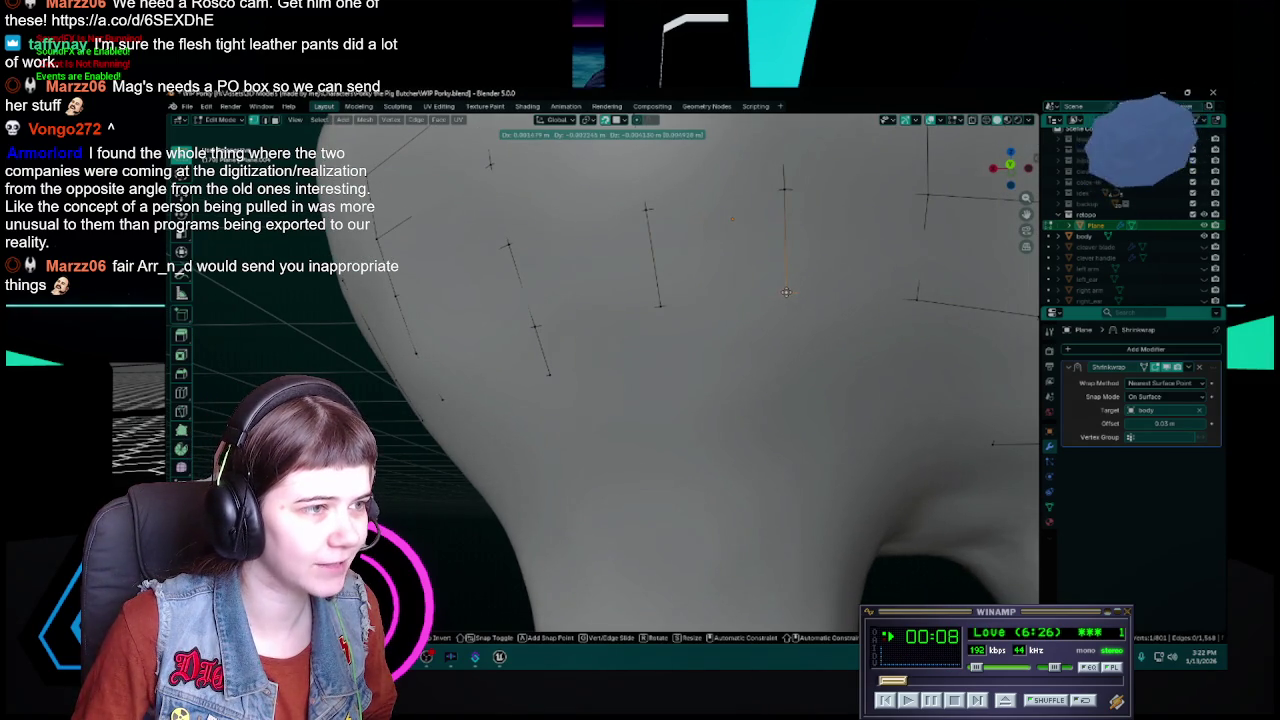
pyautogui.click(787, 292)
pyautogui.moveTo(787, 292); pyautogui.dragTo(754, 311, button='middle')
pyautogui.hotkey('ctrl', 's')
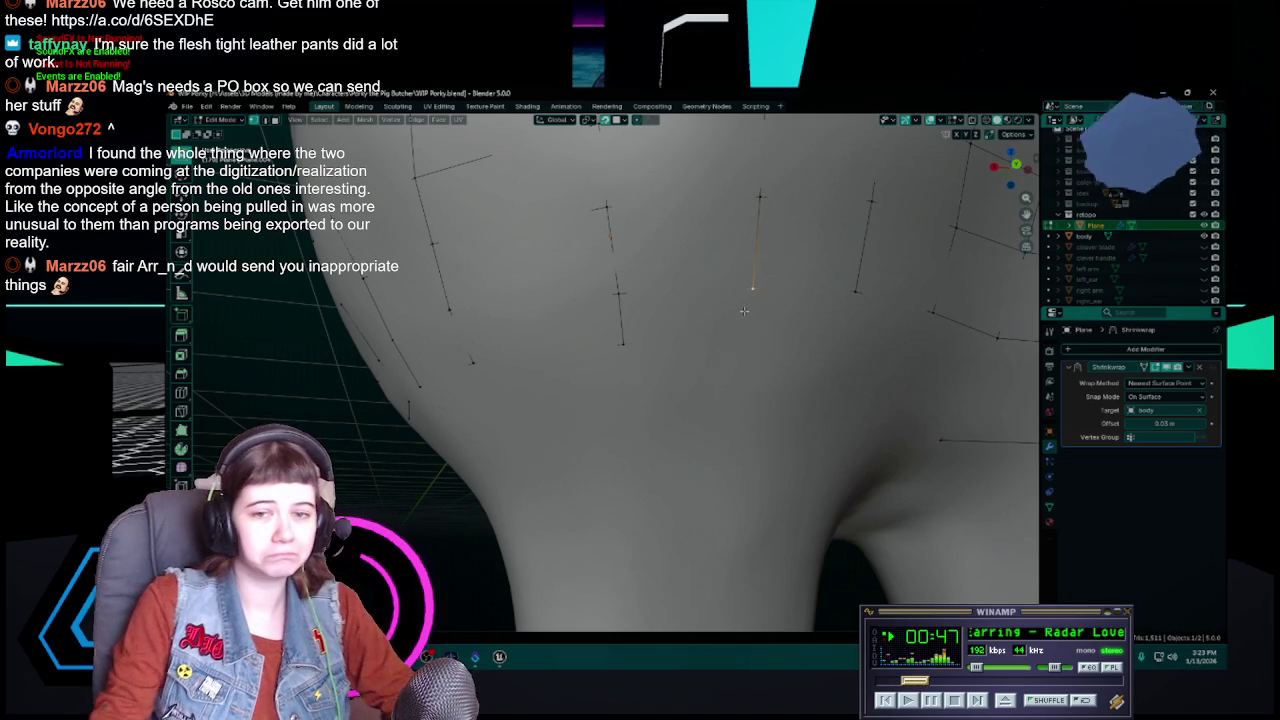
# Step: Save the file and nudge a selected belly vertex, then save again
pyautogui.hotkey('ctrl', 's')
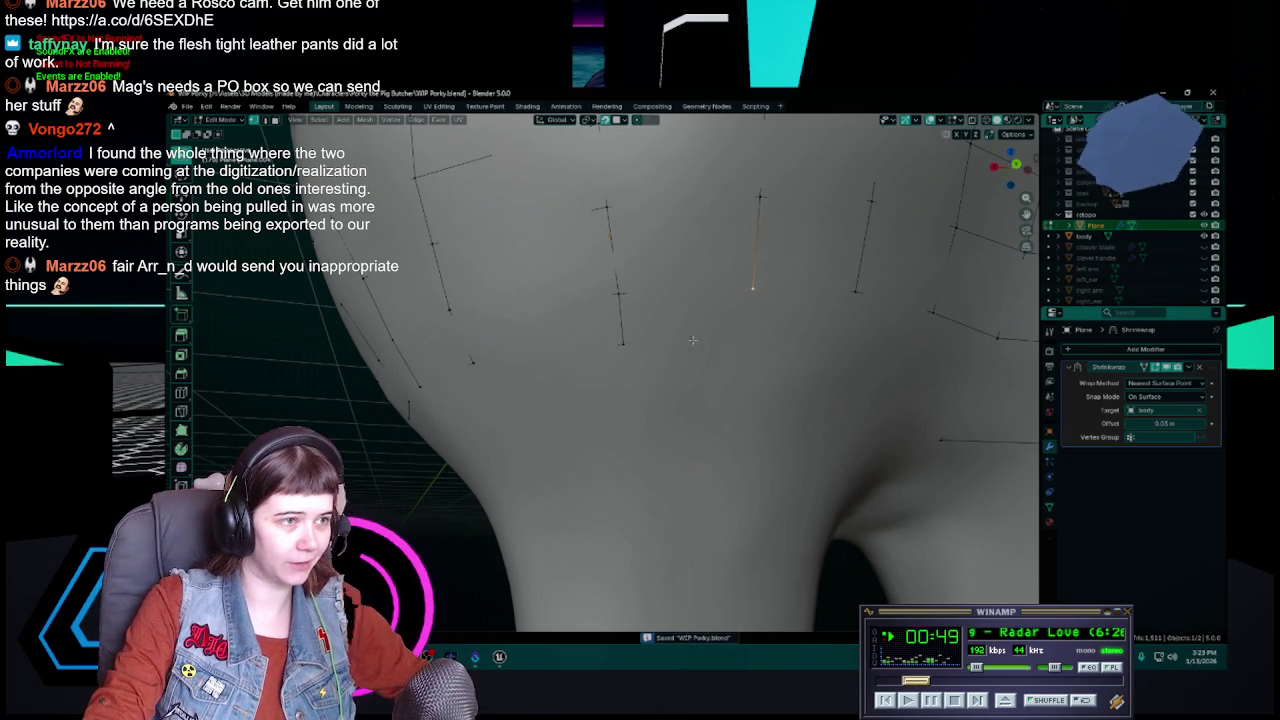
pyautogui.moveTo(716, 334); pyautogui.dragTo(655, 353, button='middle')
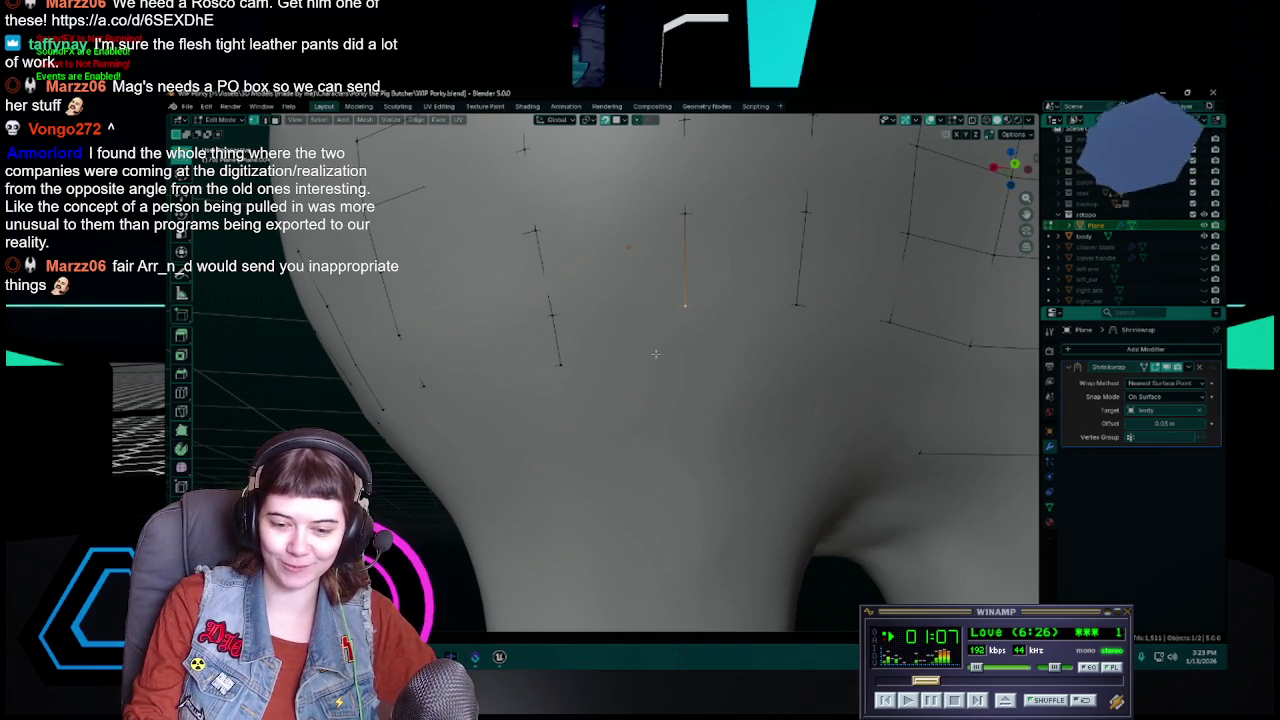
pyautogui.hotkey('ctrl', 's')
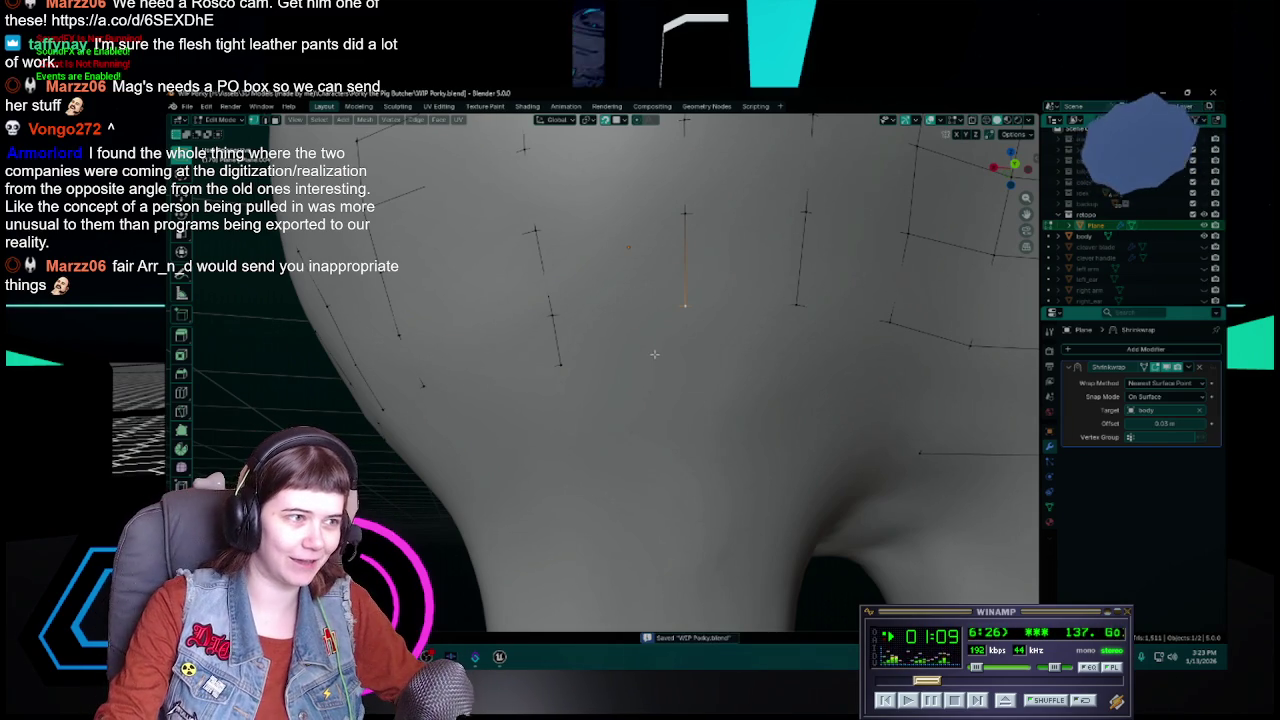
pyautogui.moveTo(672, 337); pyautogui.dragTo(676, 371, button='middle')
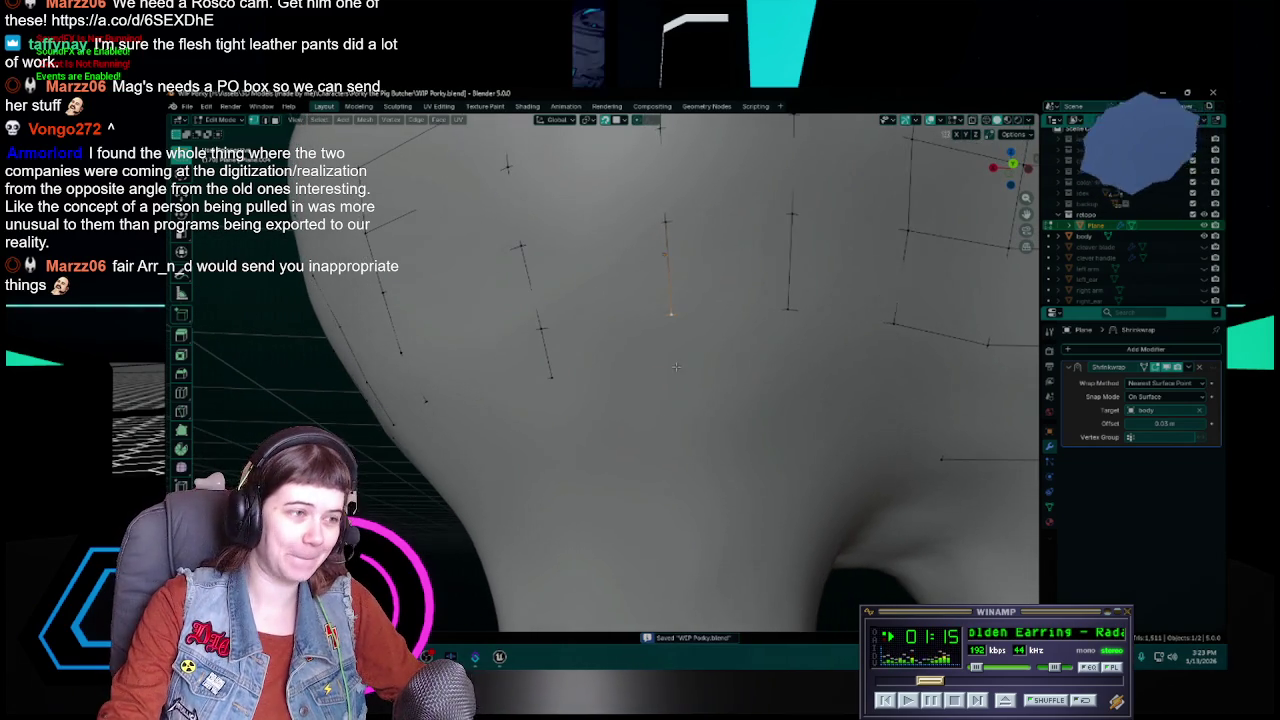
pyautogui.press('g')
pyautogui.press('Escape')
pyautogui.hotkey('ctrl', 's')
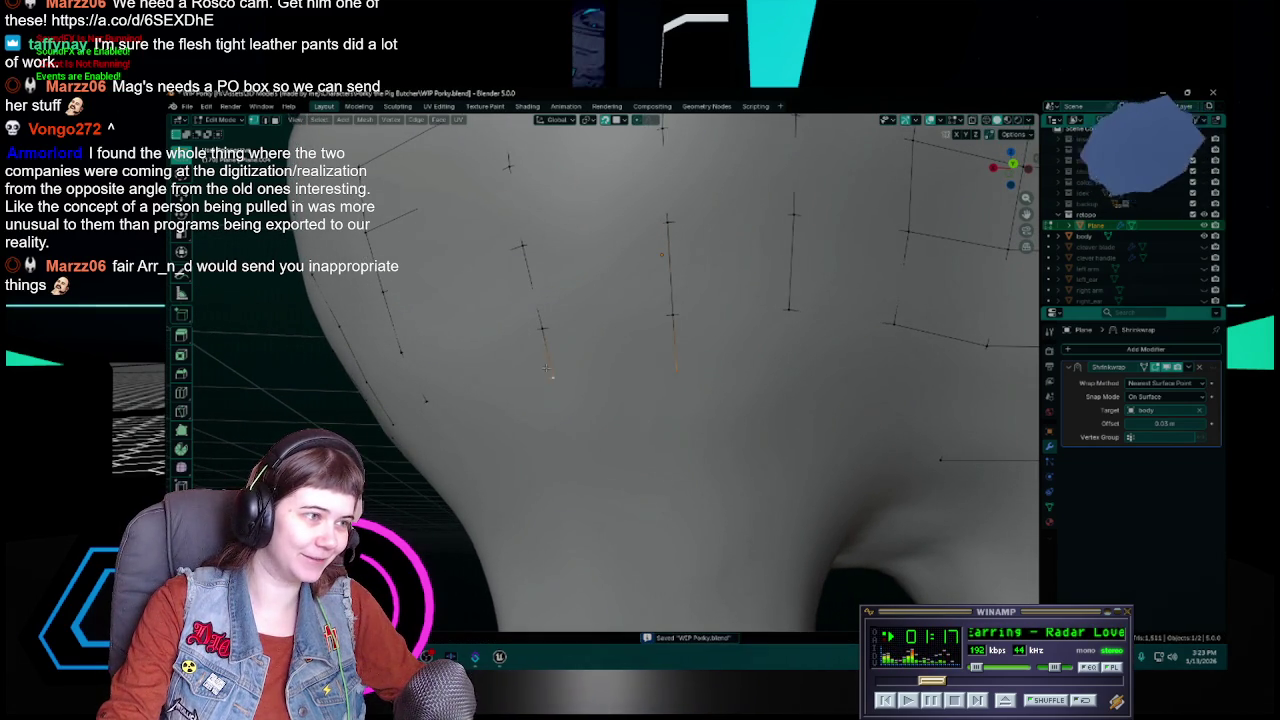
# Step: Nudge another selected belly vertex, save, and zoom out to view the torso
pyautogui.moveTo(693, 342)
pyautogui.mouseDown(button='middle')
pyautogui.moveTo(659, 370)
pyautogui.moveTo(697, 366)
pyautogui.mouseUp(button='middle')
pyautogui.press('g')
pyautogui.press('Escape')
pyautogui.hotkey('ctrl', 's')
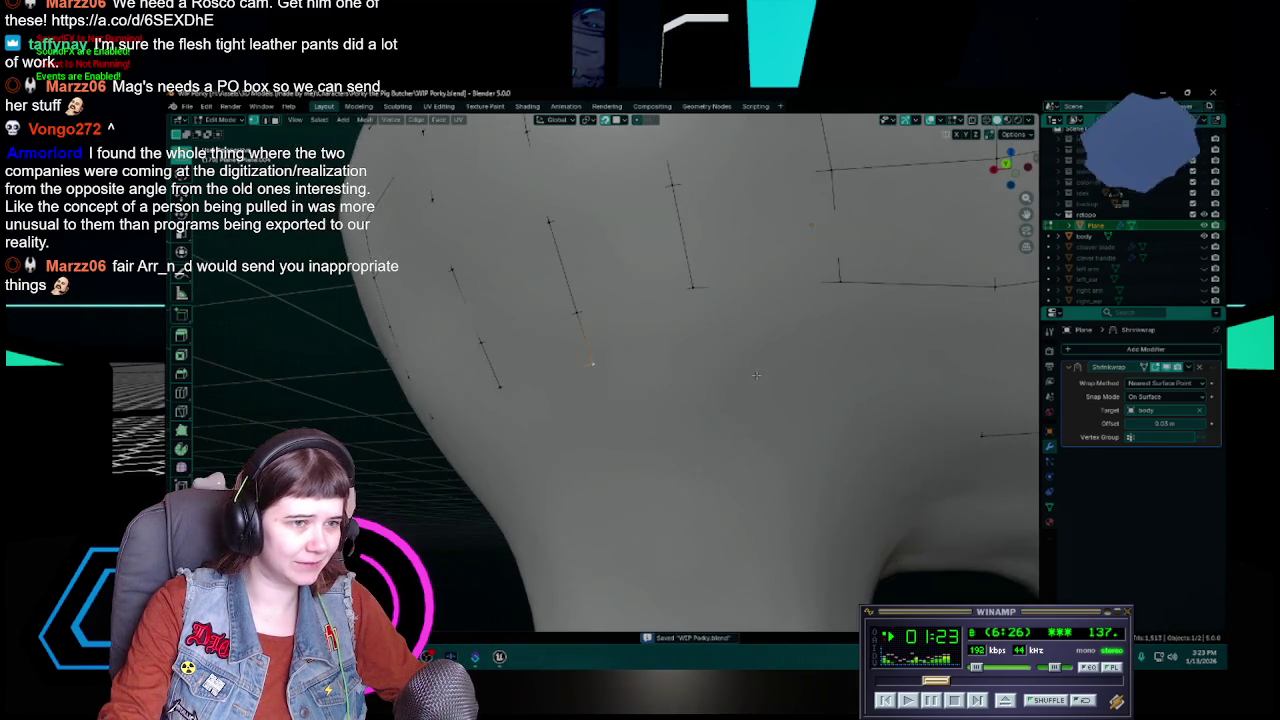
pyautogui.scroll(-5, 697, 366)
pyautogui.scroll(-2, 669, 381)
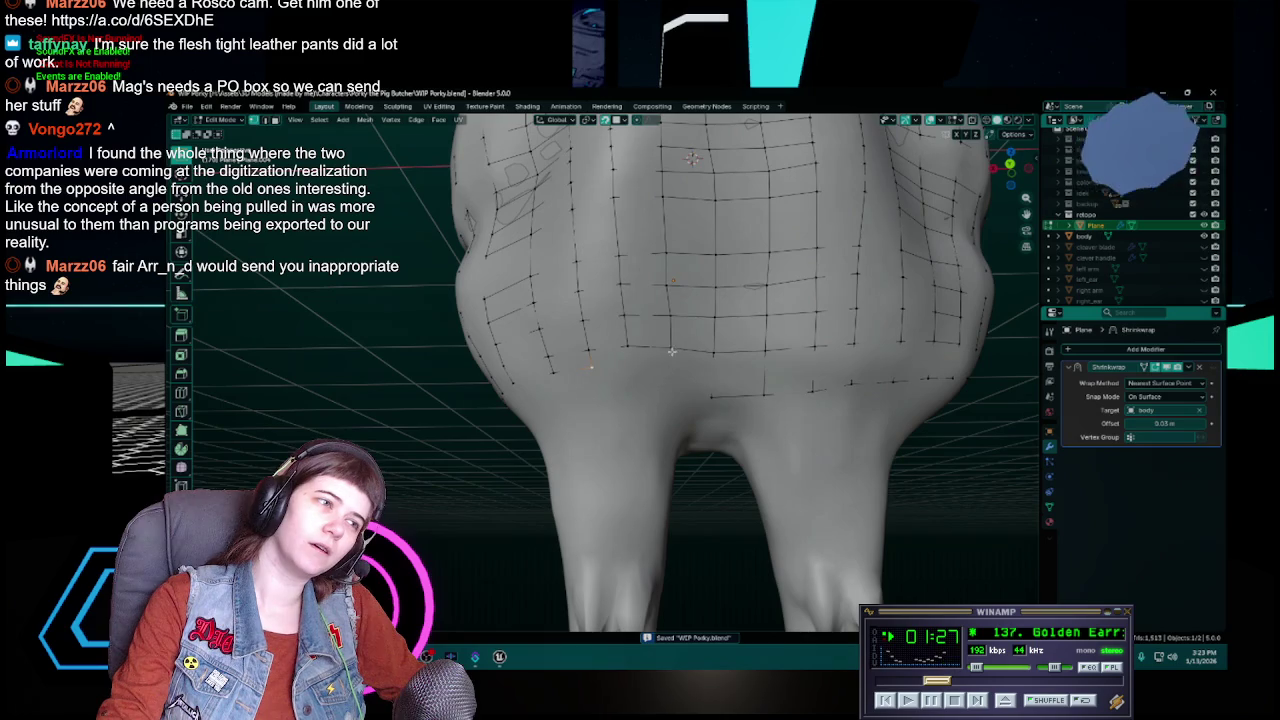
# Step: Move the bottom-row belly vertices above the legs in two passes and save WIP Porky.blend
pyautogui.press('g')
pyautogui.click(675, 389)
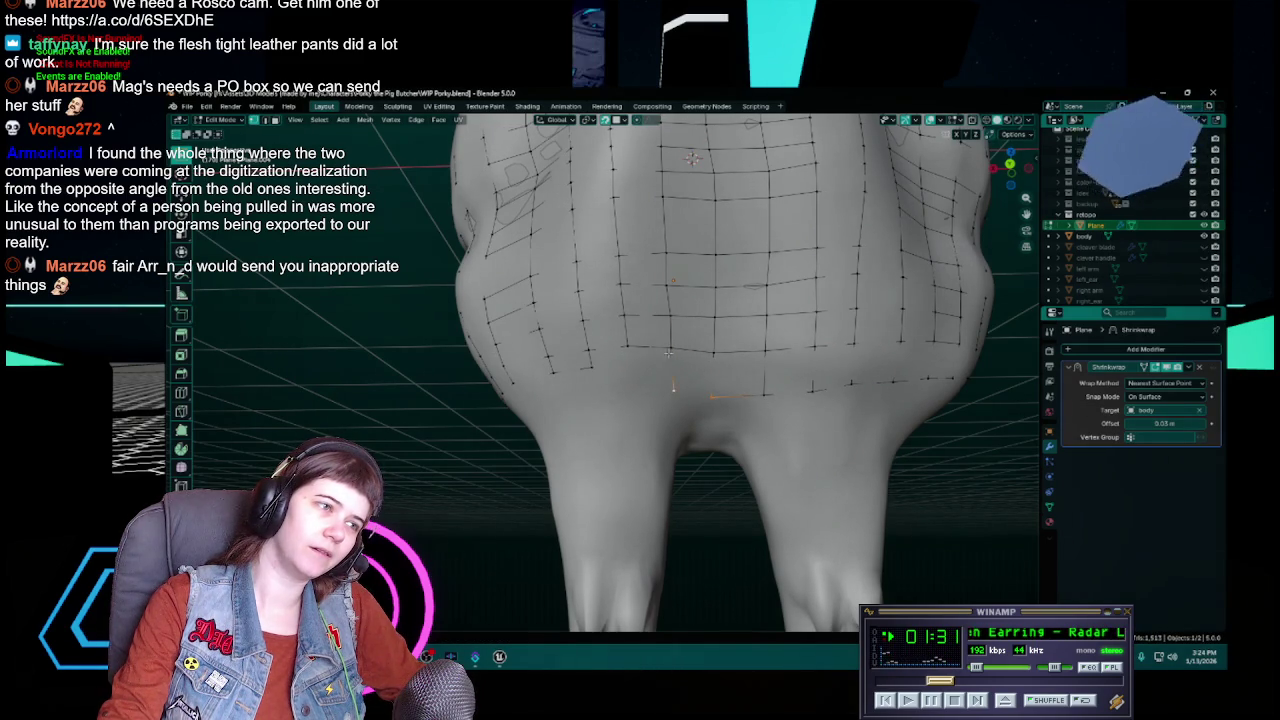
pyautogui.moveTo(713, 354); pyautogui.dragTo(673, 352, button='middle')
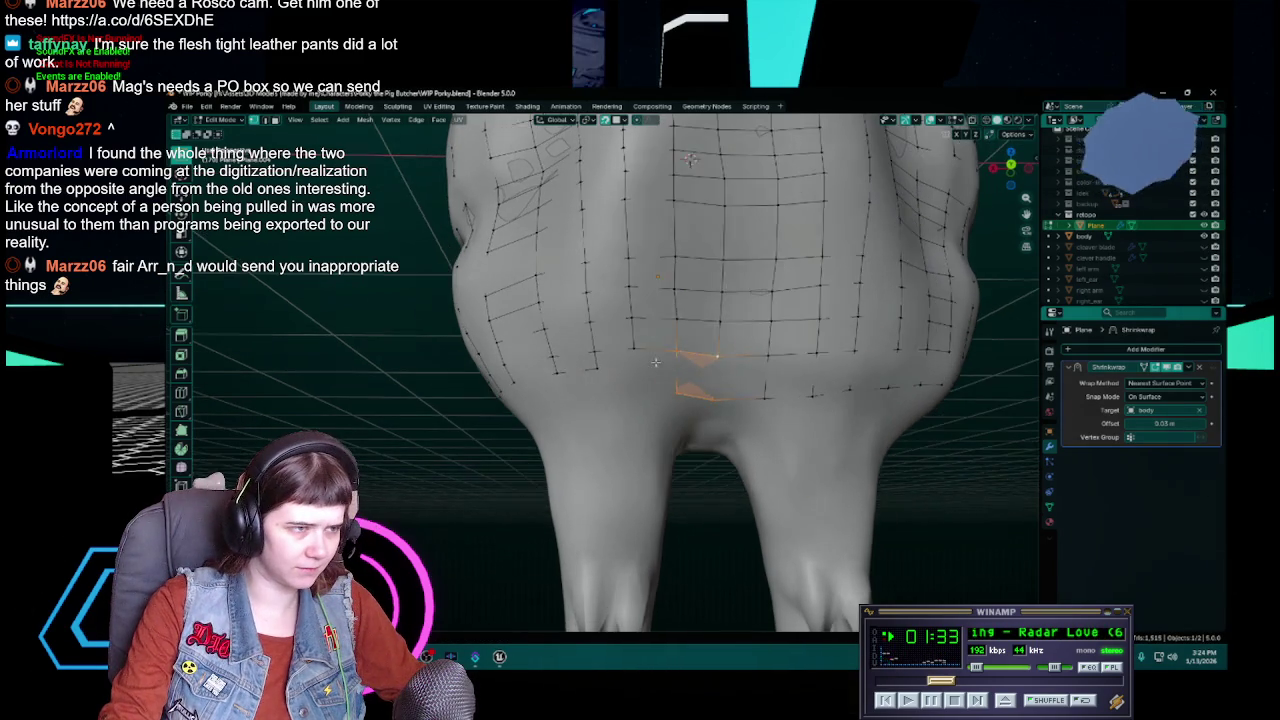
pyautogui.press('g')
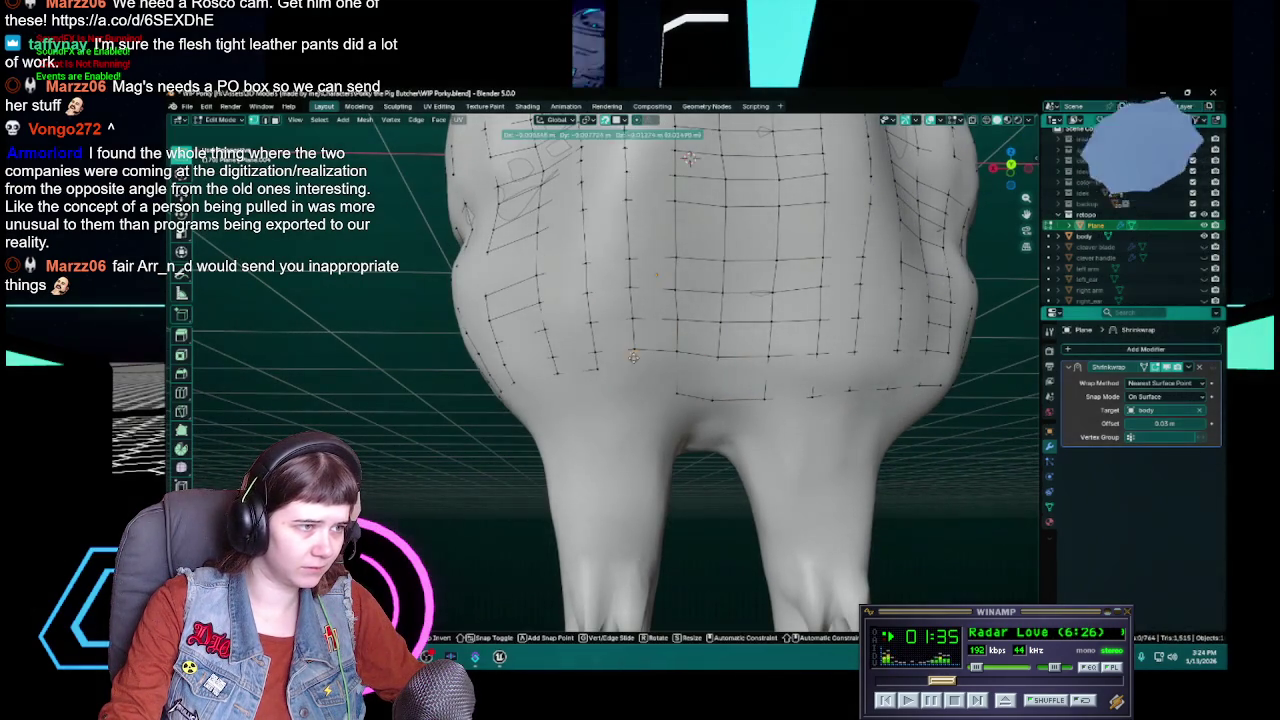
pyautogui.click(636, 390)
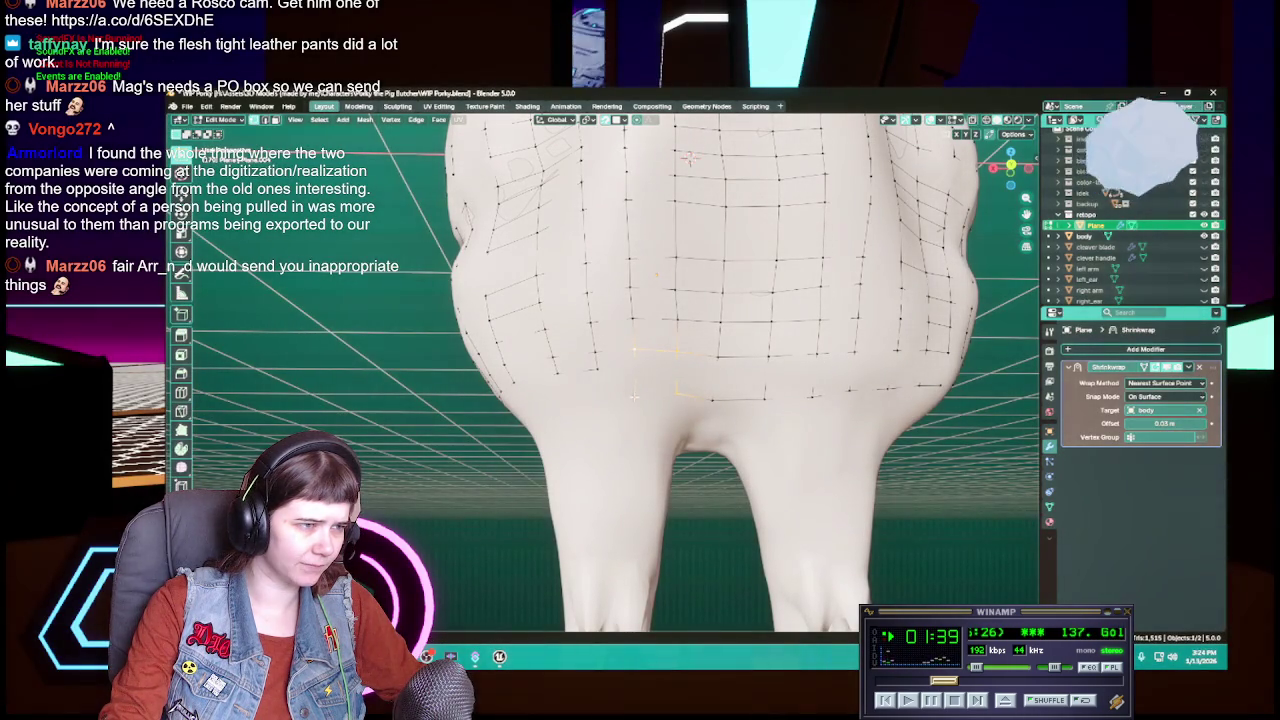
pyautogui.moveTo(606, 404)
pyautogui.mouseDown(button='middle')
pyautogui.moveTo(640, 380)
pyautogui.moveTo(608, 428)
pyautogui.mouseUp(button='middle')
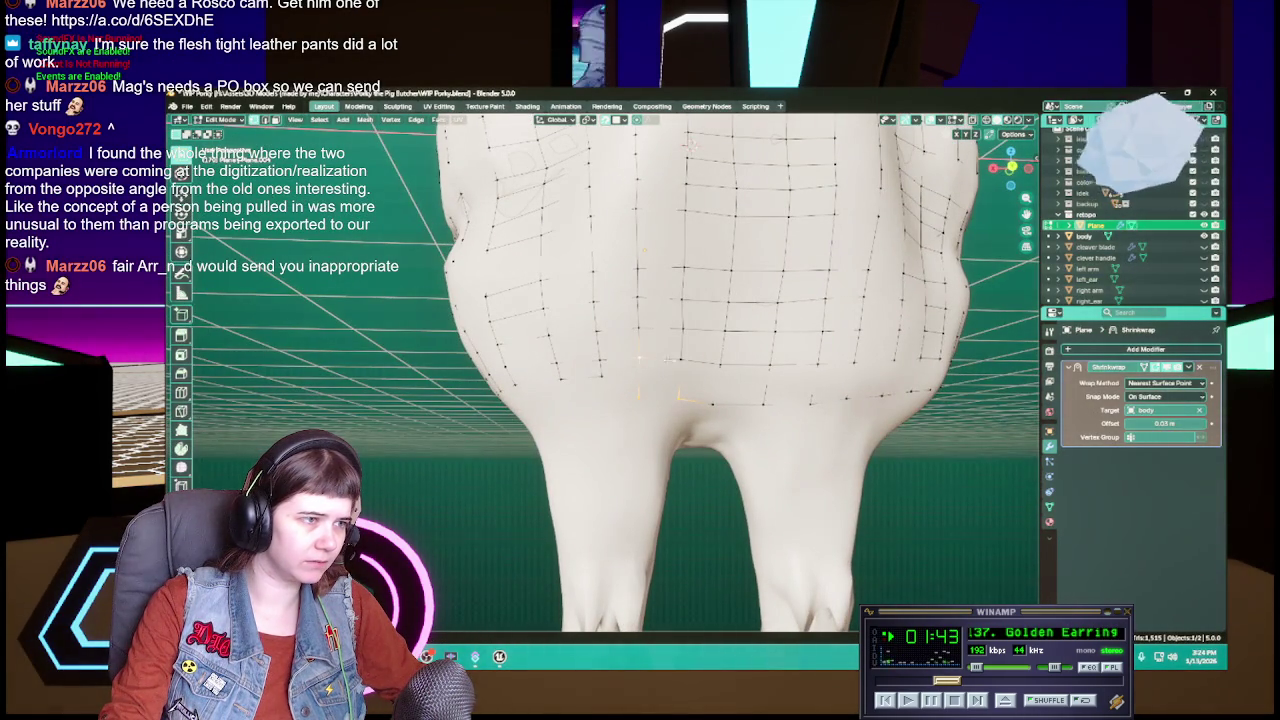
pyautogui.moveTo(597, 409)
pyautogui.mouseDown(button='middle')
pyautogui.moveTo(530, 190)
pyautogui.moveTo(713, 393)
pyautogui.mouseUp(button='middle')
pyautogui.hotkey('ctrl', 's')
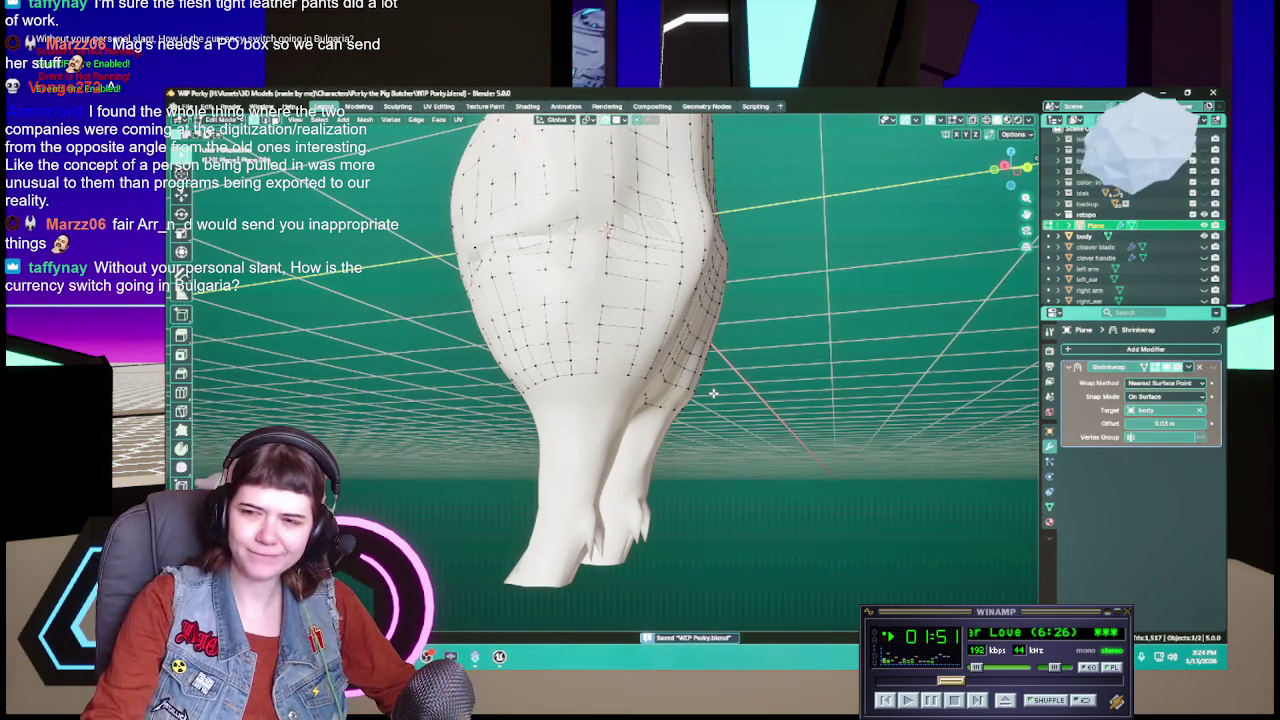
pyautogui.moveTo(713, 393); pyautogui.dragTo(614, 401, button='middle')
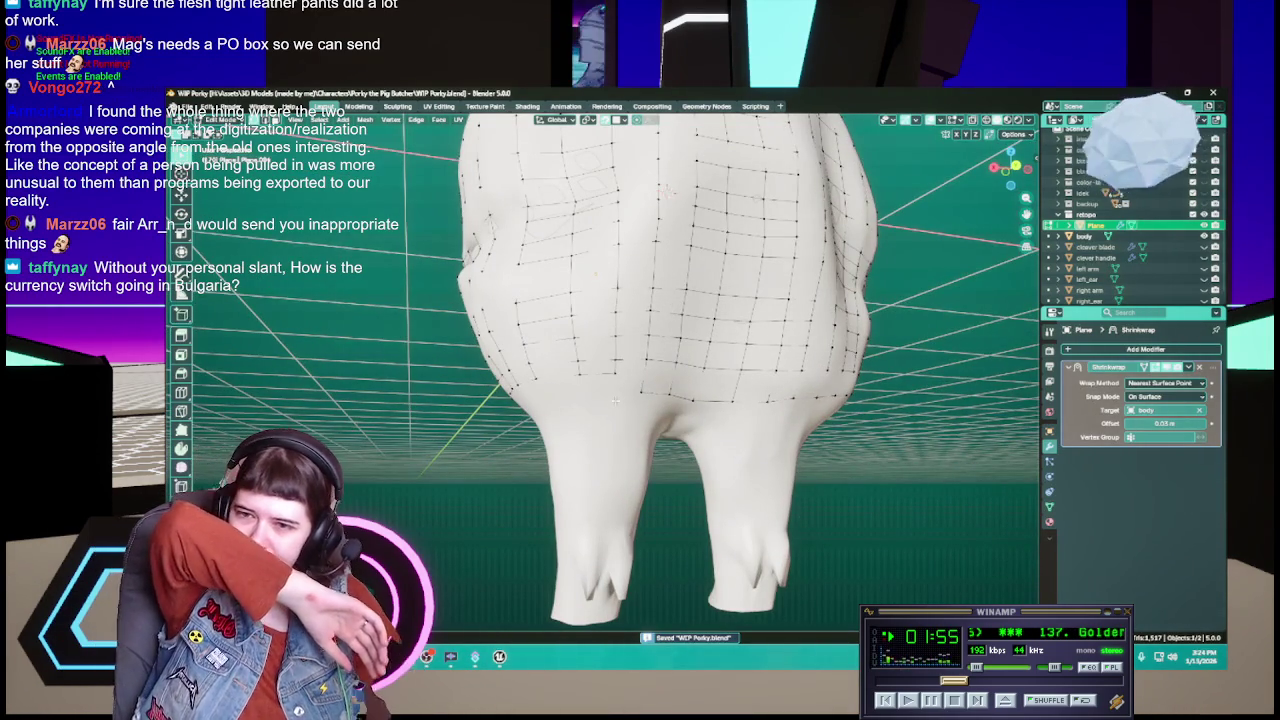
# Step: Zoom in from behind and move a hip vertex into place, then save
pyautogui.scroll(3, 628, 398)
pyautogui.scroll(2, 643, 393)
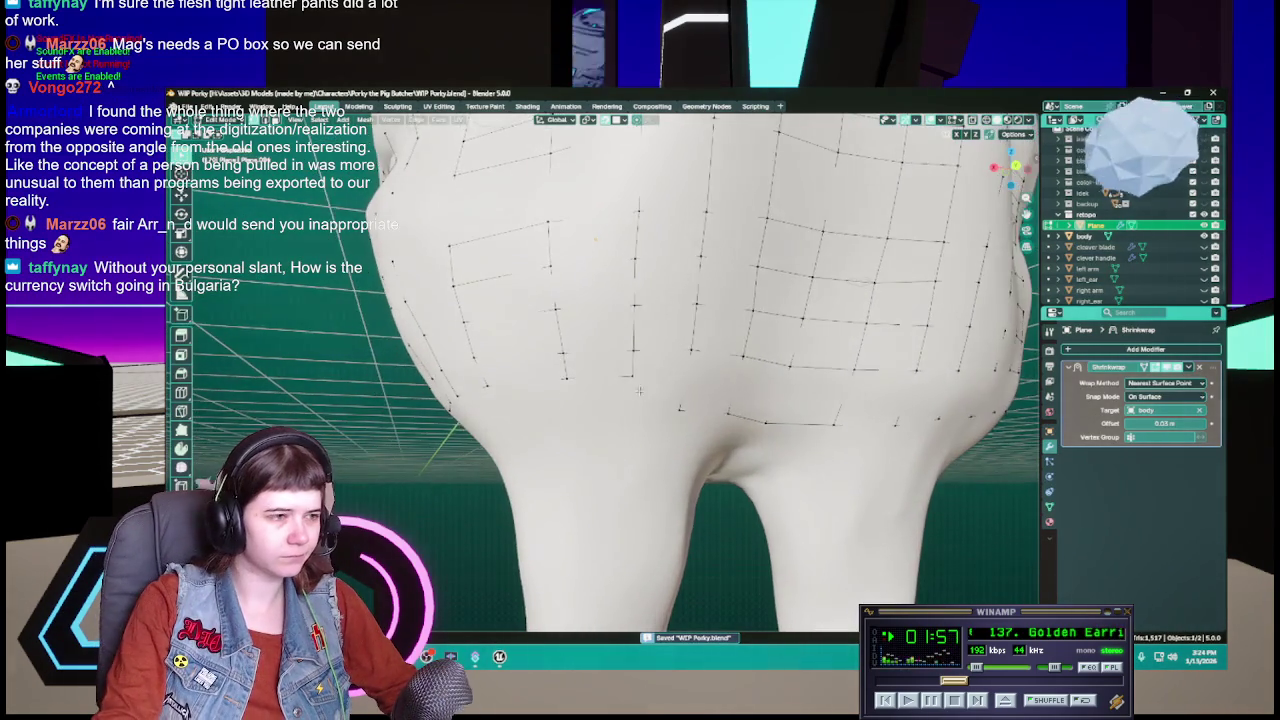
pyautogui.scroll(-1, 643, 393)
pyautogui.scroll(-1, 613, 374)
pyautogui.press('g')
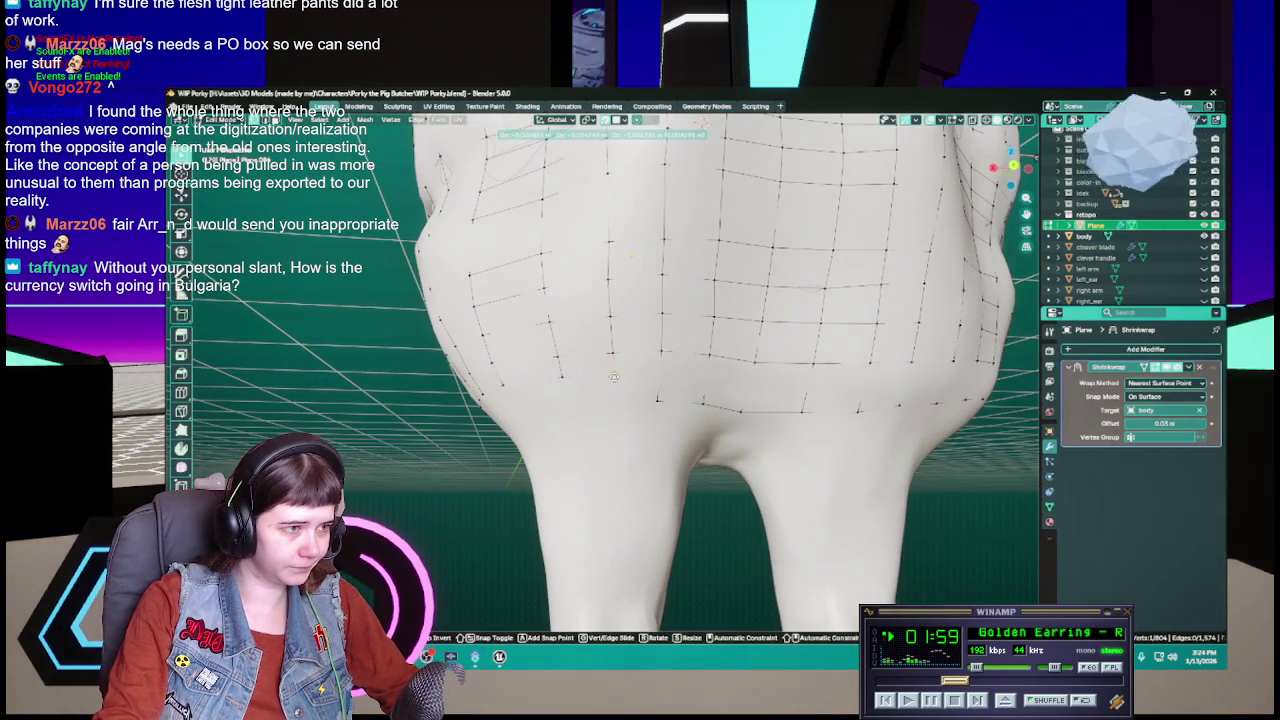
pyautogui.click(614, 391)
pyautogui.hotkey('ctrl', 's')
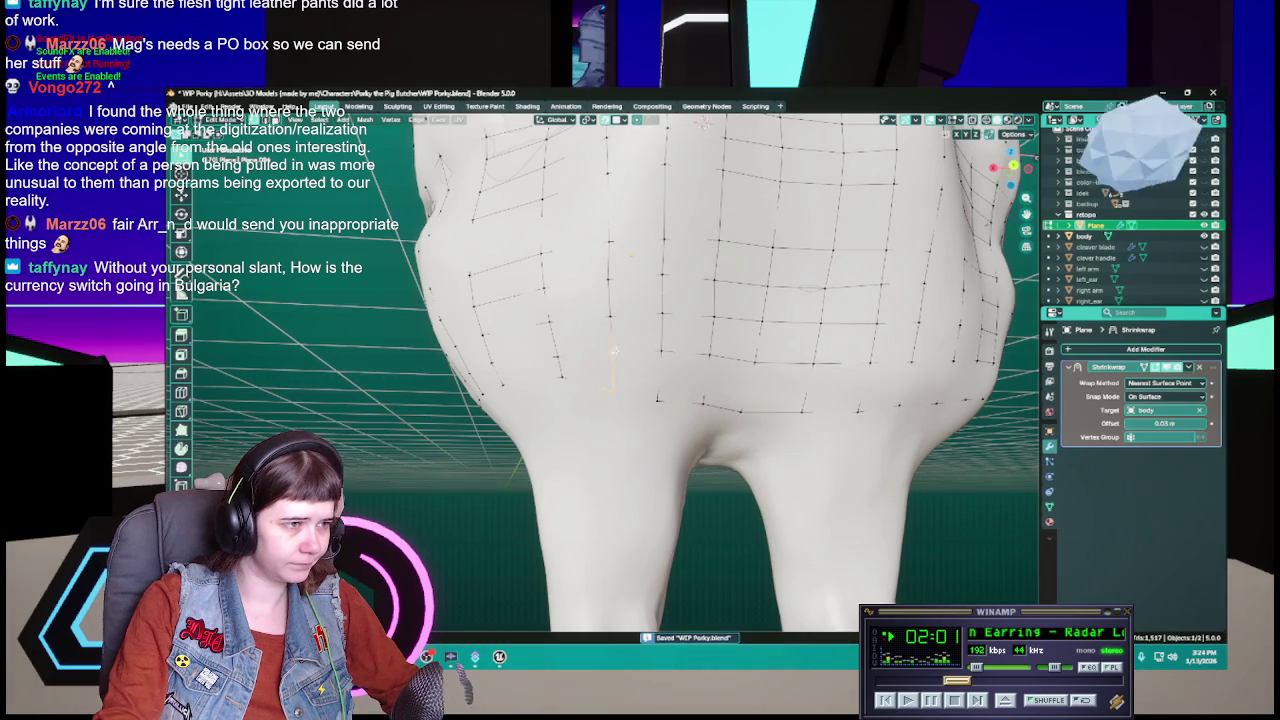
# Step: Reposition a second hip vertex from an angled view and save, beginning the next leg vertex move
pyautogui.moveTo(638, 377)
pyautogui.mouseDown(button='middle')
pyautogui.moveTo(752, 409)
pyautogui.moveTo(639, 369)
pyautogui.mouseUp(button='middle')
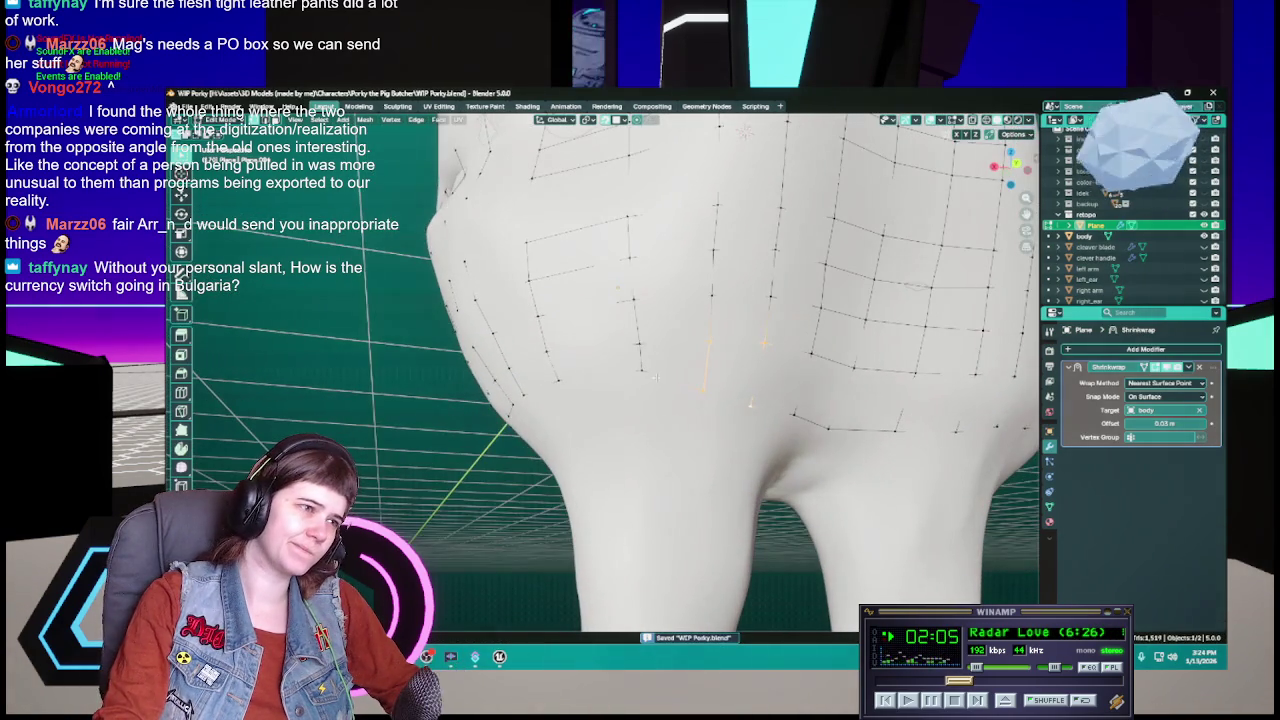
pyautogui.press('g')
pyautogui.click(644, 391)
pyautogui.hotkey('ctrl', 's')
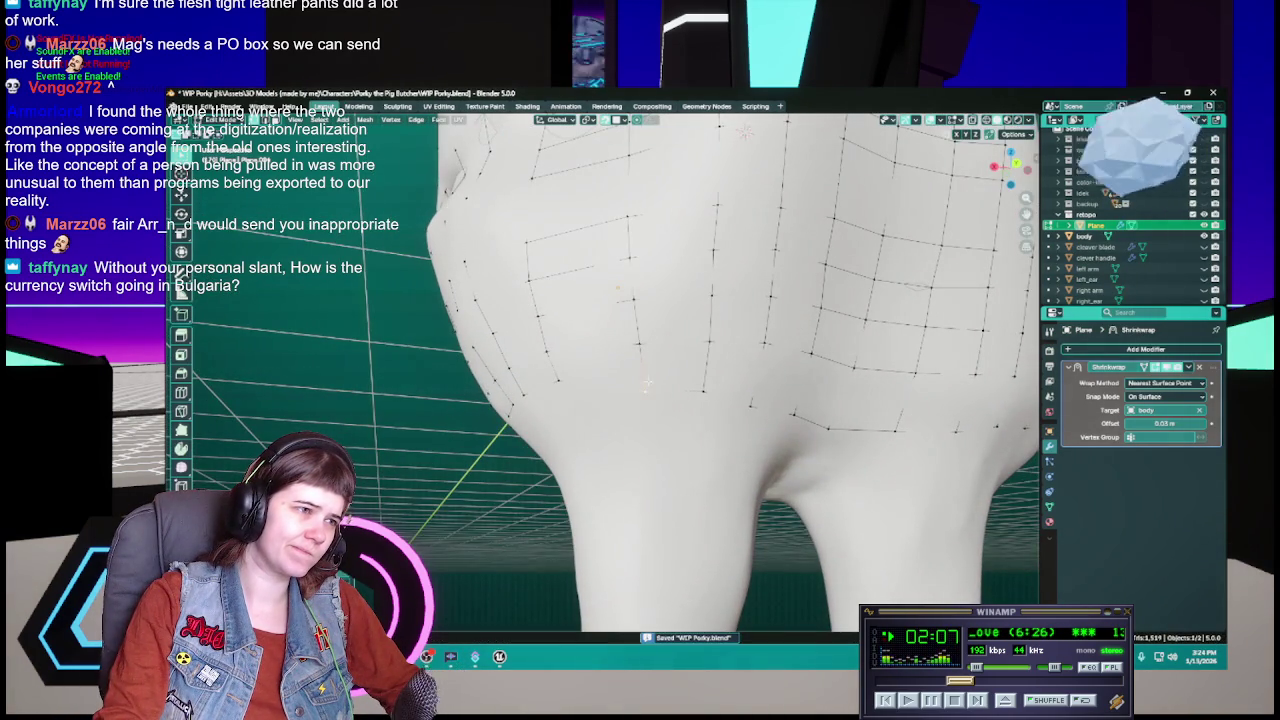
pyautogui.moveTo(644, 390); pyautogui.dragTo(678, 362, button='middle')
pyautogui.press('g')
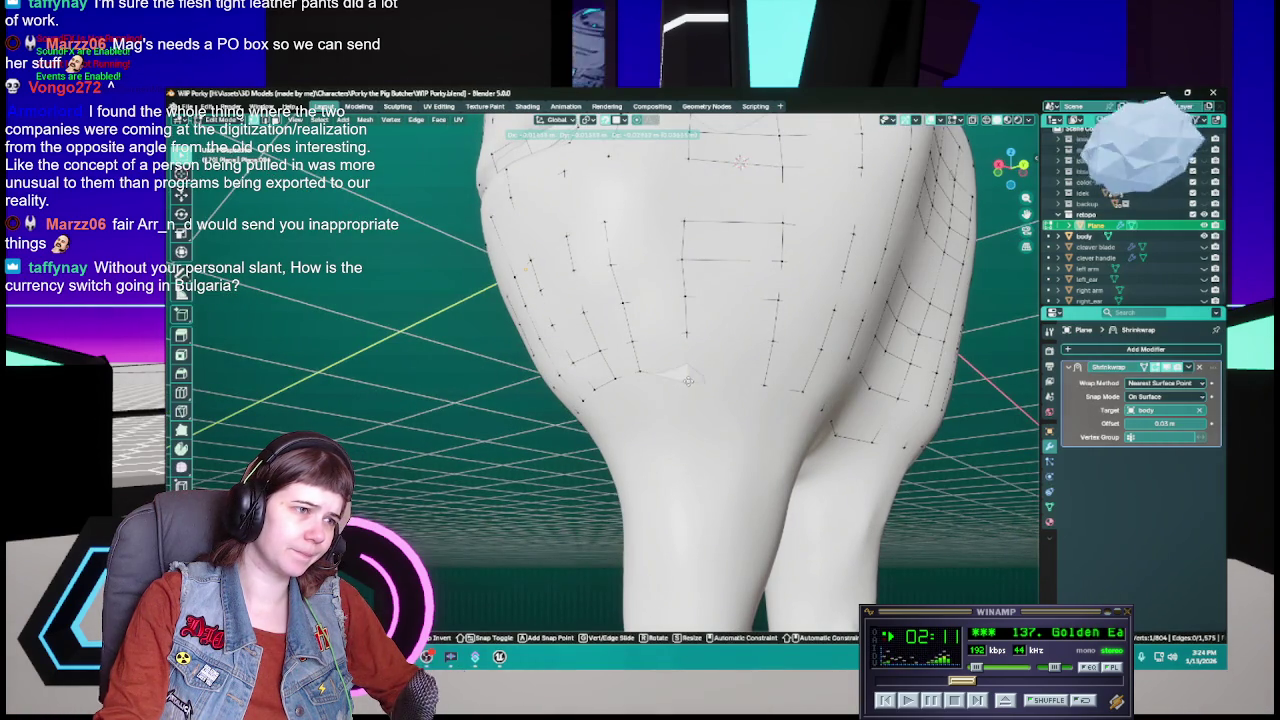
# Step: Finish placing two rear-hip leg vertices, saving WIP Porky.blend after each
pyautogui.click(688, 382)
pyautogui.hotkey('ctrl', 's')
pyautogui.moveTo(688, 382)
pyautogui.mouseDown(button='middle')
pyautogui.moveTo(714, 364)
pyautogui.moveTo(715, 386)
pyautogui.mouseUp(button='middle')
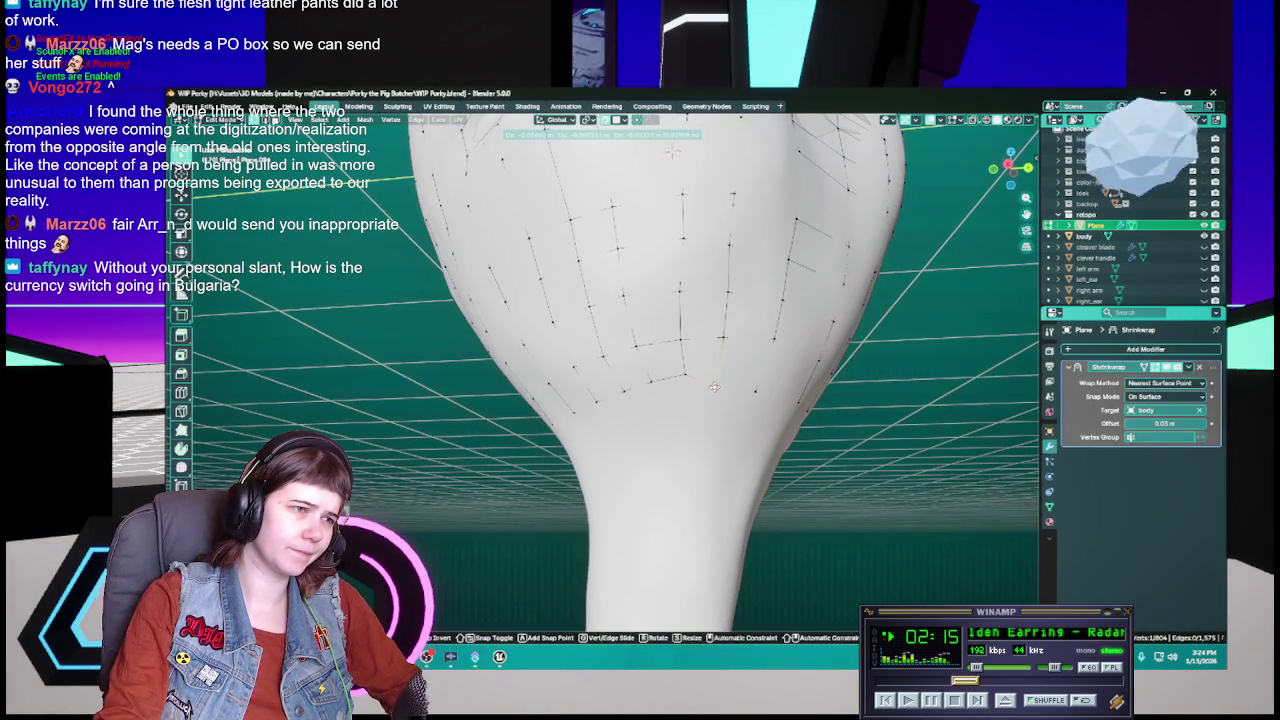
pyautogui.press('g')
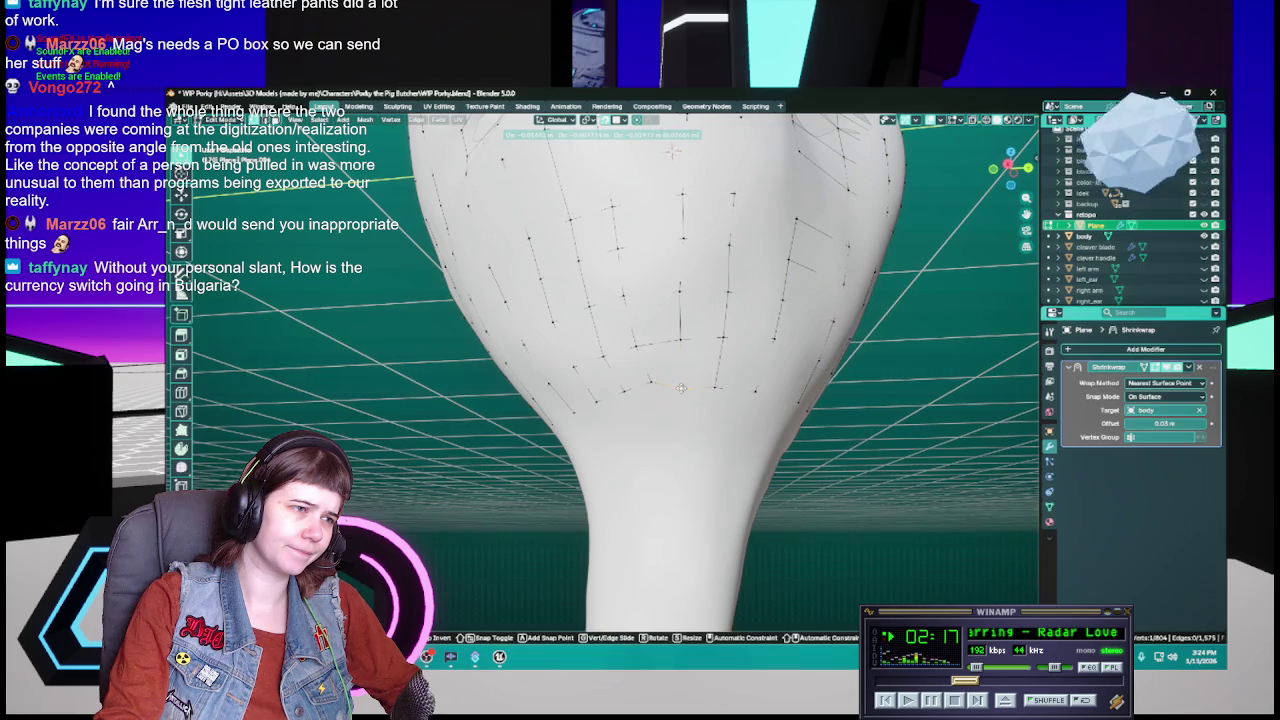
pyautogui.click(681, 388)
pyautogui.hotkey('ctrl', 's')
# Step: Reposition three thigh strip vertices onto the body from different angles
pyautogui.moveTo(652, 381)
pyautogui.mouseDown(button='middle')
pyautogui.moveTo(729, 408)
pyautogui.moveTo(710, 376)
pyautogui.mouseUp(button='middle')
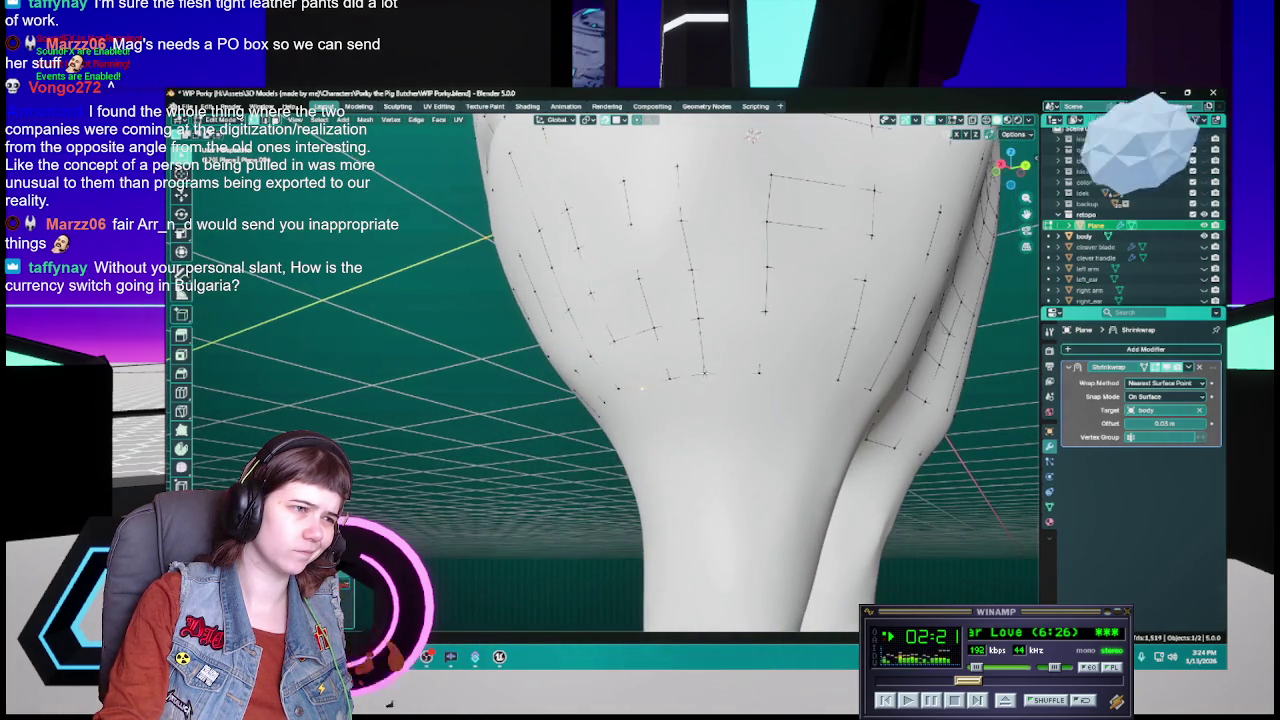
pyautogui.press('g')
pyautogui.click(709, 378)
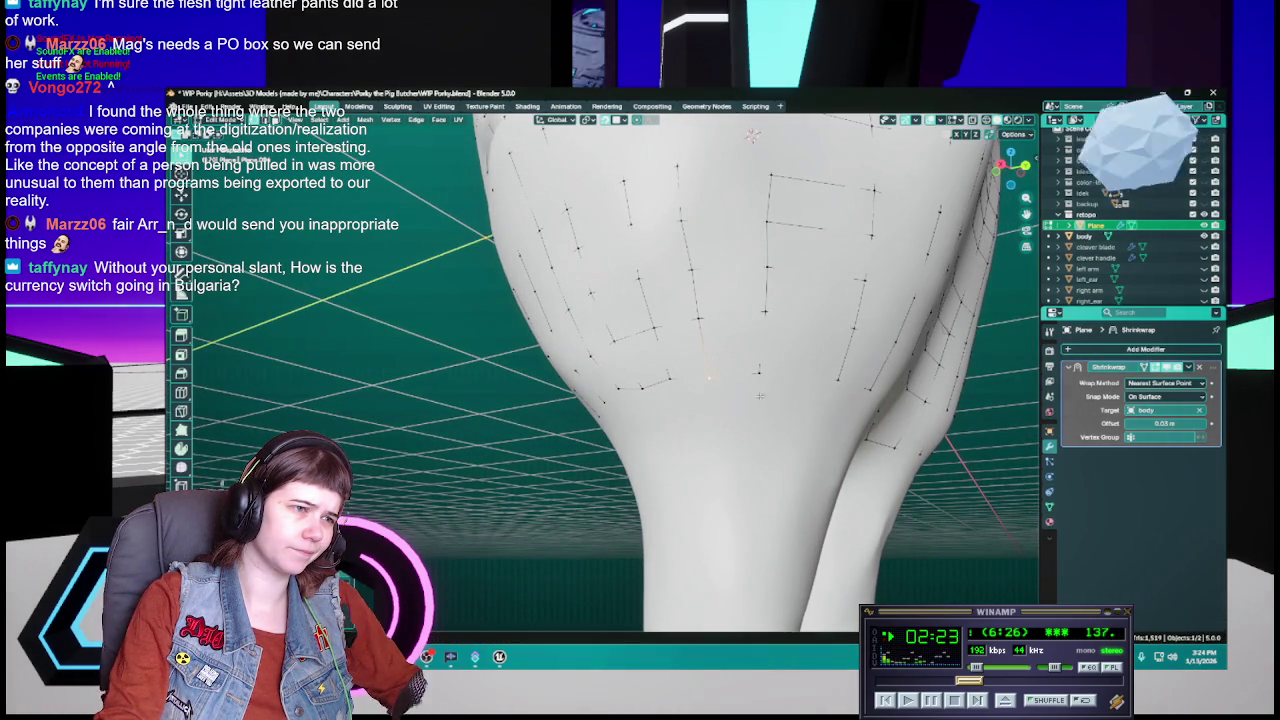
pyautogui.moveTo(758, 372); pyautogui.dragTo(756, 363, button='middle')
pyautogui.press('g')
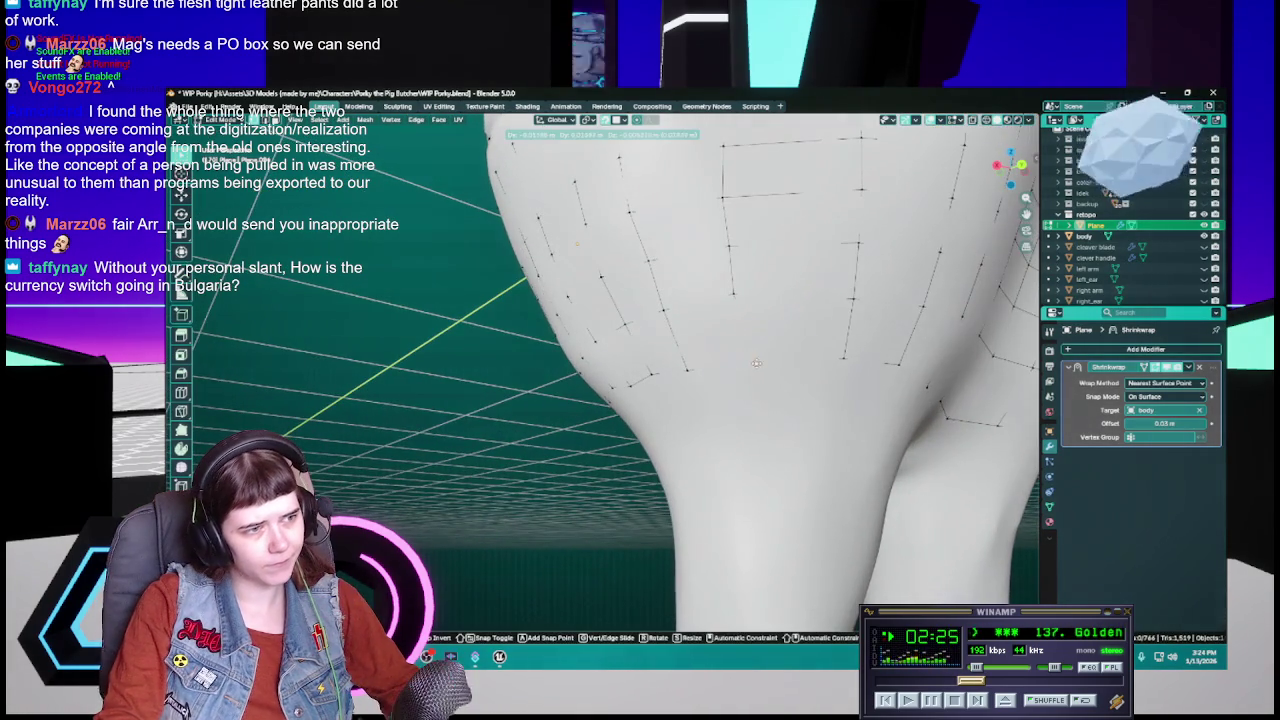
pyautogui.click(756, 363)
pyautogui.moveTo(756, 363)
pyautogui.mouseDown(button='middle')
pyautogui.moveTo(757, 390)
pyautogui.moveTo(731, 386)
pyautogui.mouseUp(button='middle')
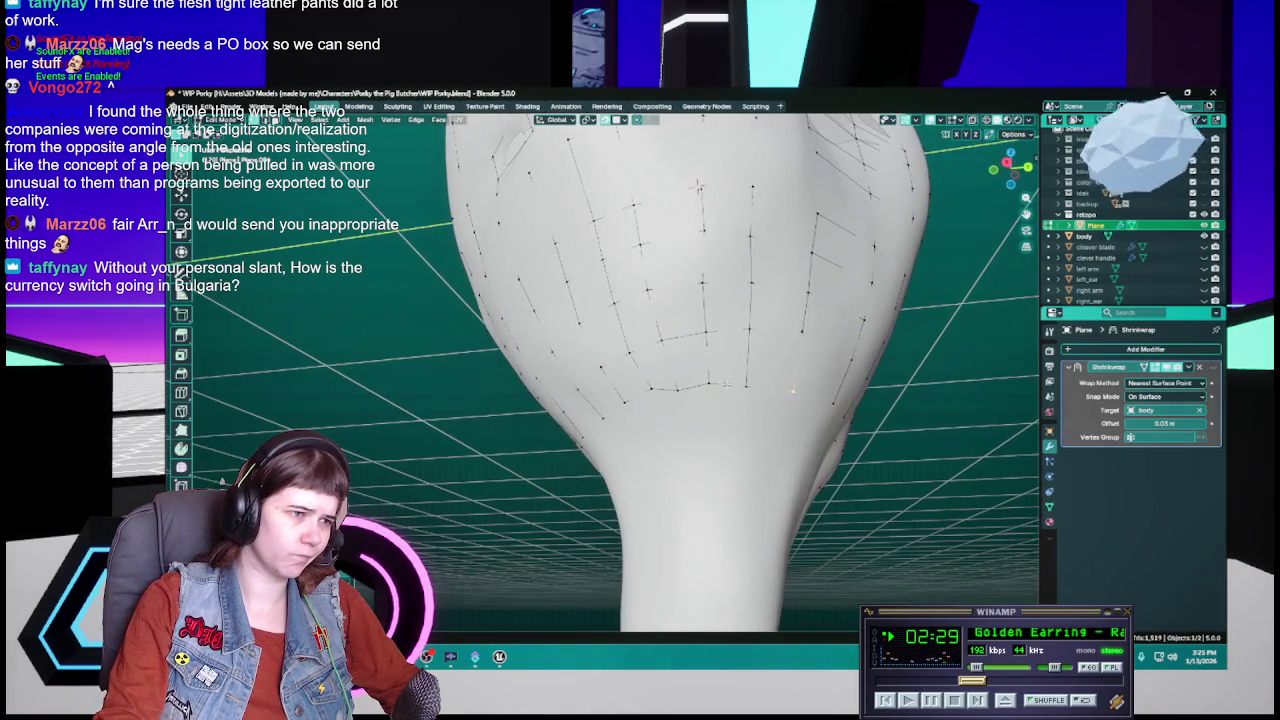
pyautogui.press('g')
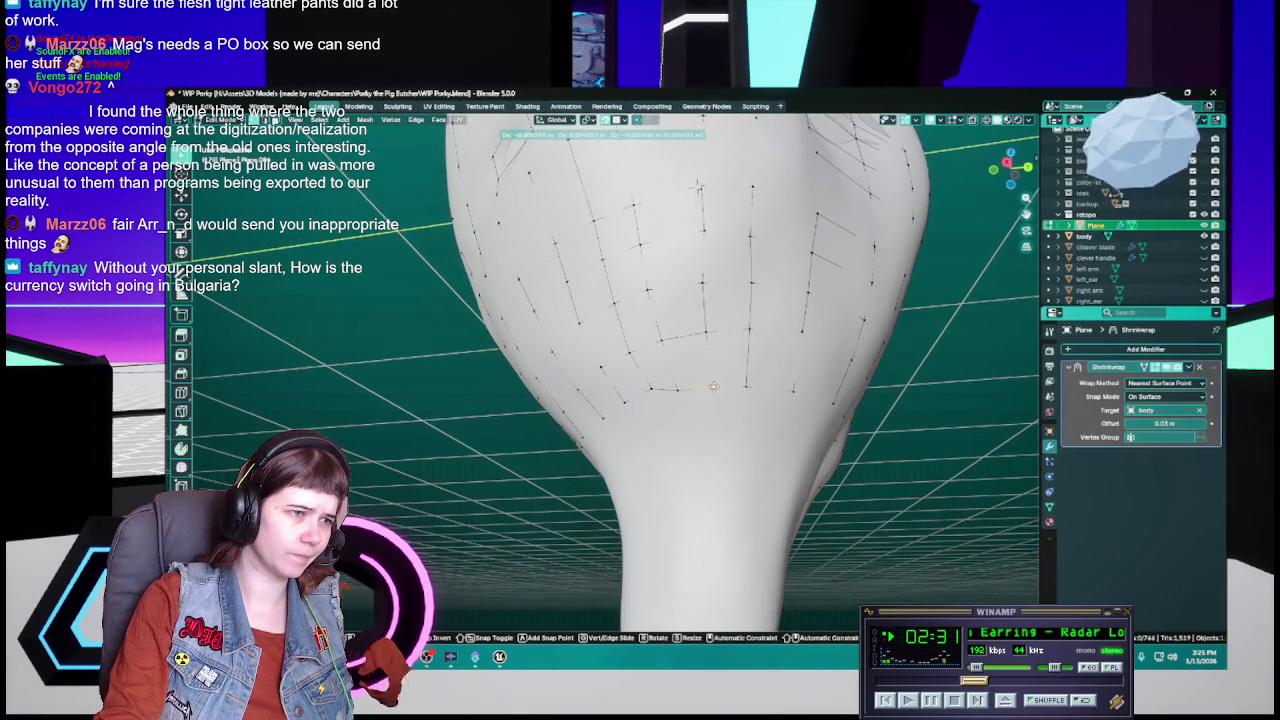
pyautogui.click(712, 386)
# Step: Move three more strip vertices across the hip onto the body surface
pyautogui.moveTo(712, 386)
pyautogui.mouseDown(button='middle')
pyautogui.moveTo(655, 215)
pyautogui.moveTo(715, 383)
pyautogui.moveTo(784, 303)
pyautogui.moveTo(781, 271)
pyautogui.mouseUp(button='middle')
pyautogui.press('g')
pyautogui.click(715, 385)
pyautogui.press('g')
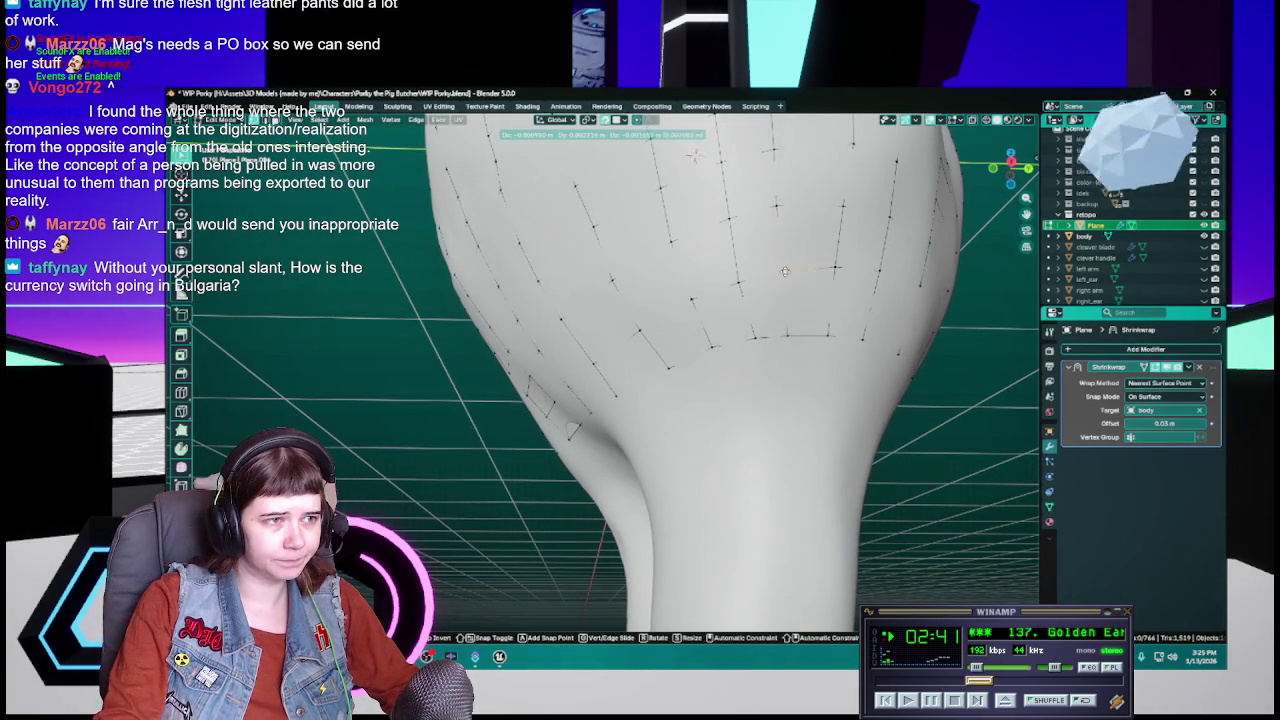
pyautogui.click(785, 271)
pyautogui.moveTo(785, 271); pyautogui.dragTo(795, 312, button='middle')
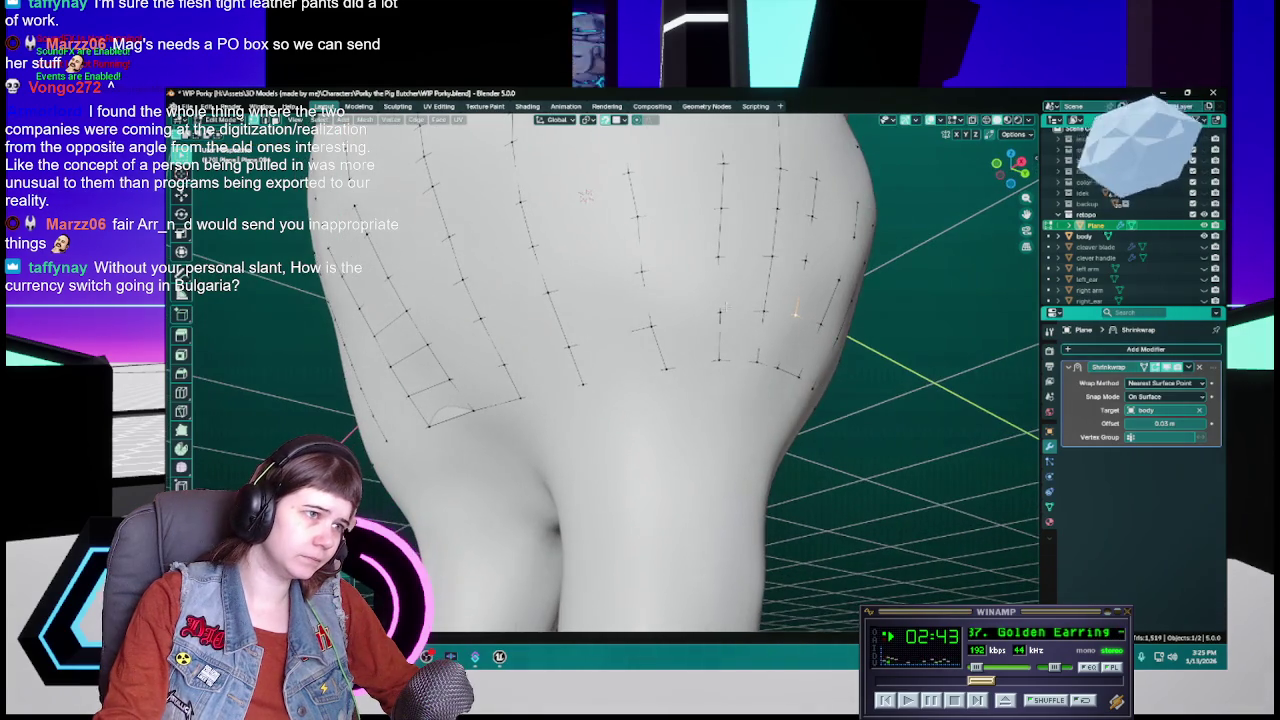
pyautogui.press('g')
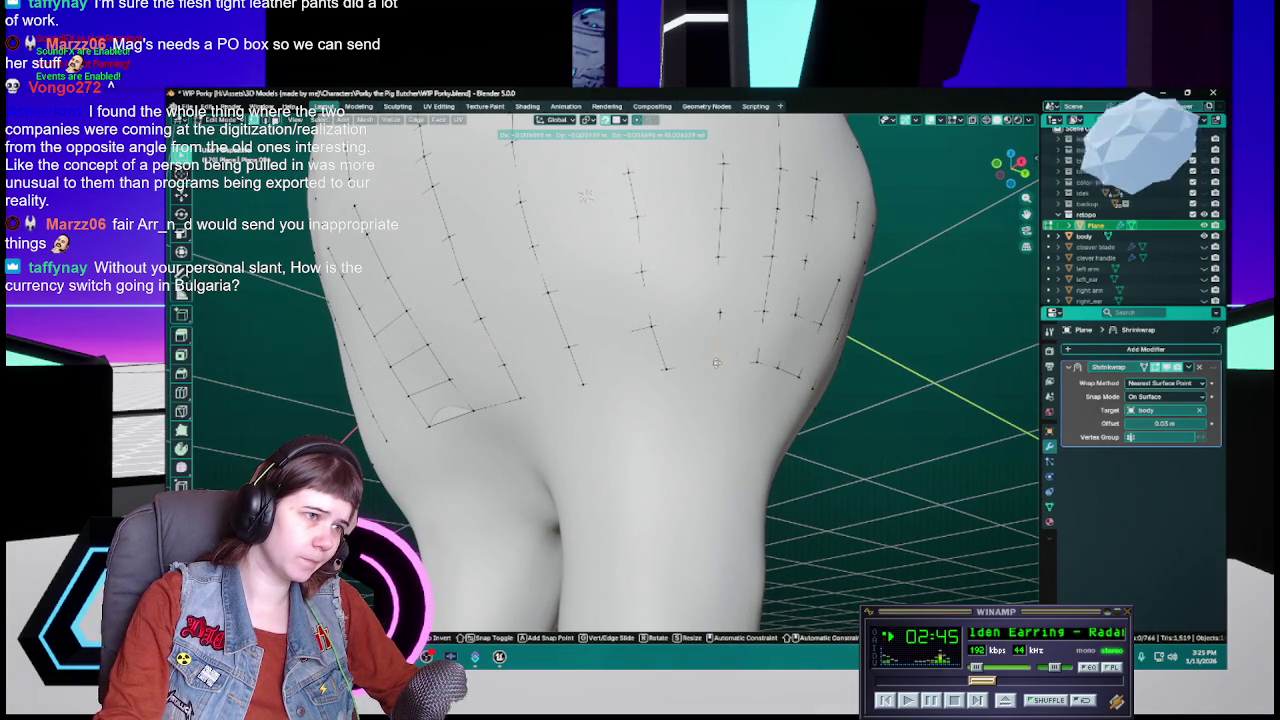
pyautogui.click(717, 361)
# Step: Place three strip vertices on the belly and lower hip surface, then save
pyautogui.moveTo(717, 361); pyautogui.dragTo(682, 363, button='middle')
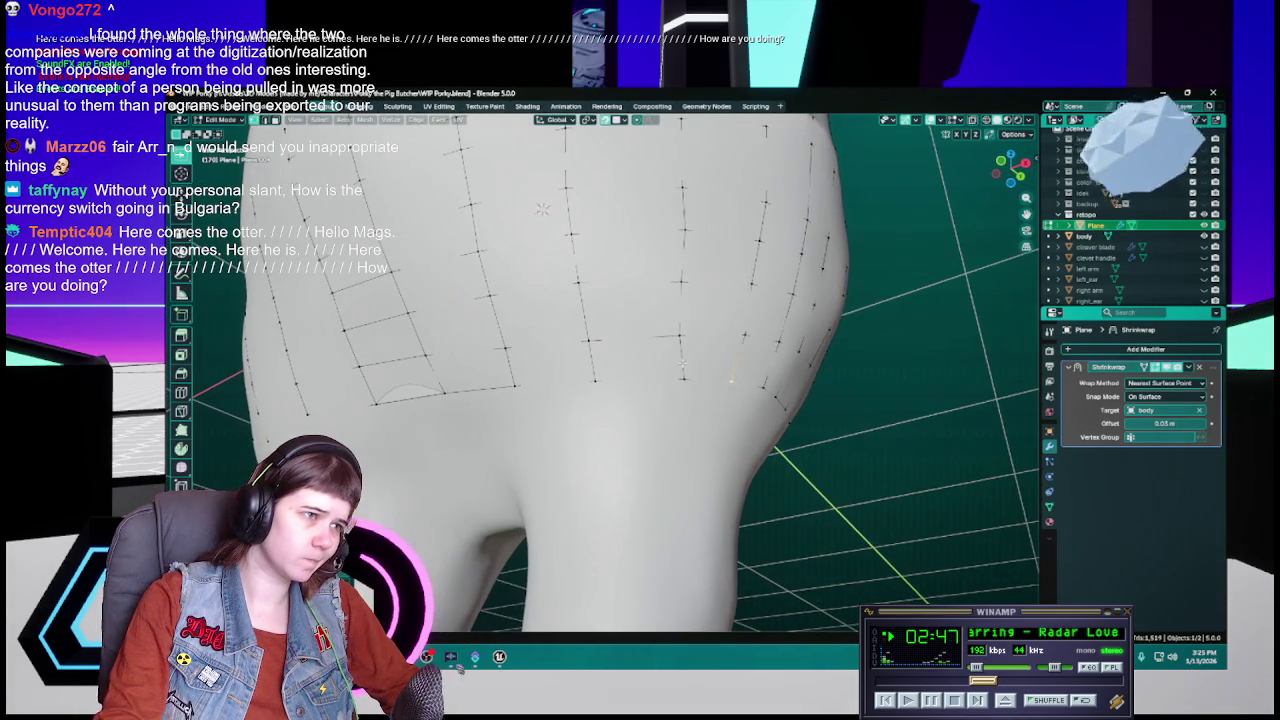
pyautogui.press('g')
pyautogui.click(681, 333)
pyautogui.moveTo(684, 379); pyautogui.dragTo(734, 377, button='middle')
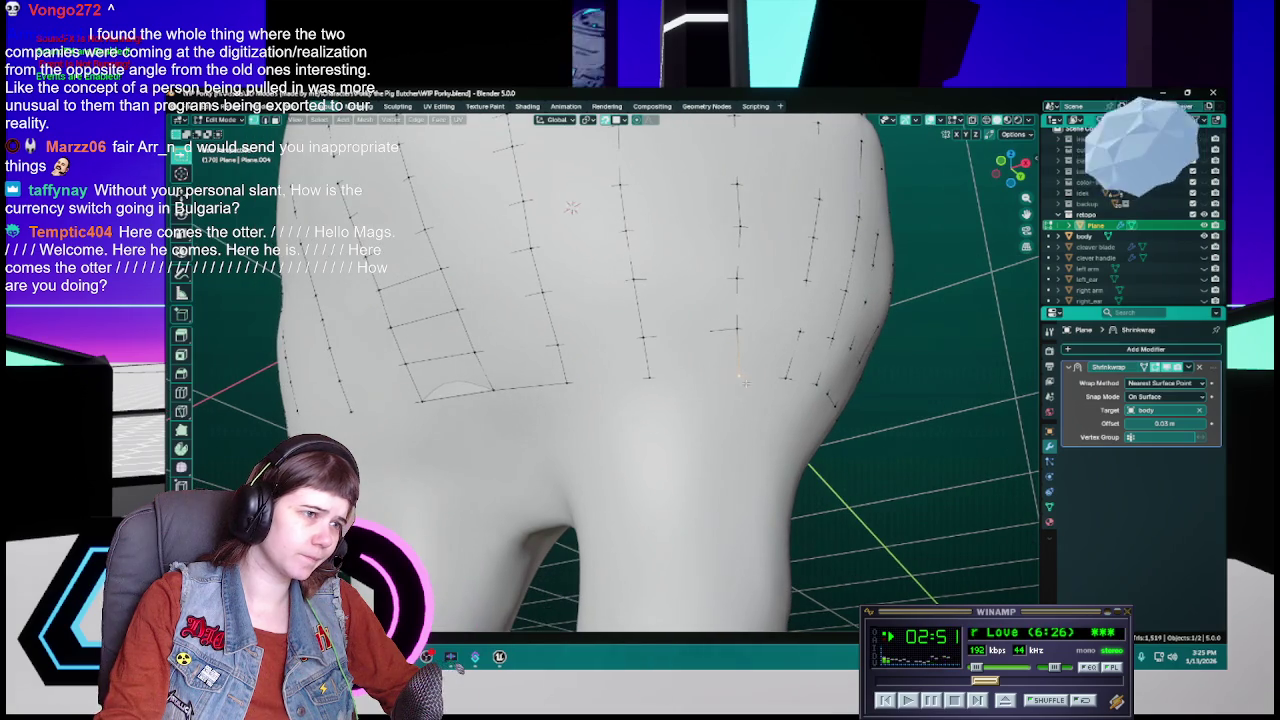
pyautogui.press('g')
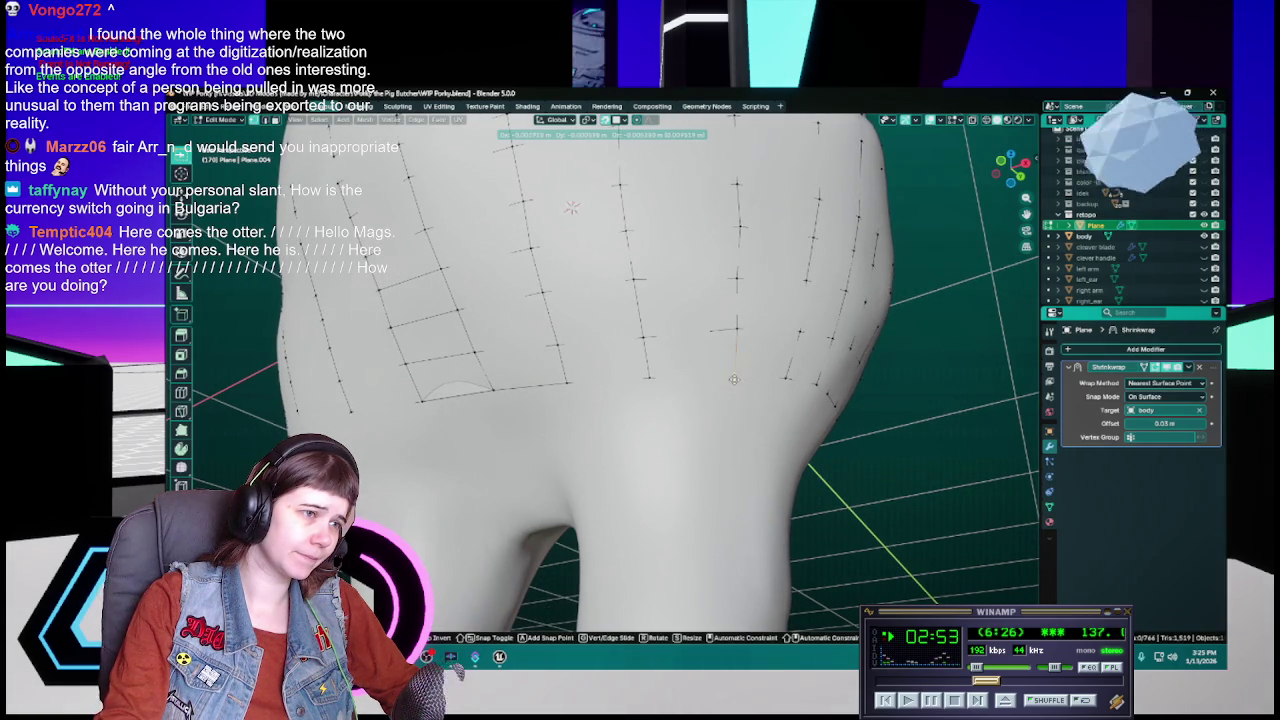
pyautogui.click(735, 378)
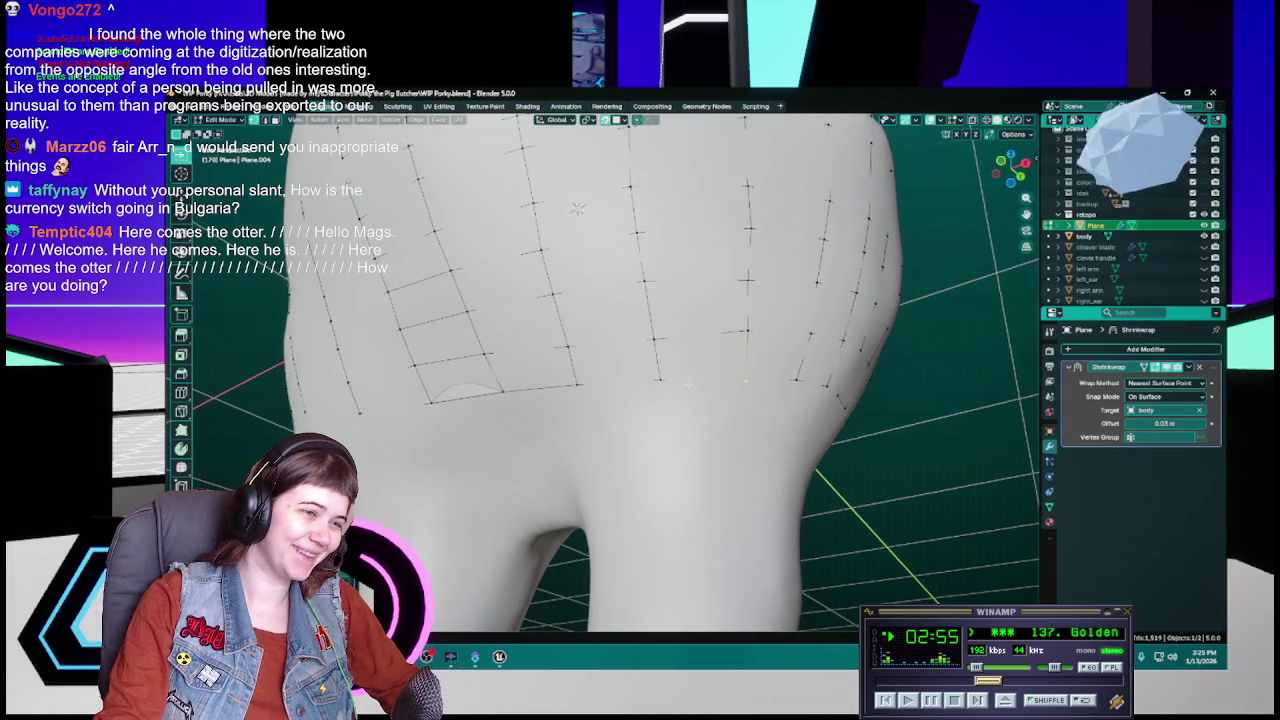
pyautogui.moveTo(735, 378); pyautogui.dragTo(852, 323, button='middle')
pyautogui.press('g')
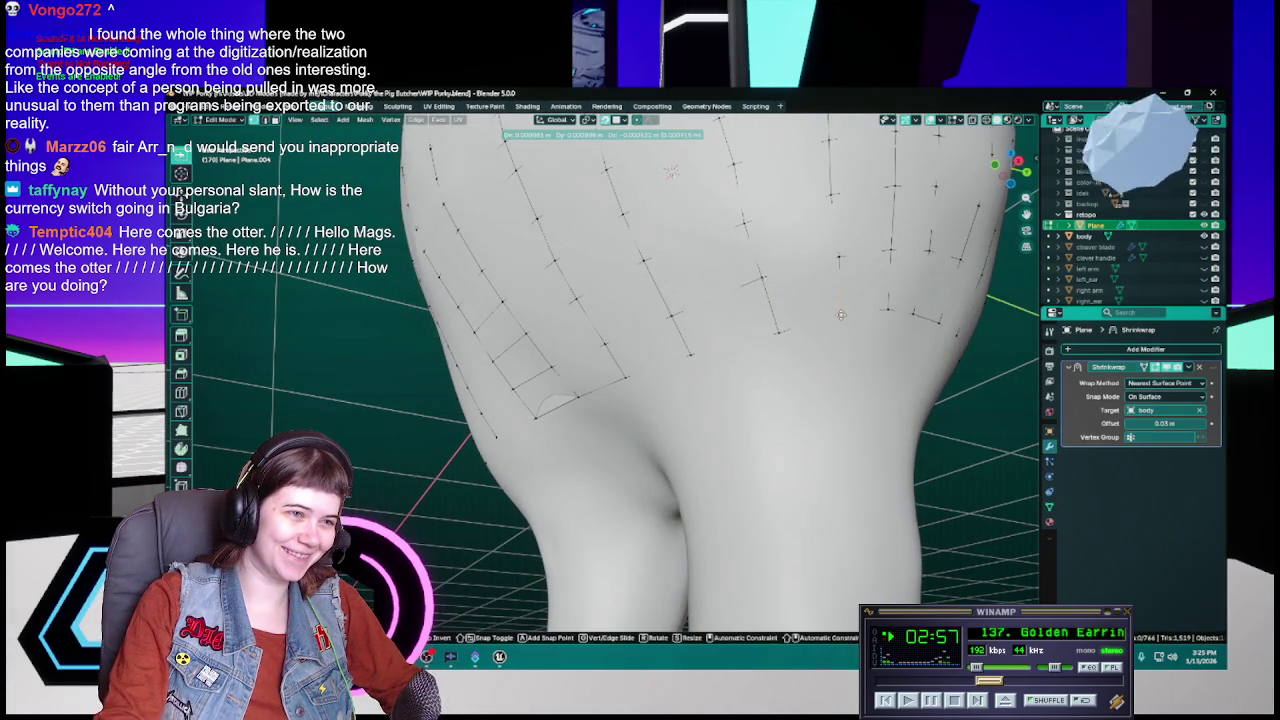
pyautogui.click(840, 316)
pyautogui.moveTo(840, 316)
pyautogui.mouseDown(button='middle')
pyautogui.moveTo(828, 394)
pyautogui.moveTo(697, 367)
pyautogui.mouseUp(button='middle')
pyautogui.hotkey('ctrl', 's')
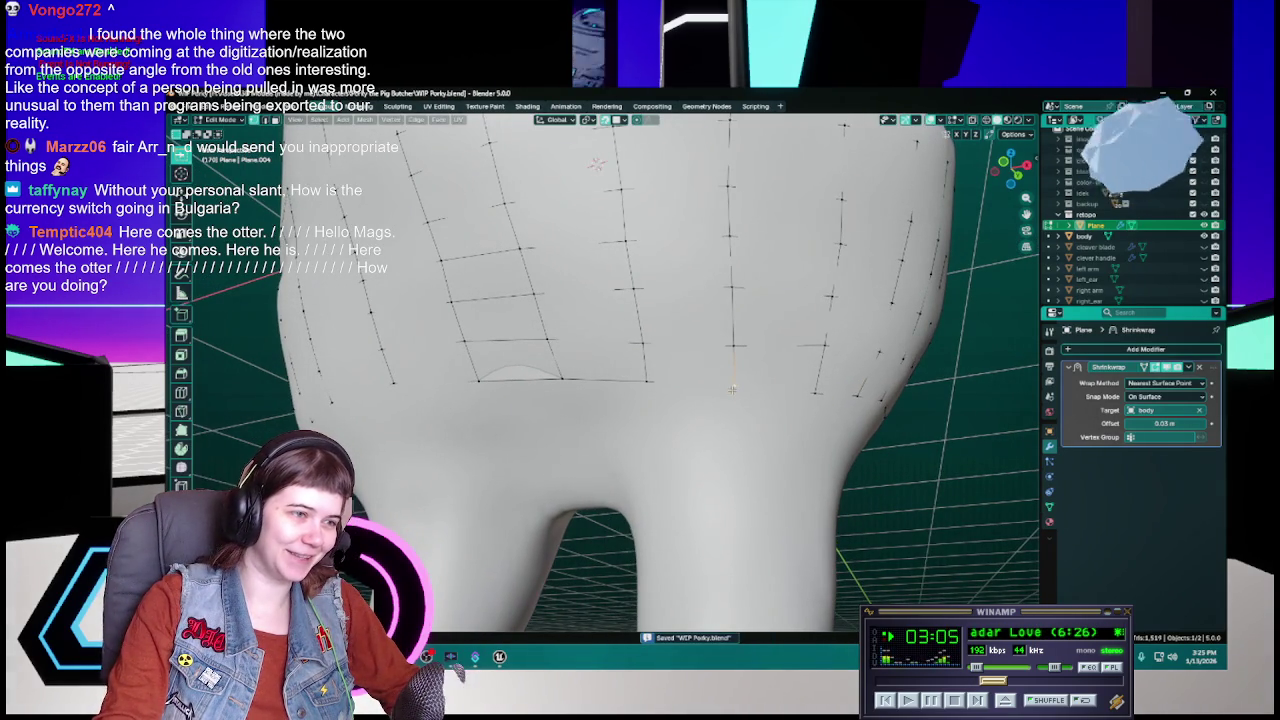
# Step: Extrude three new vertices from the bottom row around the lower belly, saving after each
pyautogui.press('e')
pyautogui.click(733, 388)
pyautogui.hotkey('ctrl', 's')
pyautogui.scroll(1, 700, 388)
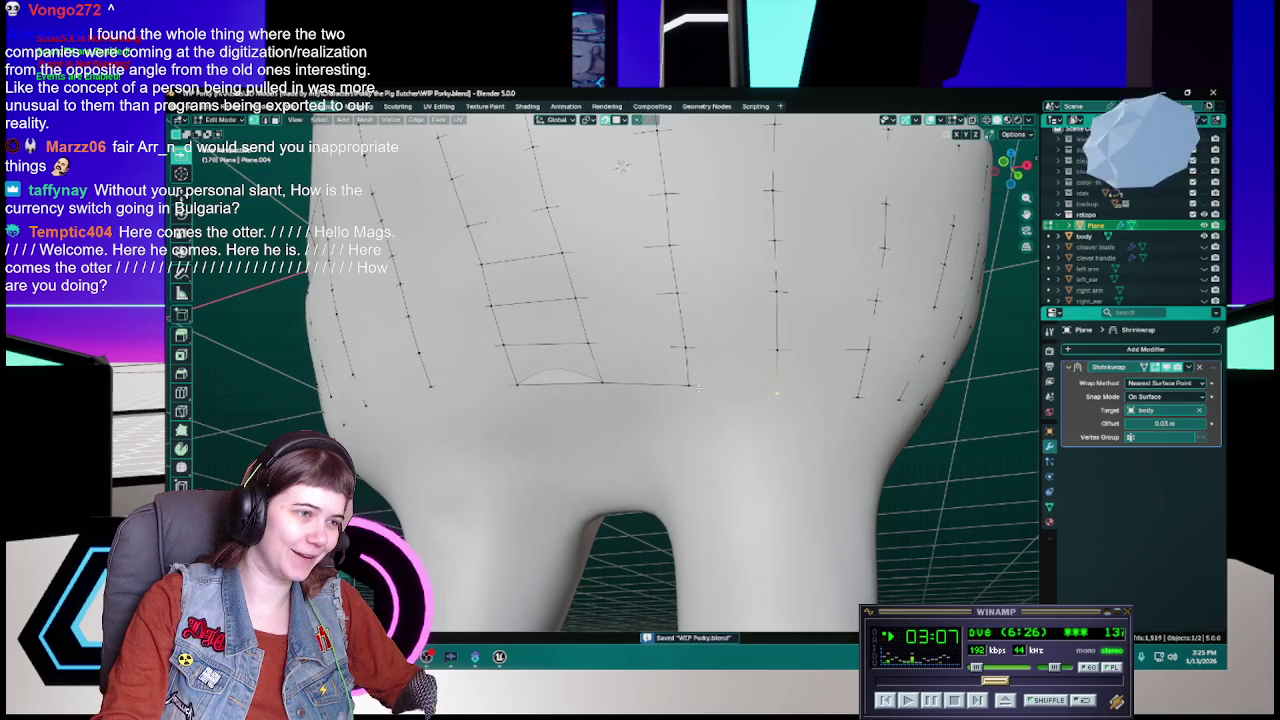
pyautogui.moveTo(690, 385); pyautogui.dragTo(718, 390, button='middle')
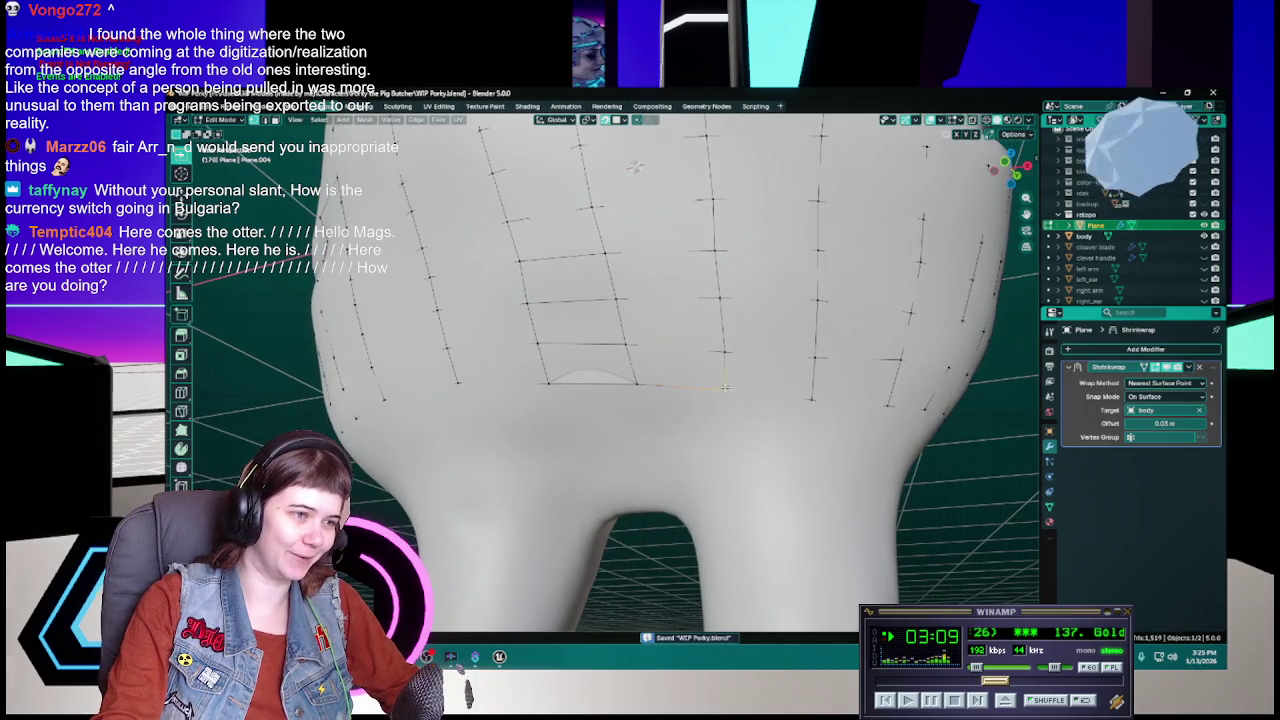
pyautogui.press('e')
pyautogui.click(724, 394)
pyautogui.hotkey('ctrl', 's')
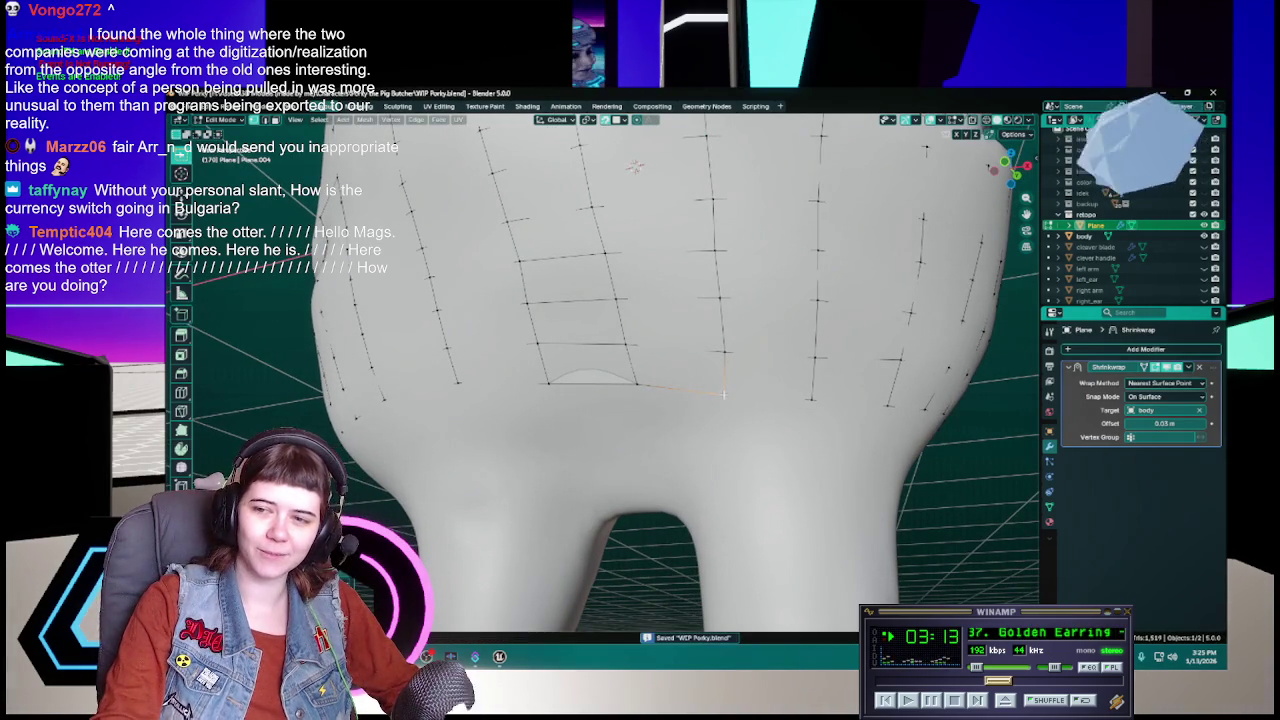
pyautogui.moveTo(724, 394)
pyautogui.mouseDown(button='middle')
pyautogui.moveTo(690, 386)
pyautogui.moveTo(685, 399)
pyautogui.mouseUp(button='middle')
pyautogui.press('e')
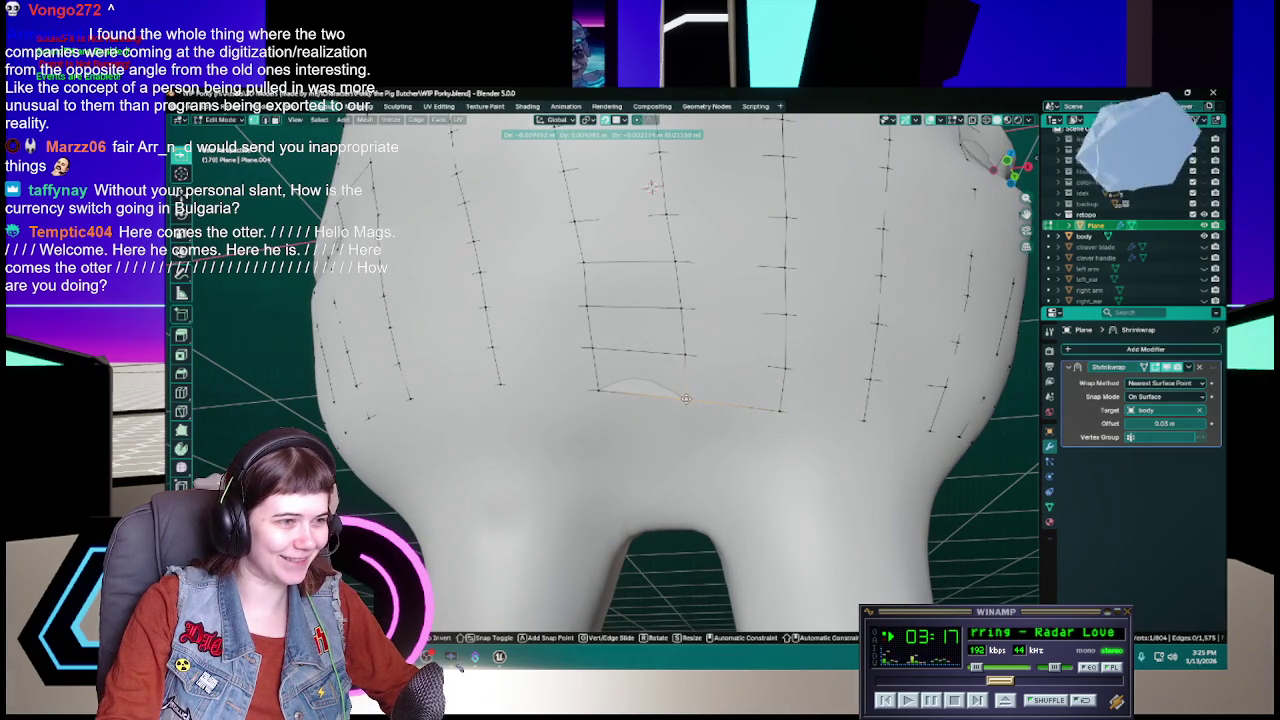
pyautogui.click(685, 399)
pyautogui.hotkey('ctrl', 's')
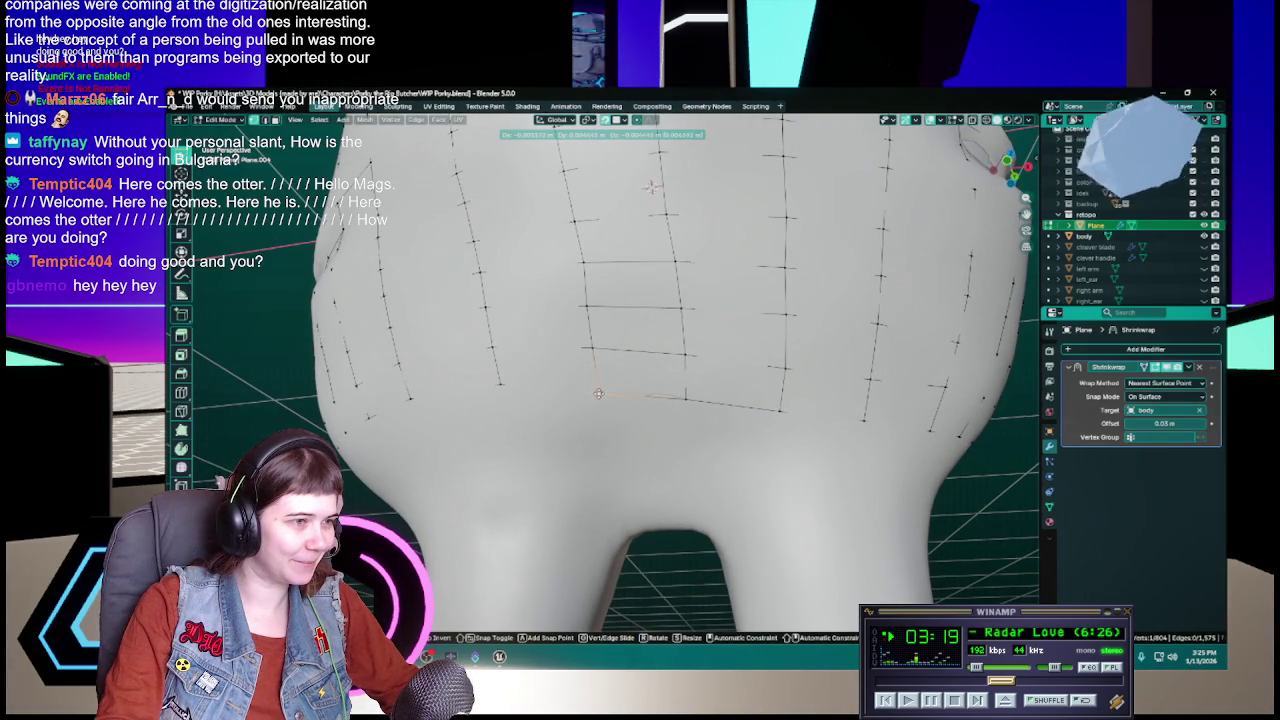
# Step: Extrude two more bottom-row vertices toward the side of the belly and hip
pyautogui.moveTo(685, 399)
pyautogui.mouseDown(button='middle')
pyautogui.moveTo(673, 385)
pyautogui.moveTo(638, 397)
pyautogui.moveTo(680, 402)
pyautogui.mouseUp(button='middle')
pyautogui.press('e')
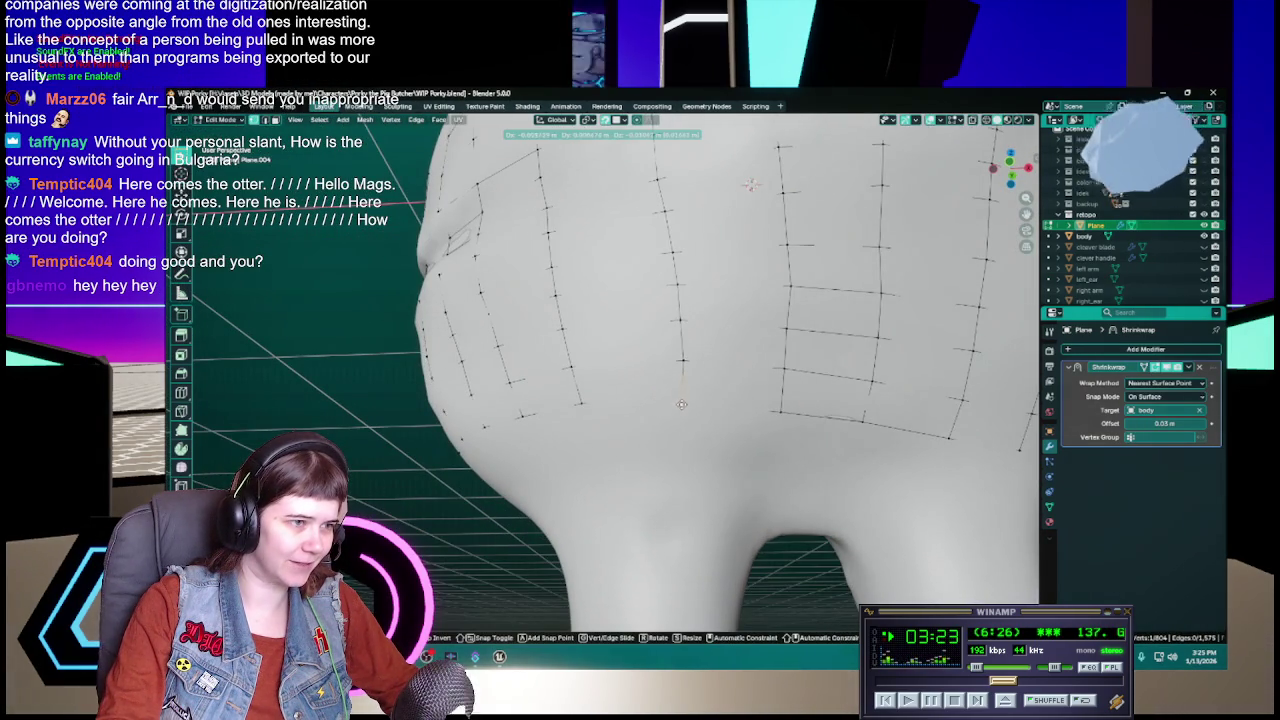
pyautogui.click(686, 404)
pyautogui.hotkey('ctrl', 's')
pyautogui.moveTo(686, 404)
pyautogui.mouseDown(button='middle')
pyautogui.moveTo(822, 415)
pyautogui.moveTo(670, 408)
pyautogui.moveTo(696, 374)
pyautogui.mouseUp(button='middle')
pyautogui.press('e')
pyautogui.click(716, 407)
pyautogui.scroll(-5, 676, 410)
# Step: Move a lower-belly strip vertex onto the body surface and save
pyautogui.scroll(5, 676, 406)
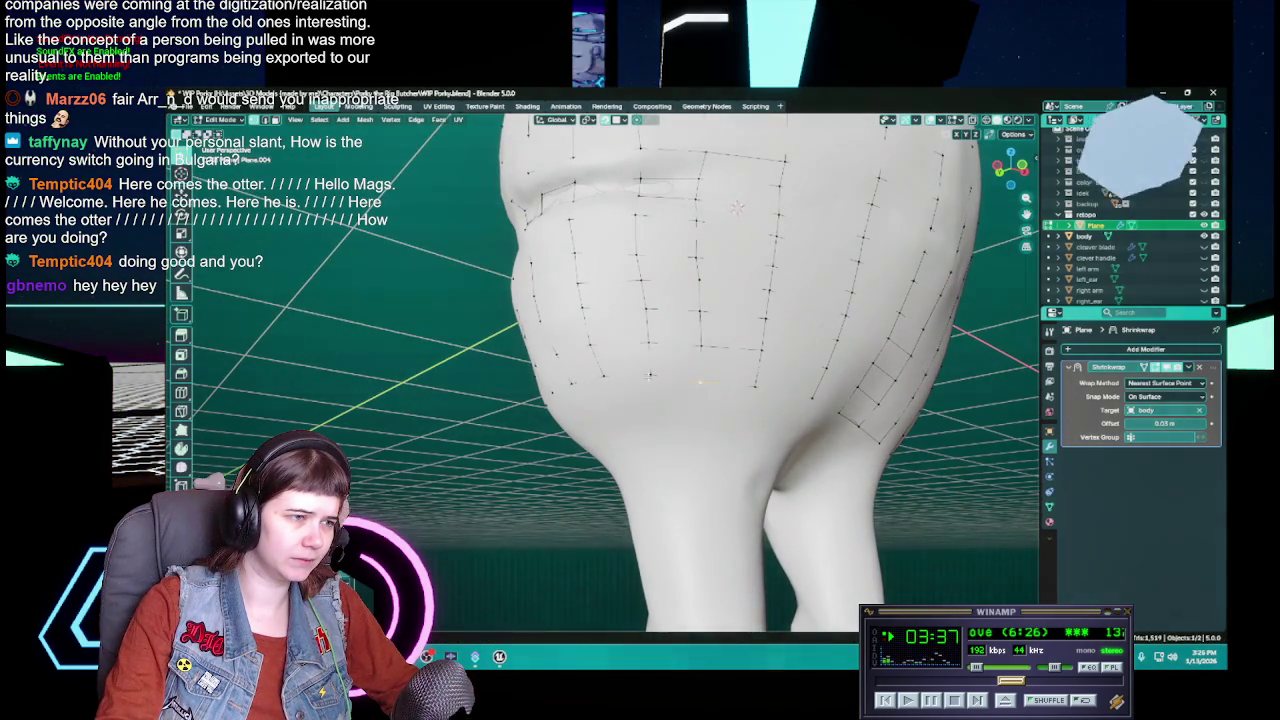
pyautogui.moveTo(650, 376); pyautogui.dragTo(712, 396, button='middle')
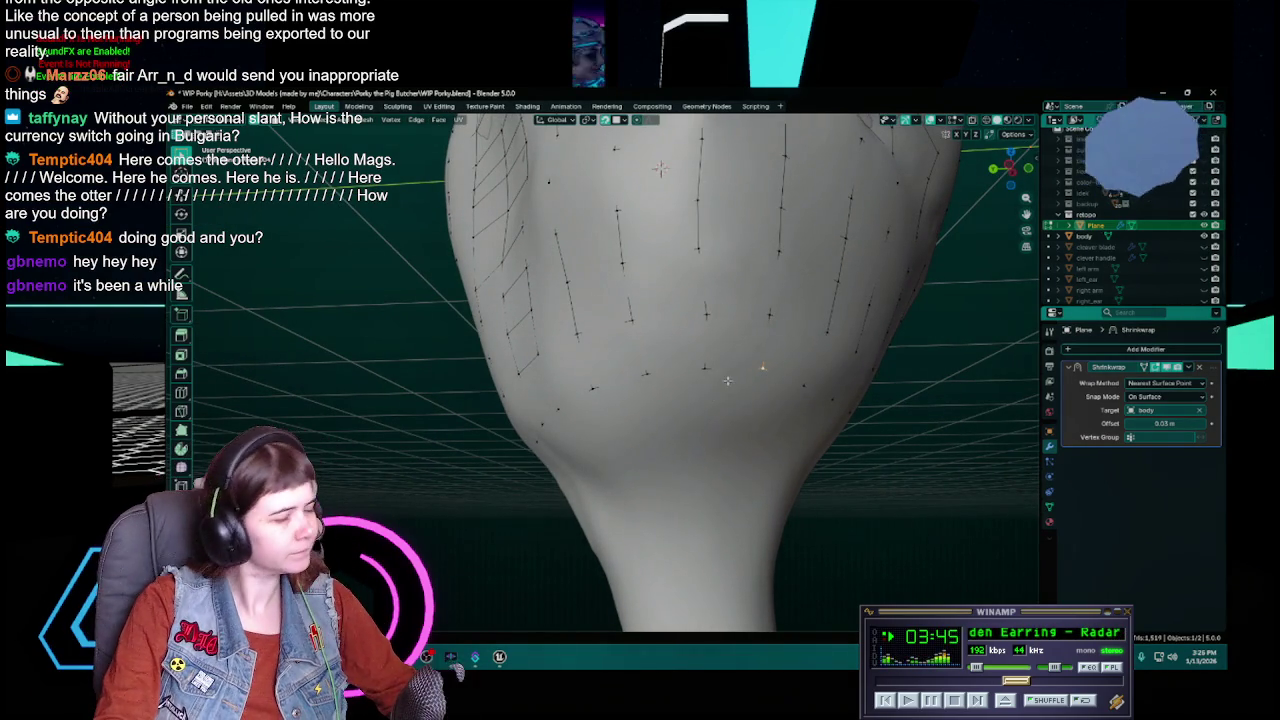
pyautogui.moveTo(727, 380); pyautogui.dragTo(707, 380, button='middle')
pyautogui.press('g')
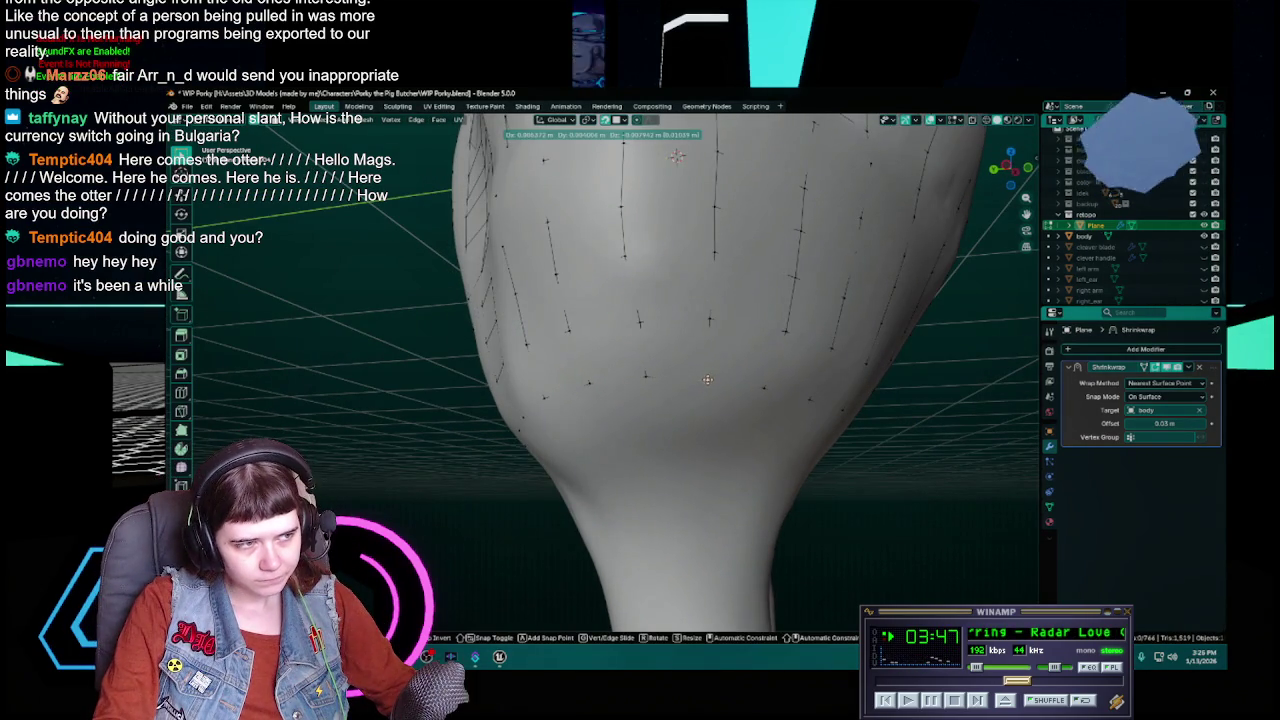
pyautogui.click(644, 379)
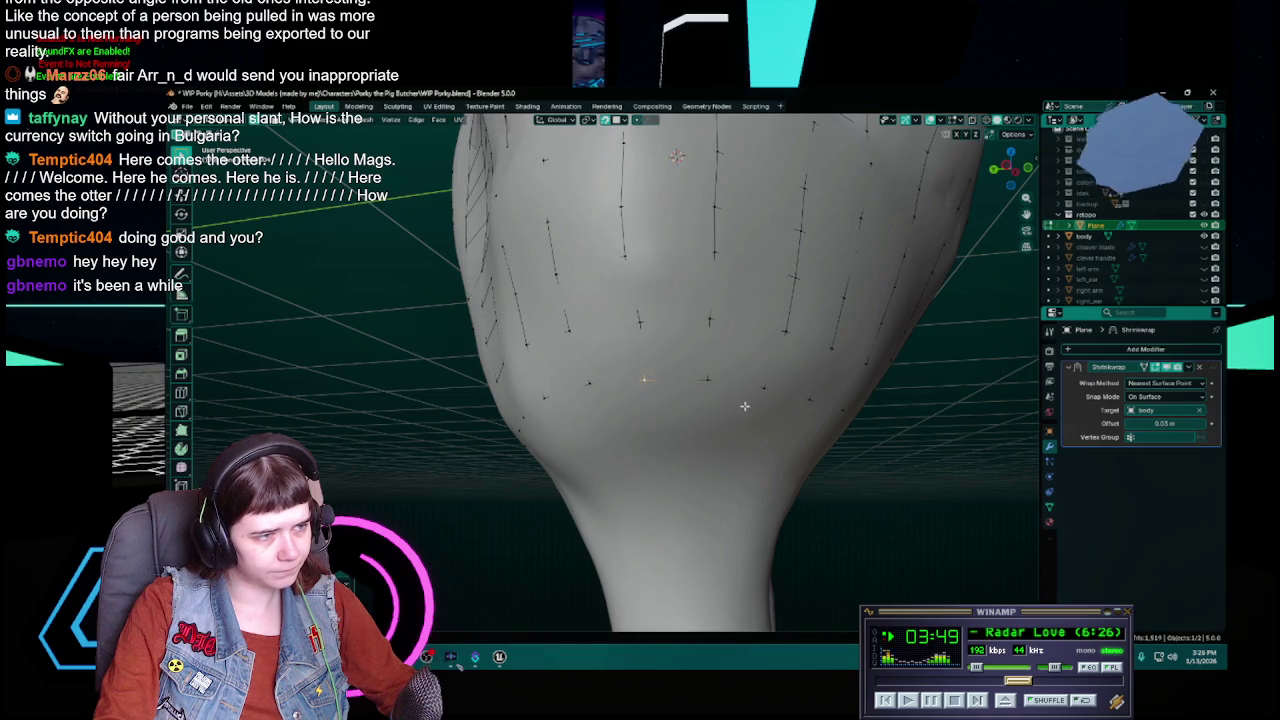
pyautogui.hotkey('ctrl', 's')
pyautogui.moveTo(745, 407)
pyautogui.mouseDown(button='middle')
pyautogui.moveTo(836, 410)
pyautogui.moveTo(731, 418)
pyautogui.moveTo(656, 375)
pyautogui.moveTo(677, 365)
pyautogui.moveTo(587, 391)
pyautogui.mouseUp(button='middle')
pyautogui.hotkey('ctrl', 's')
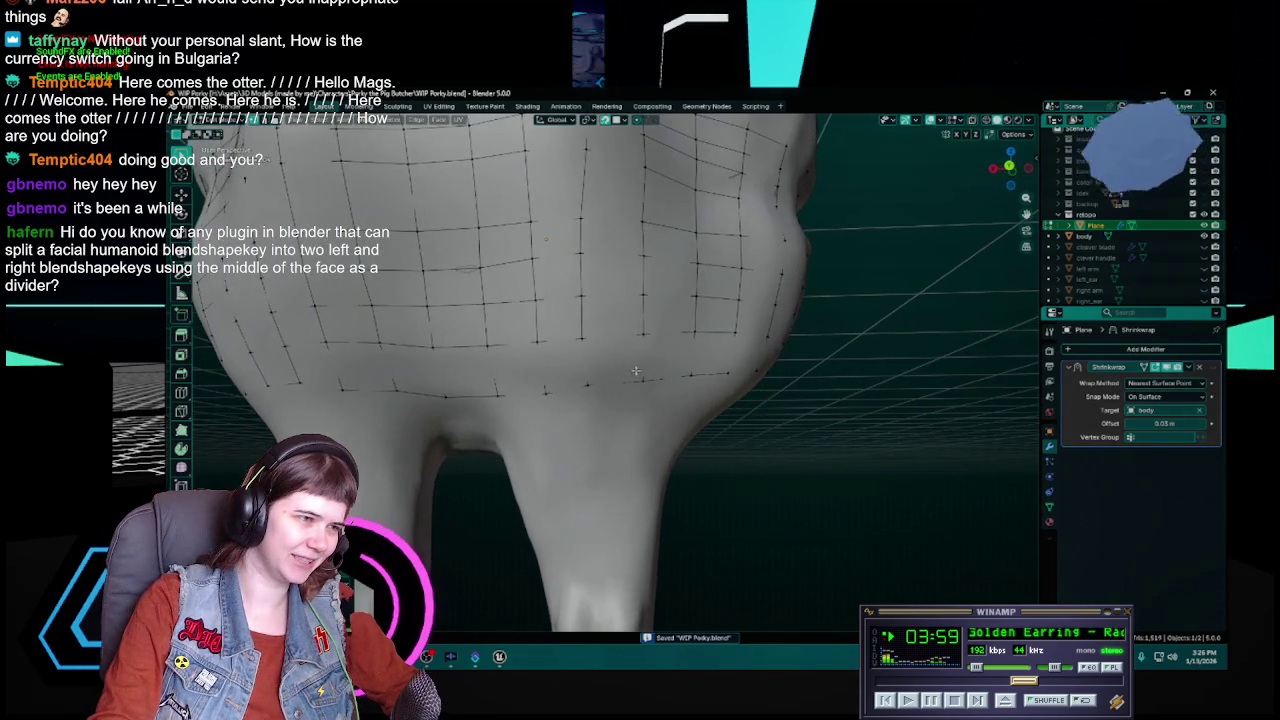
# Step: Reposition three lower-belly and thigh vertices to follow the body's curve
pyautogui.press('g')
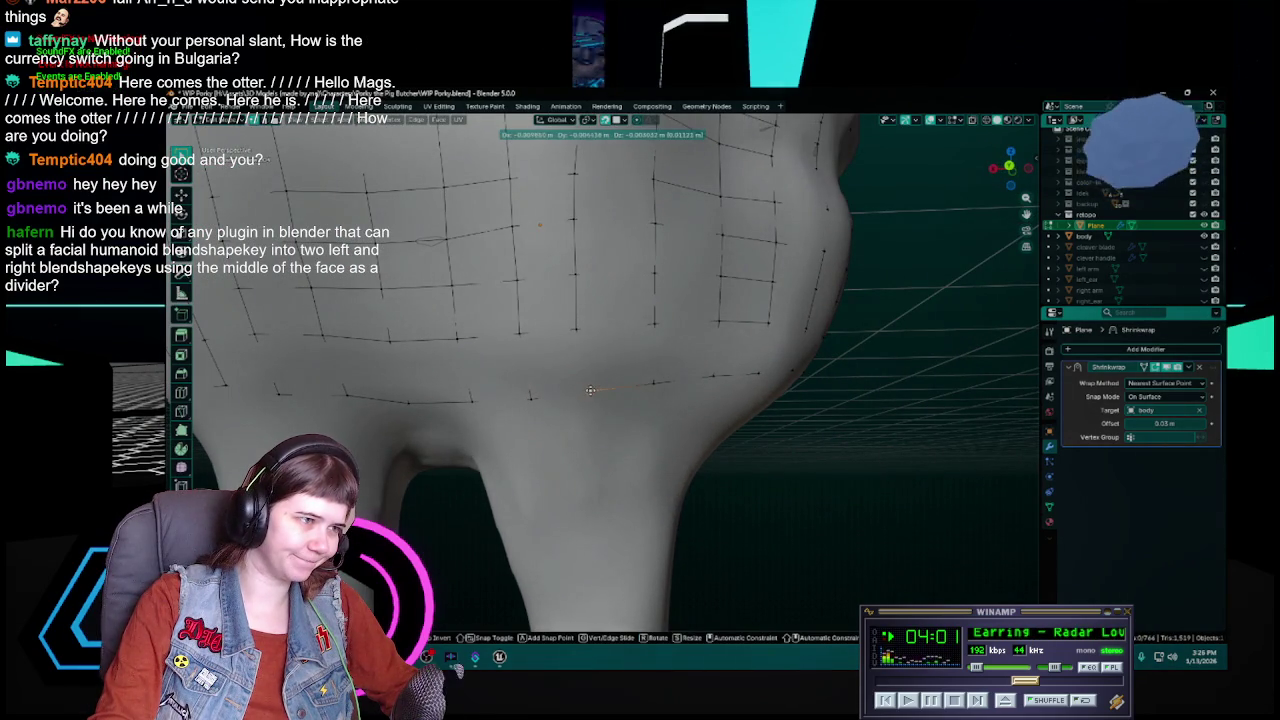
pyautogui.click(652, 387)
pyautogui.moveTo(700, 393)
pyautogui.mouseDown(button='middle')
pyautogui.moveTo(622, 373)
pyautogui.moveTo(643, 370)
pyautogui.mouseUp(button='middle')
pyautogui.press('g')
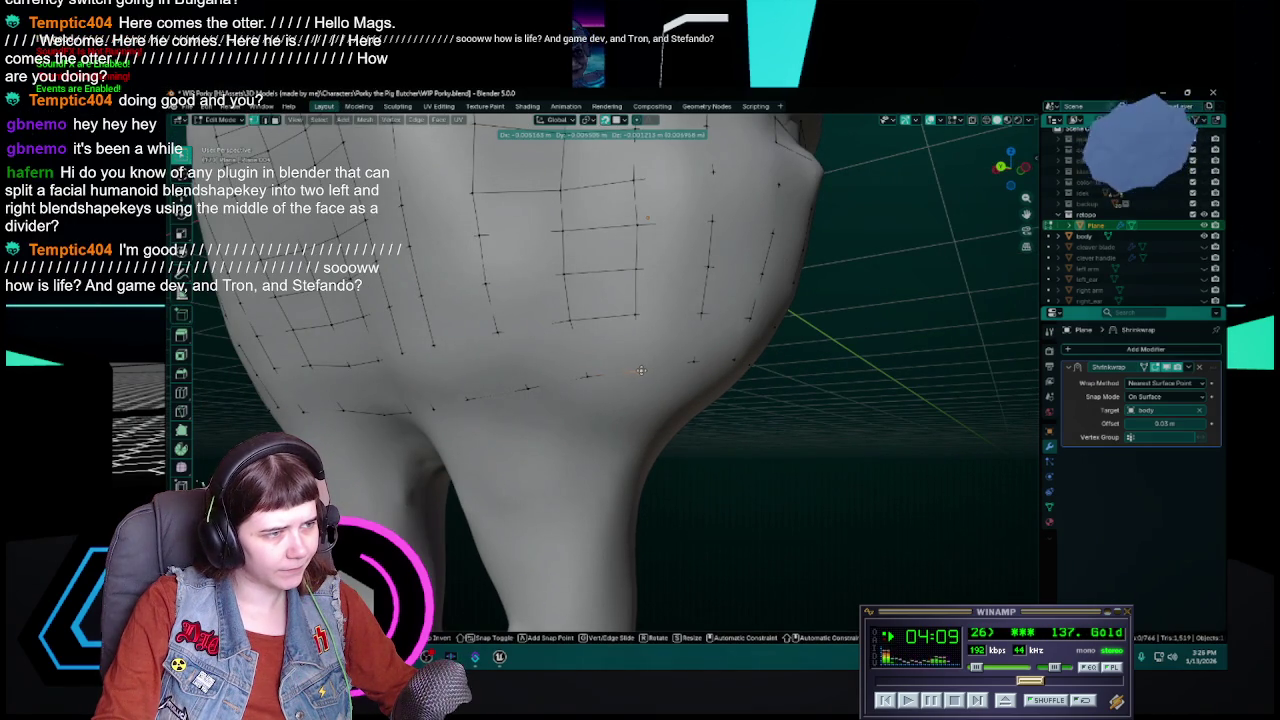
pyautogui.click(641, 370)
pyautogui.moveTo(641, 370)
pyautogui.mouseDown(button='middle')
pyautogui.moveTo(671, 366)
pyautogui.moveTo(581, 349)
pyautogui.mouseUp(button='middle')
pyautogui.press('g')
pyautogui.click(630, 356)
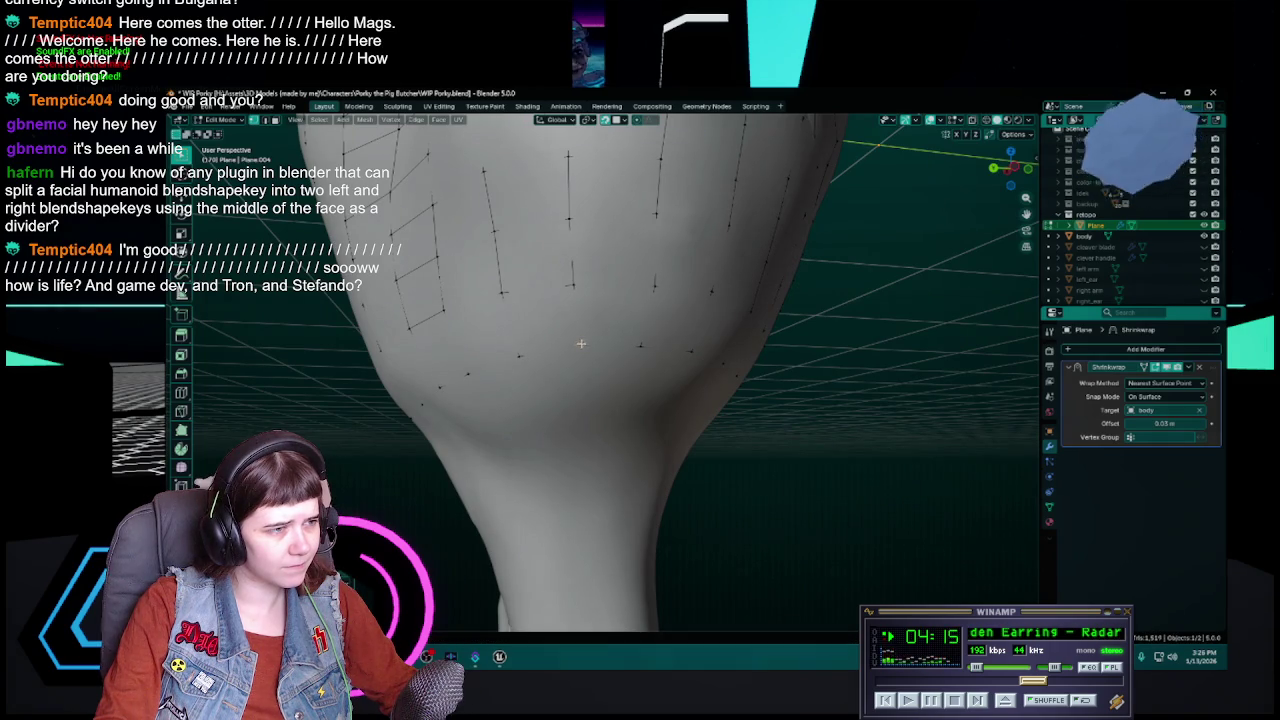
# Step: Adjust two more bottom-row belly vertices and save WIP Porky.blend
pyautogui.moveTo(643, 347); pyautogui.dragTo(630, 366, button='middle')
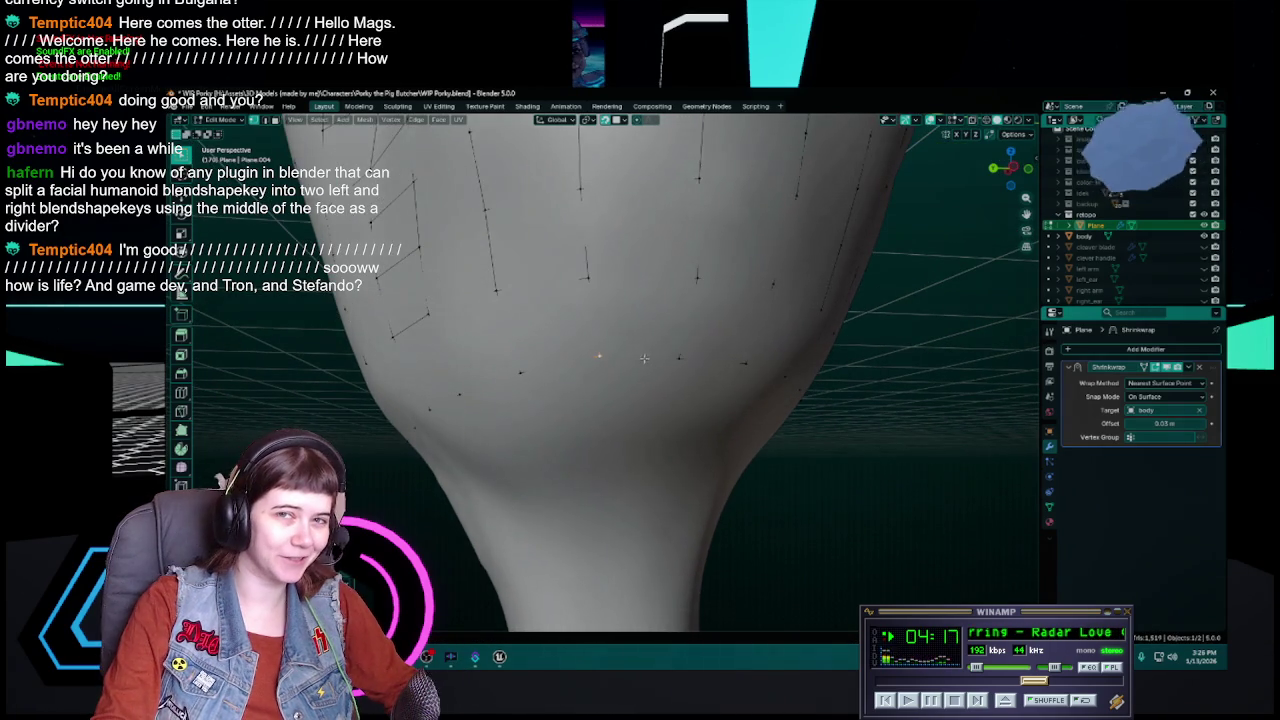
pyautogui.press('g')
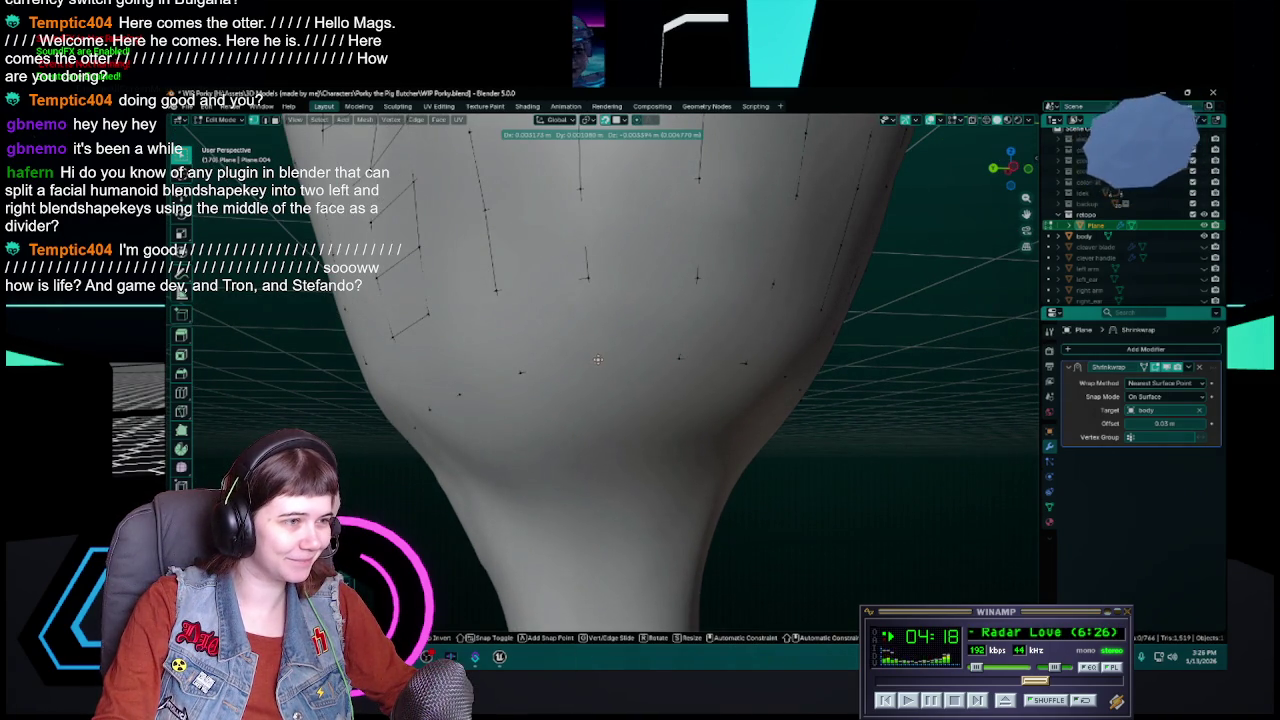
pyautogui.click(597, 360)
pyautogui.moveTo(682, 360)
pyautogui.mouseDown(button='middle')
pyautogui.moveTo(642, 360)
pyautogui.moveTo(712, 398)
pyautogui.moveTo(739, 395)
pyautogui.moveTo(697, 395)
pyautogui.mouseUp(button='middle')
pyautogui.press('g')
pyautogui.click(641, 360)
pyautogui.hotkey('ctrl', 's')
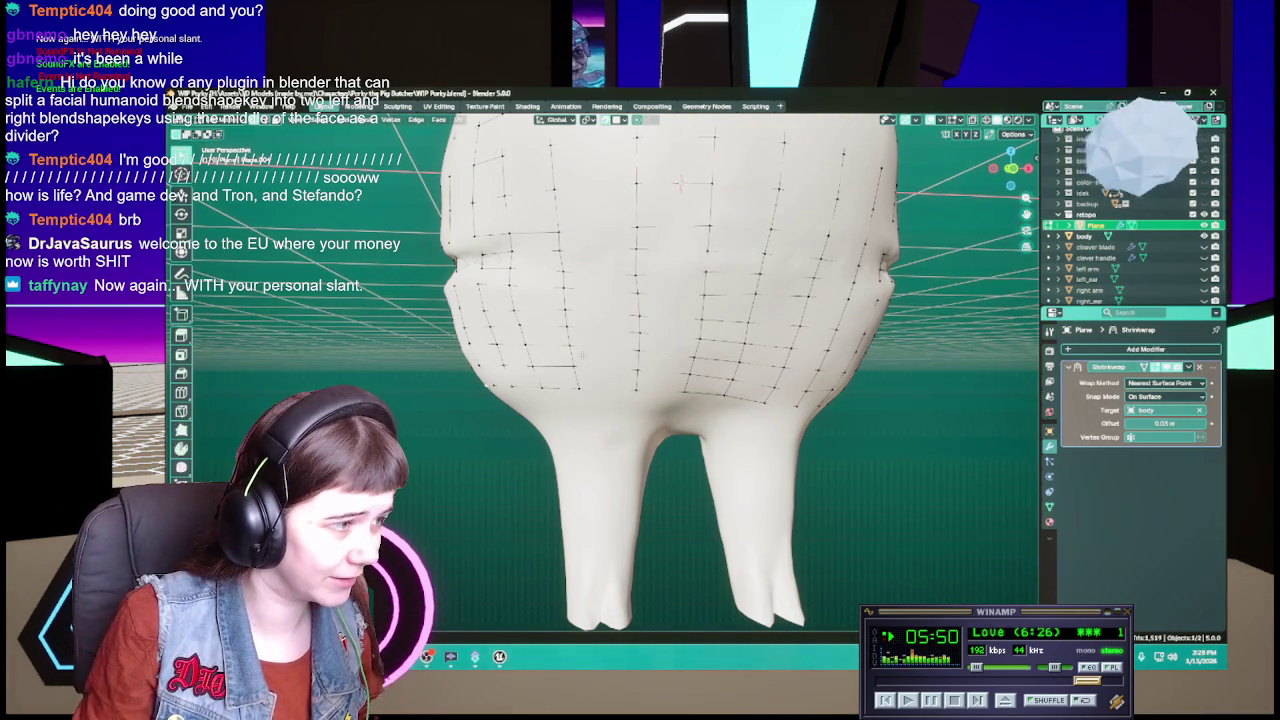
# Step: Zoom into the lower belly, nudge one bottom-row vertex onto the surface, and save
pyautogui.moveTo(580, 383); pyautogui.dragTo(628, 383, button='middle')
pyautogui.hotkey('ctrl', 's')
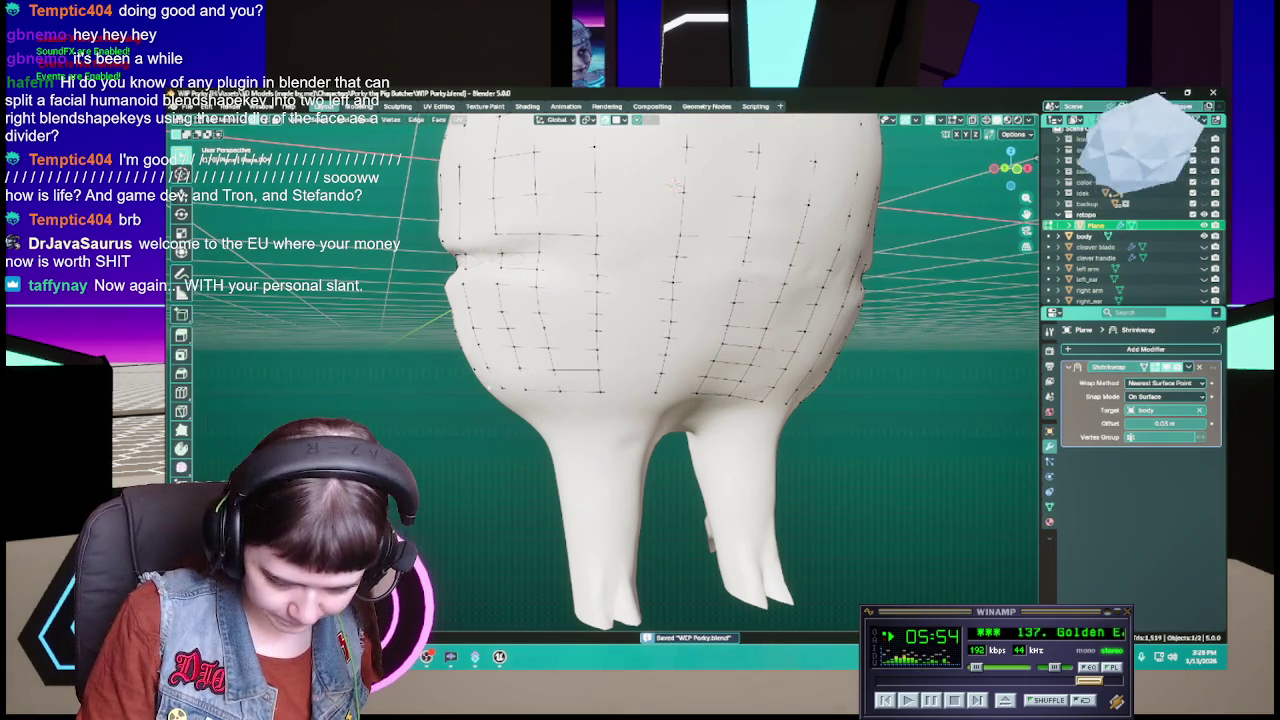
pyautogui.moveTo(632, 482); pyautogui.dragTo(700, 397, button='middle')
pyautogui.scroll(3, 678, 420)
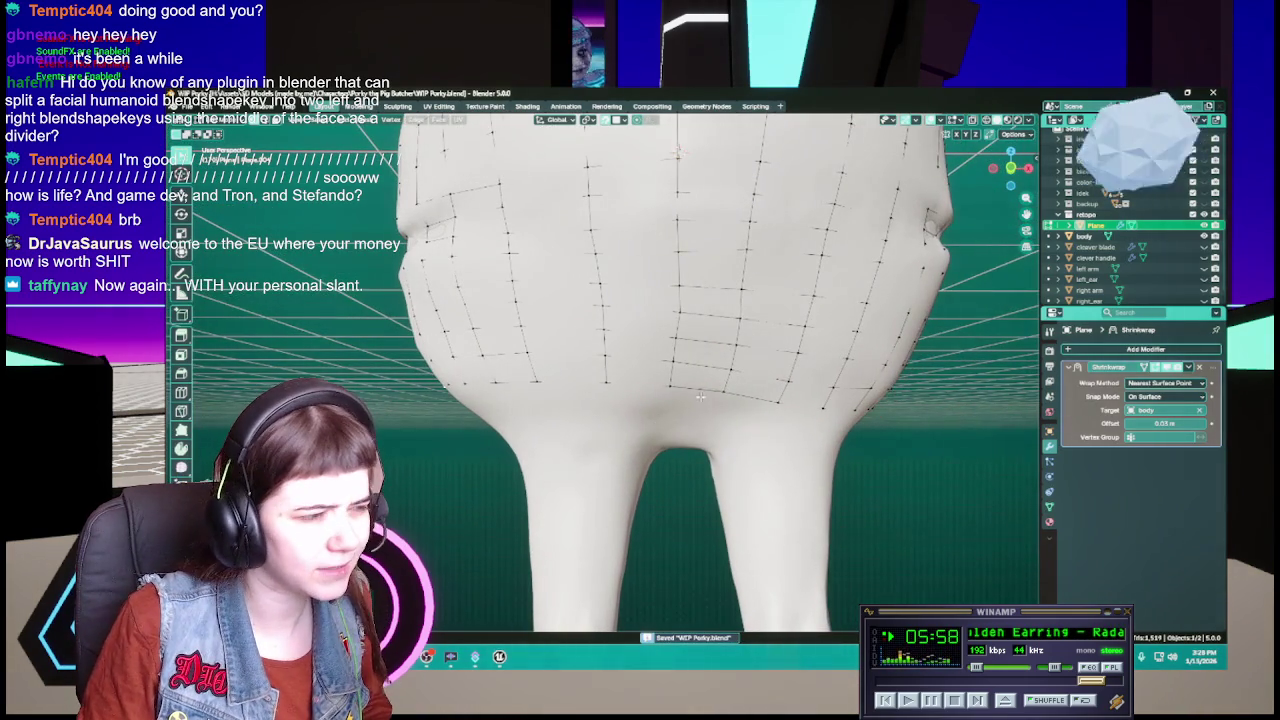
pyautogui.press('g')
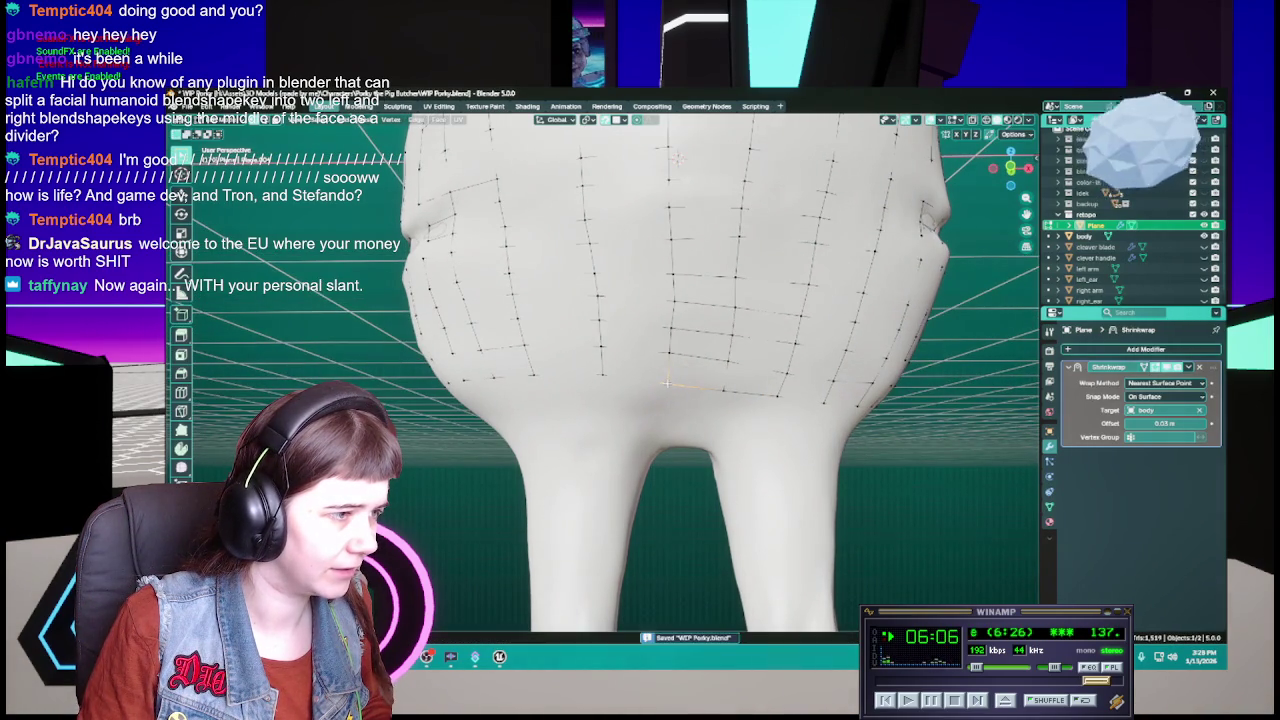
pyautogui.moveTo(667, 383); pyautogui.dragTo(628, 380, button='middle')
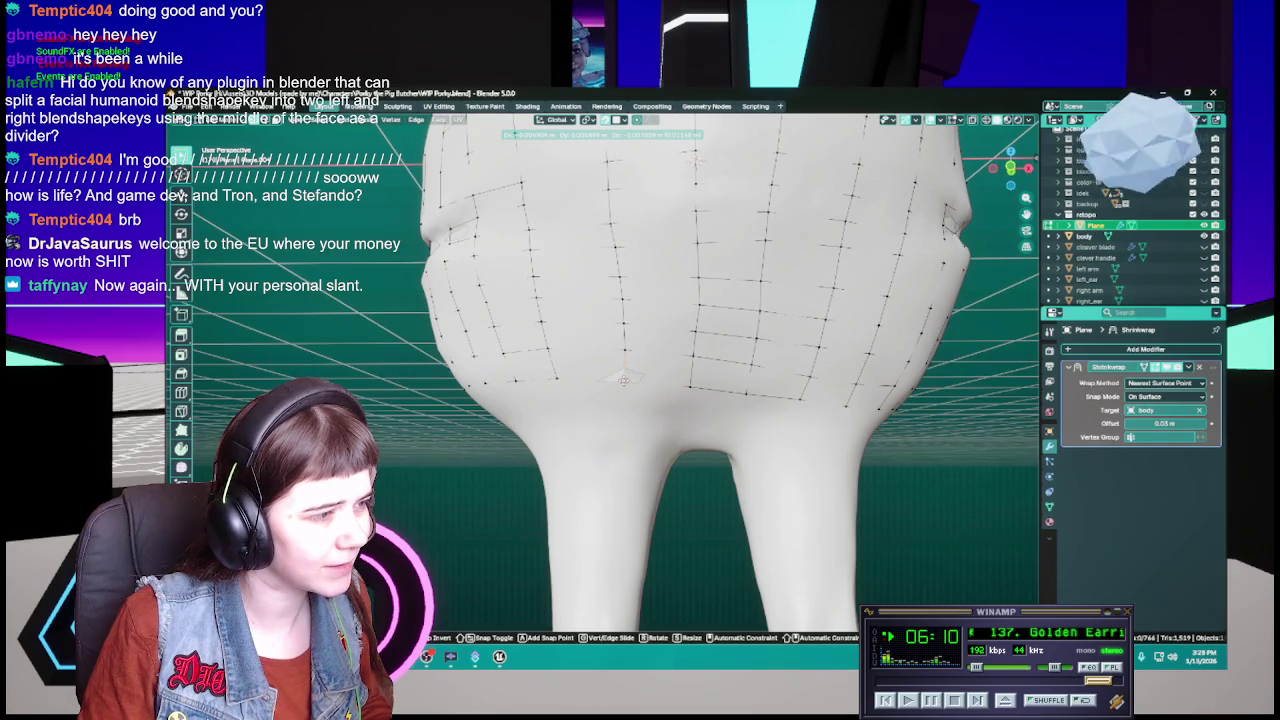
pyautogui.click(624, 379)
pyautogui.hotkey('ctrl', 's')
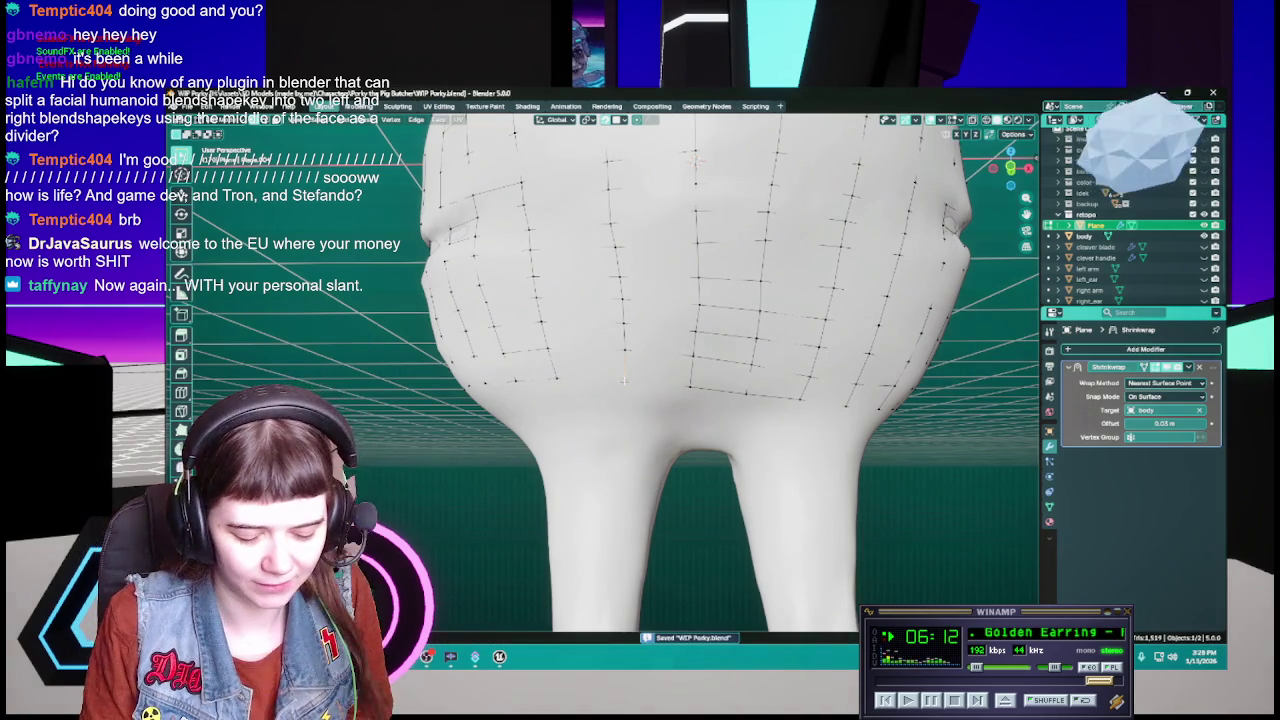
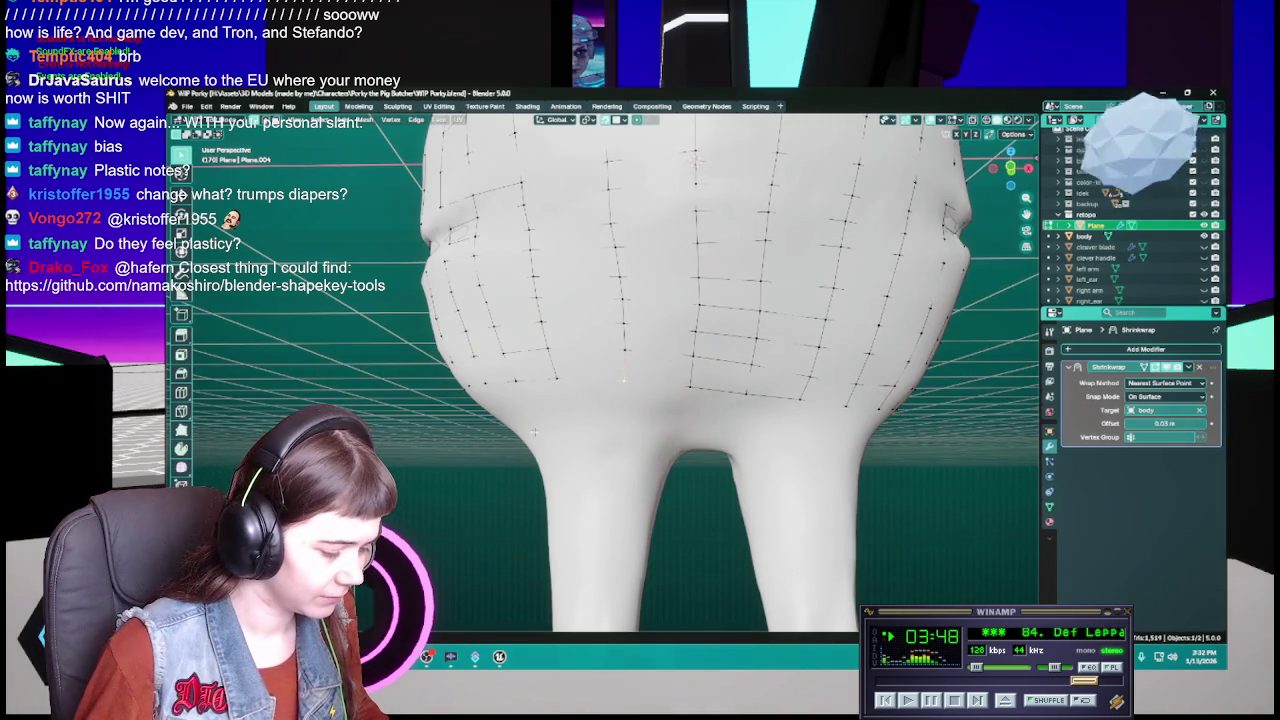
# Step: Save WIP Porky.blend and frame the pig's lower body up close
pyautogui.moveTo(537, 434)
pyautogui.mouseDown(button='middle')
pyautogui.moveTo(606, 453)
pyautogui.moveTo(572, 447)
pyautogui.mouseUp(button='middle')
pyautogui.hotkey('ctrl', 's')
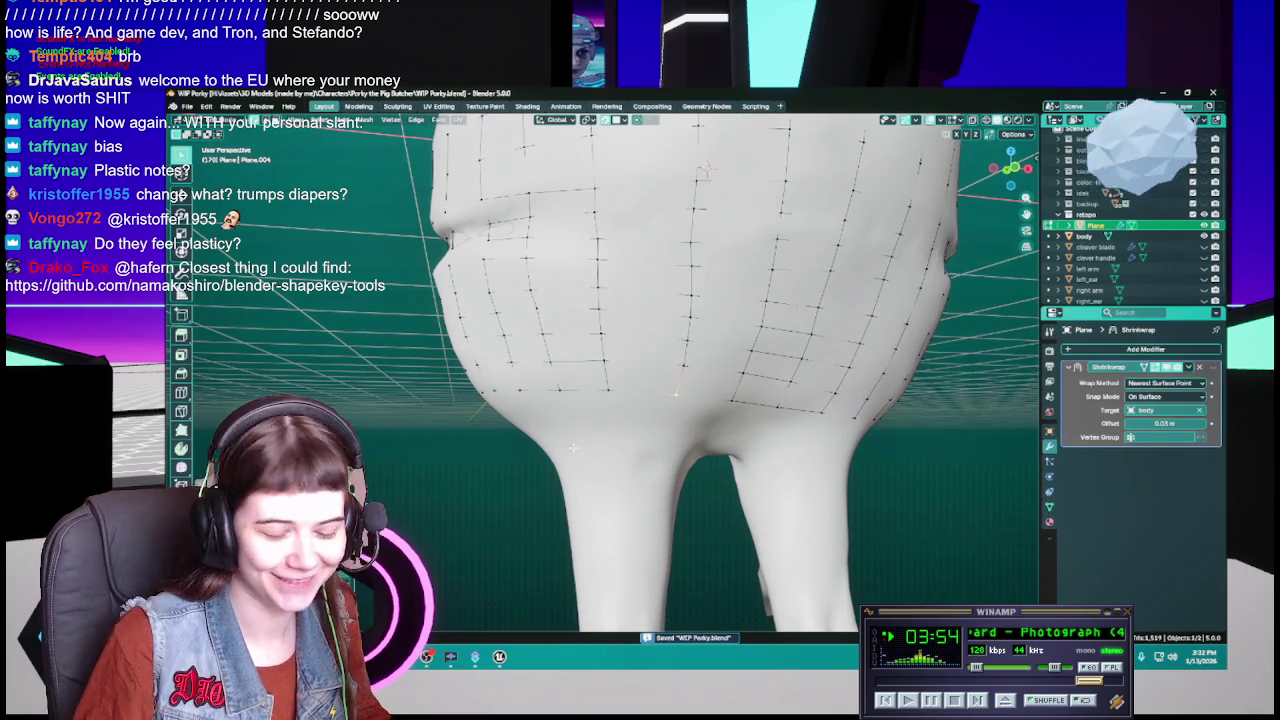
pyautogui.scroll(-5, 575, 448)
pyautogui.scroll(-3, 575, 448)
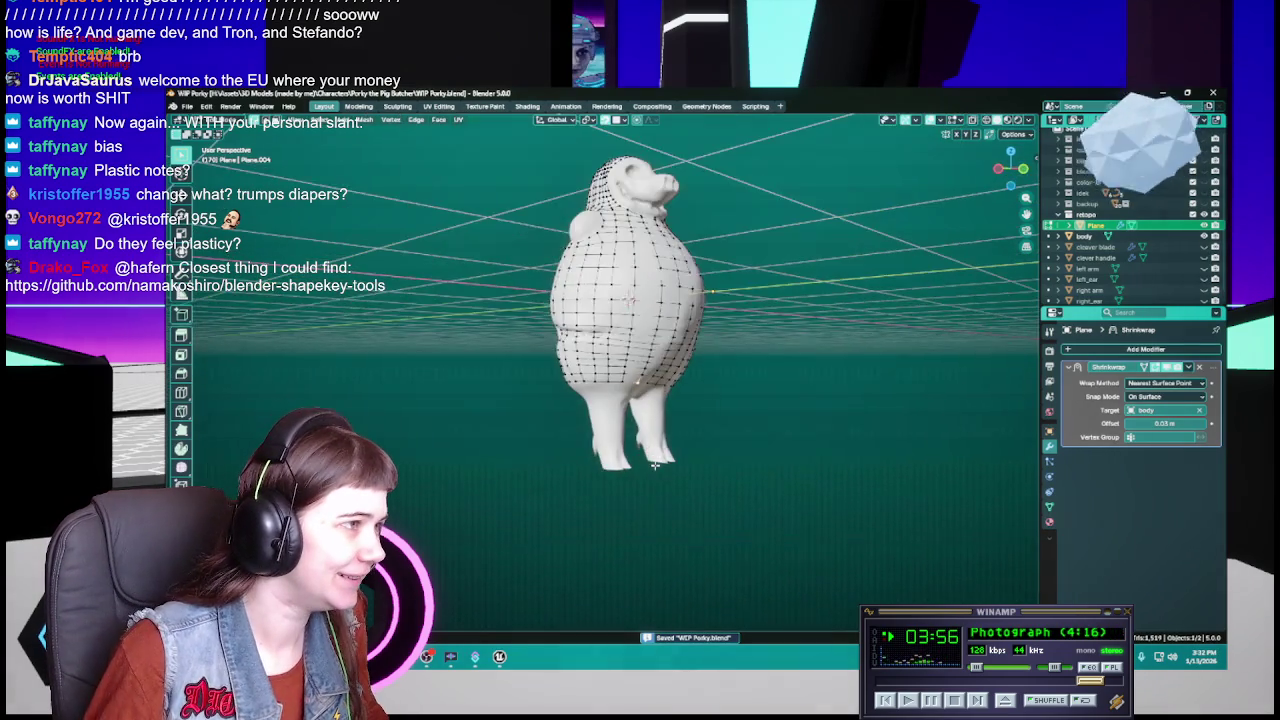
pyautogui.moveTo(600, 470); pyautogui.dragTo(647, 509, button='middle')
pyautogui.scroll(4, 647, 509)
pyautogui.scroll(3, 640, 480)
pyautogui.moveTo(630, 460)
pyautogui.mouseDown(button='middle')
pyautogui.moveTo(605, 420)
pyautogui.moveTo(713, 414)
pyautogui.mouseUp(button='middle')
pyautogui.scroll(3, 591, 399)
pyautogui.scroll(-3, 591, 399)
pyautogui.scroll(3, 608, 430)
# Step: Move two lower-body vertices onto the sculpt and save WIP Porky.blend
pyautogui.press('g')
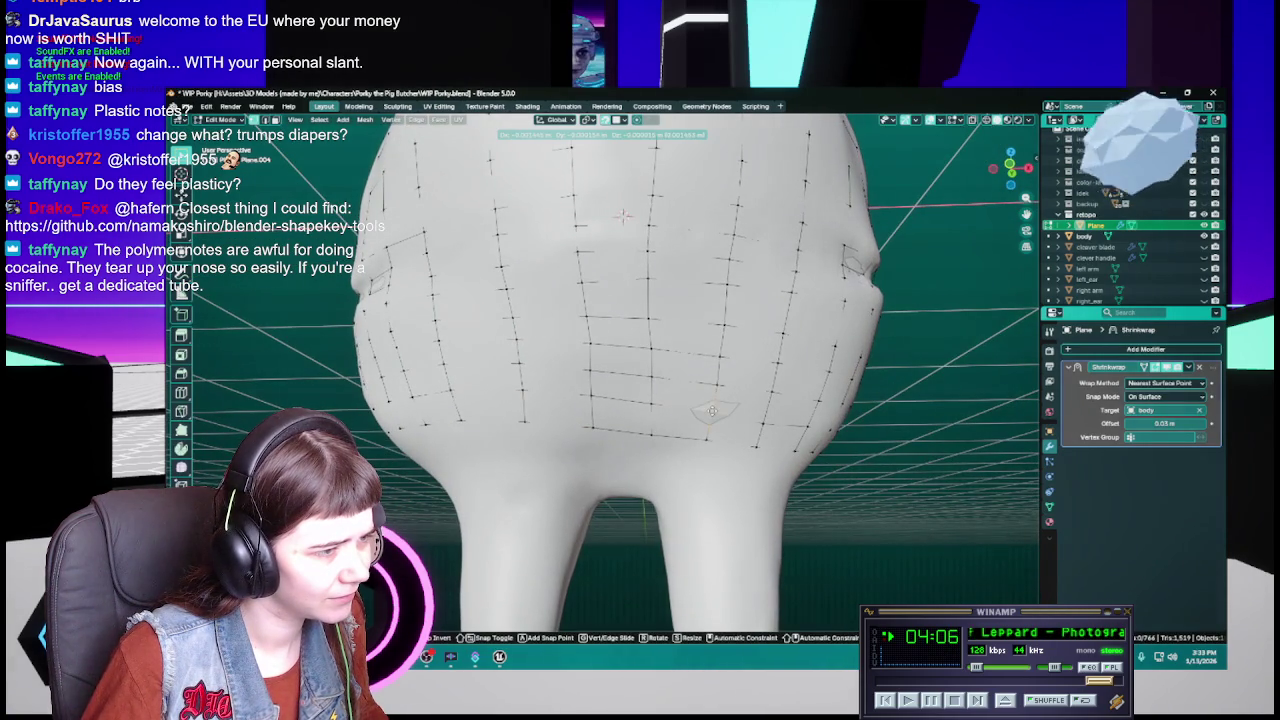
pyautogui.click(713, 409)
pyautogui.moveTo(713, 409)
pyautogui.mouseDown(button='middle')
pyautogui.moveTo(697, 425)
pyautogui.moveTo(643, 408)
pyautogui.mouseUp(button='middle')
pyautogui.press('g')
pyautogui.click(677, 407)
pyautogui.hotkey('ctrl', 's')
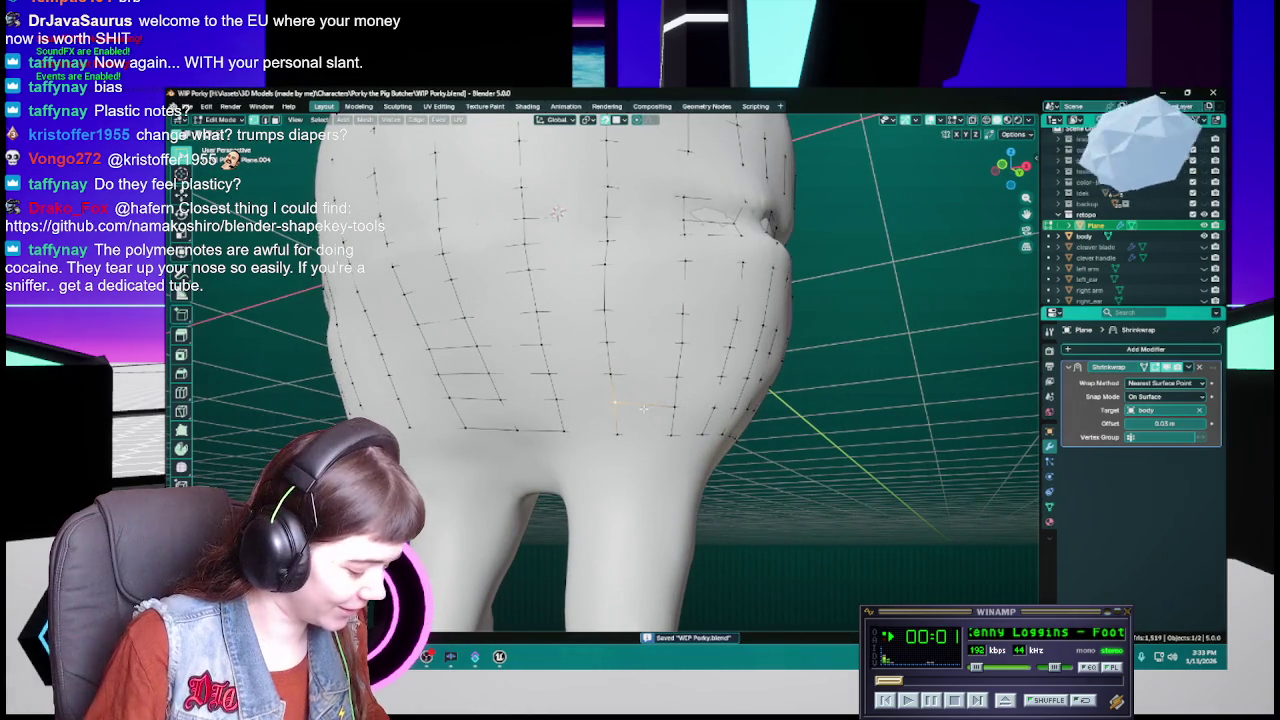
# Step: From another angle, move one more lower-body vertex and save WIP Porky.blend
pyautogui.moveTo(643, 408); pyautogui.dragTo(600, 393, button='middle')
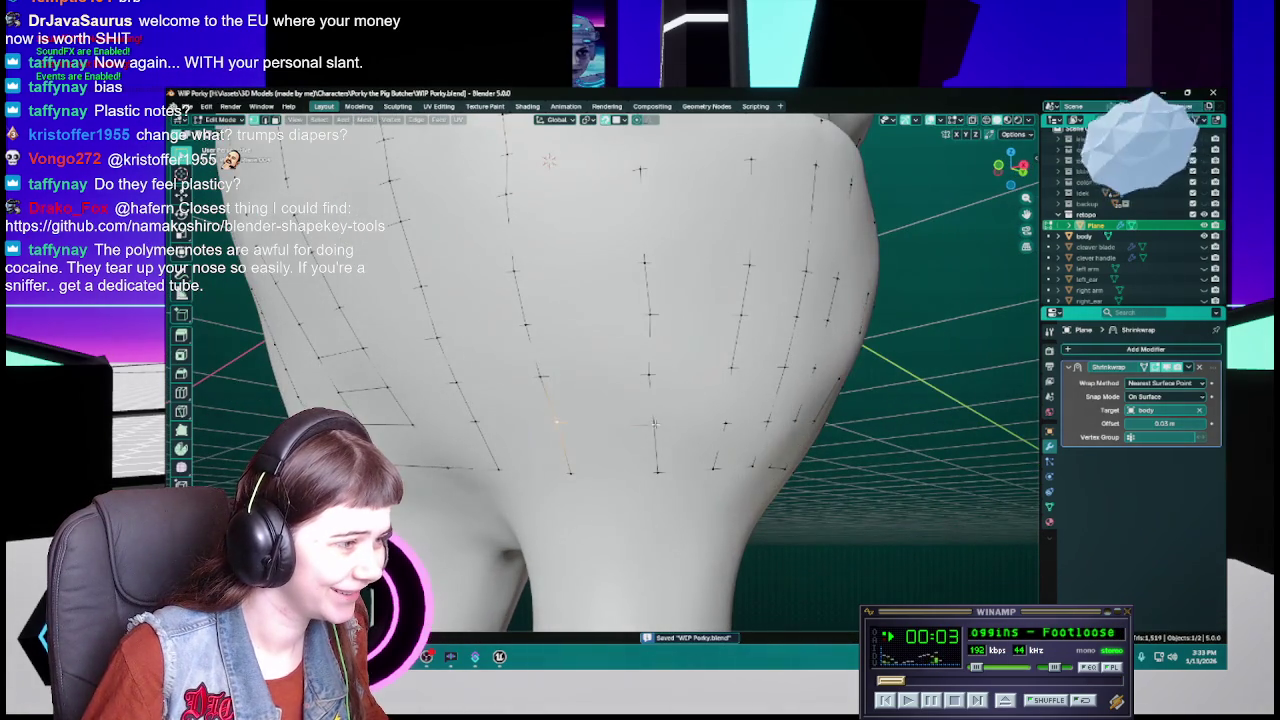
pyautogui.press('g')
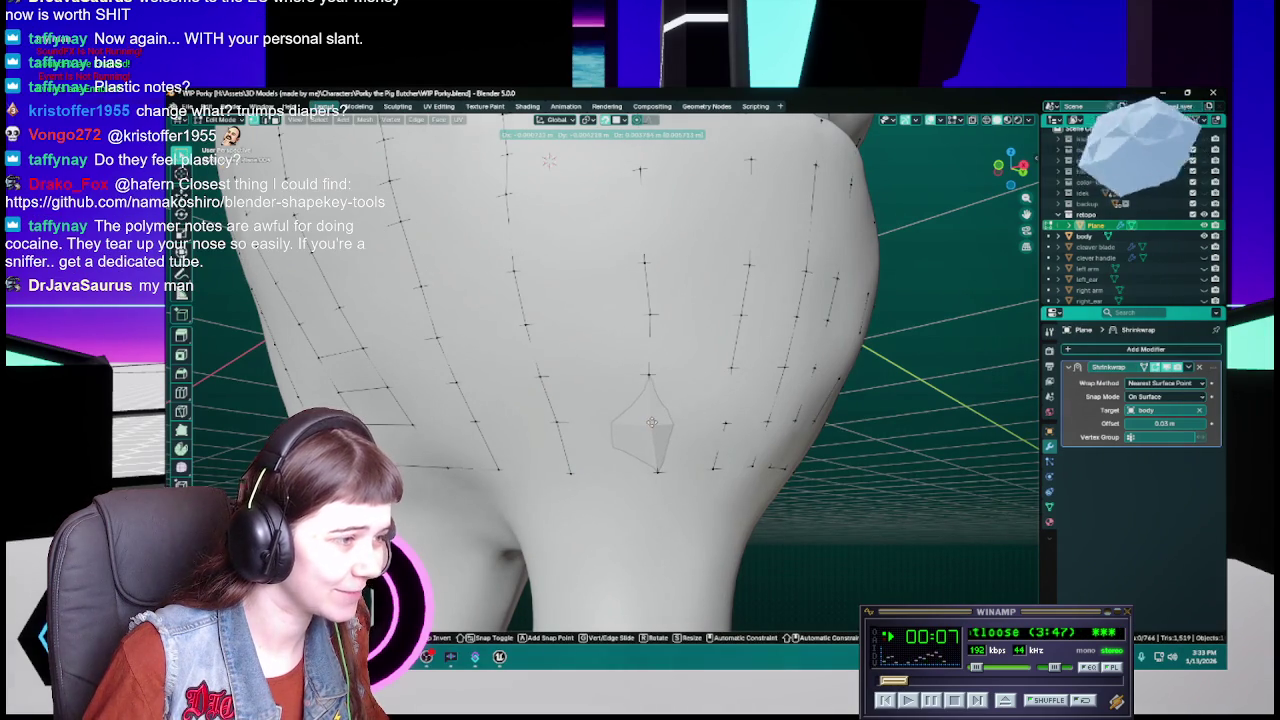
pyautogui.click(651, 422)
pyautogui.moveTo(651, 422); pyautogui.dragTo(660, 421, button='middle')
pyautogui.hotkey('ctrl', 's')
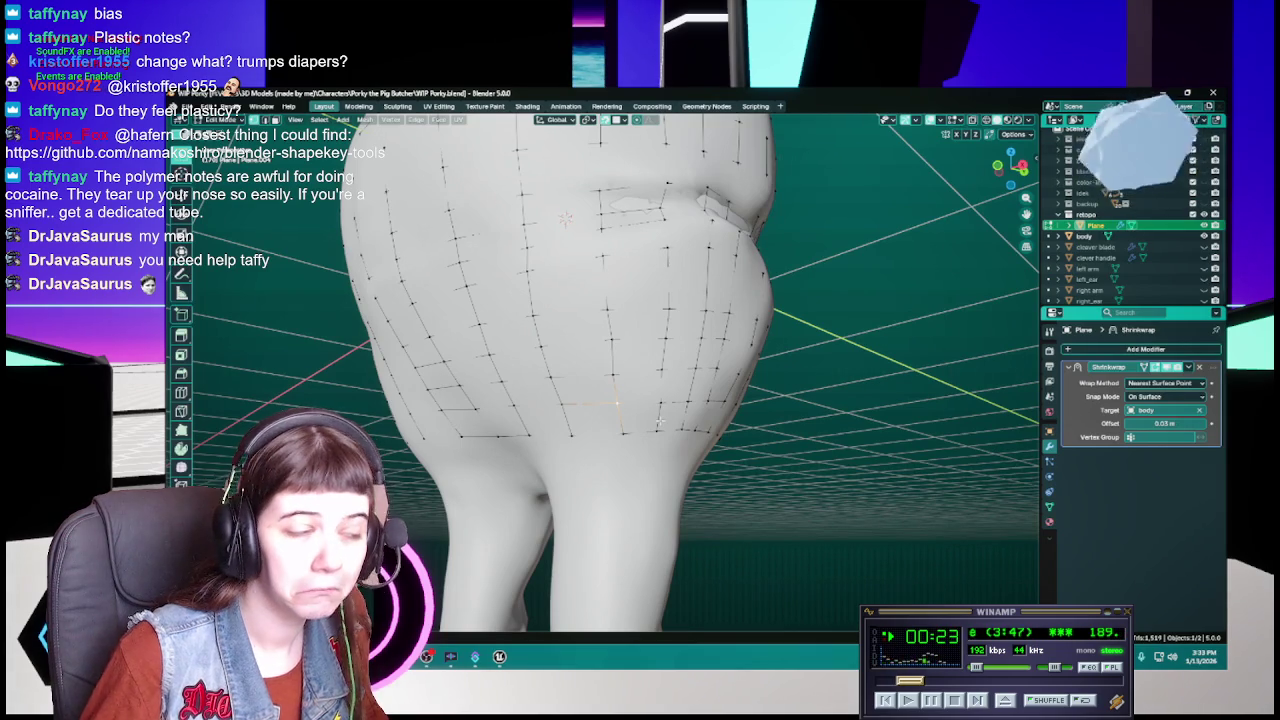
# Step: Zoom and orbit around the lower body to check it, saving WIP Porky.blend
pyautogui.scroll(2, 662, 414)
pyautogui.scroll(2, 640, 400)
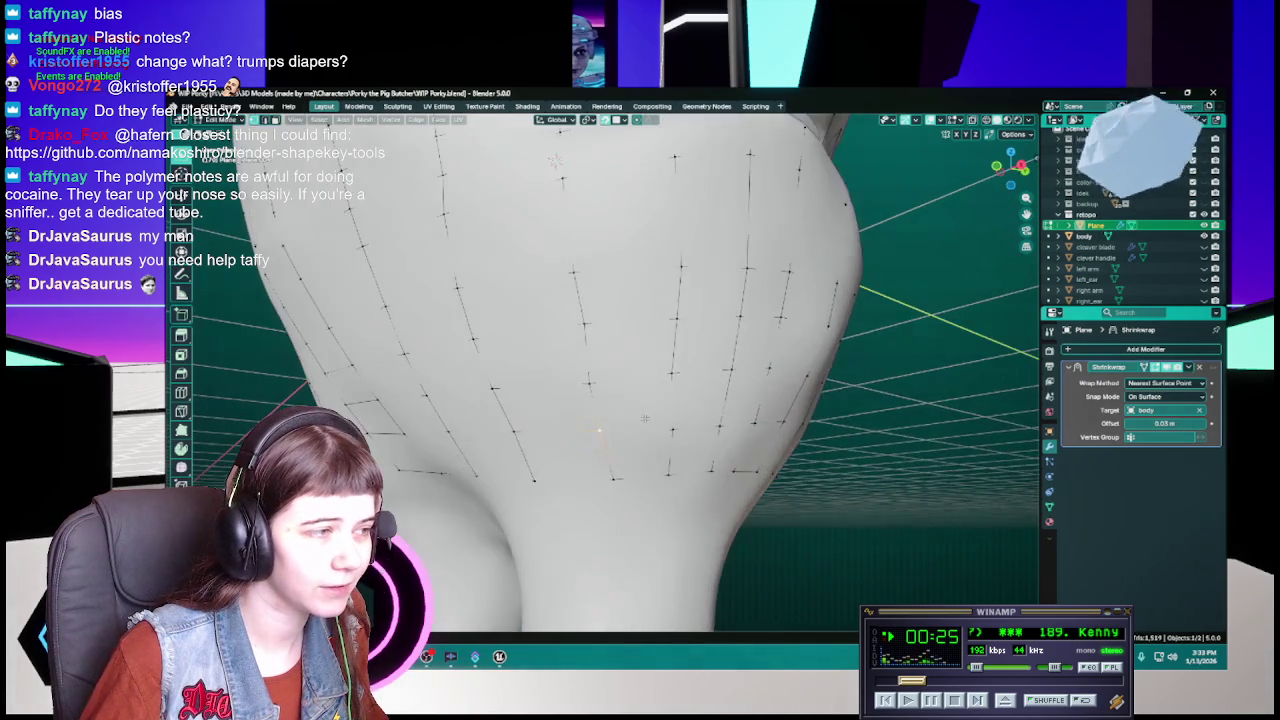
pyautogui.moveTo(619, 386)
pyautogui.mouseDown(button='middle')
pyautogui.moveTo(590, 384)
pyautogui.moveTo(637, 391)
pyautogui.moveTo(682, 328)
pyautogui.moveTo(640, 333)
pyautogui.mouseUp(button='middle')
pyautogui.hotkey('ctrl', 's')
pyautogui.moveTo(670, 382); pyautogui.dragTo(664, 379, button='middle')
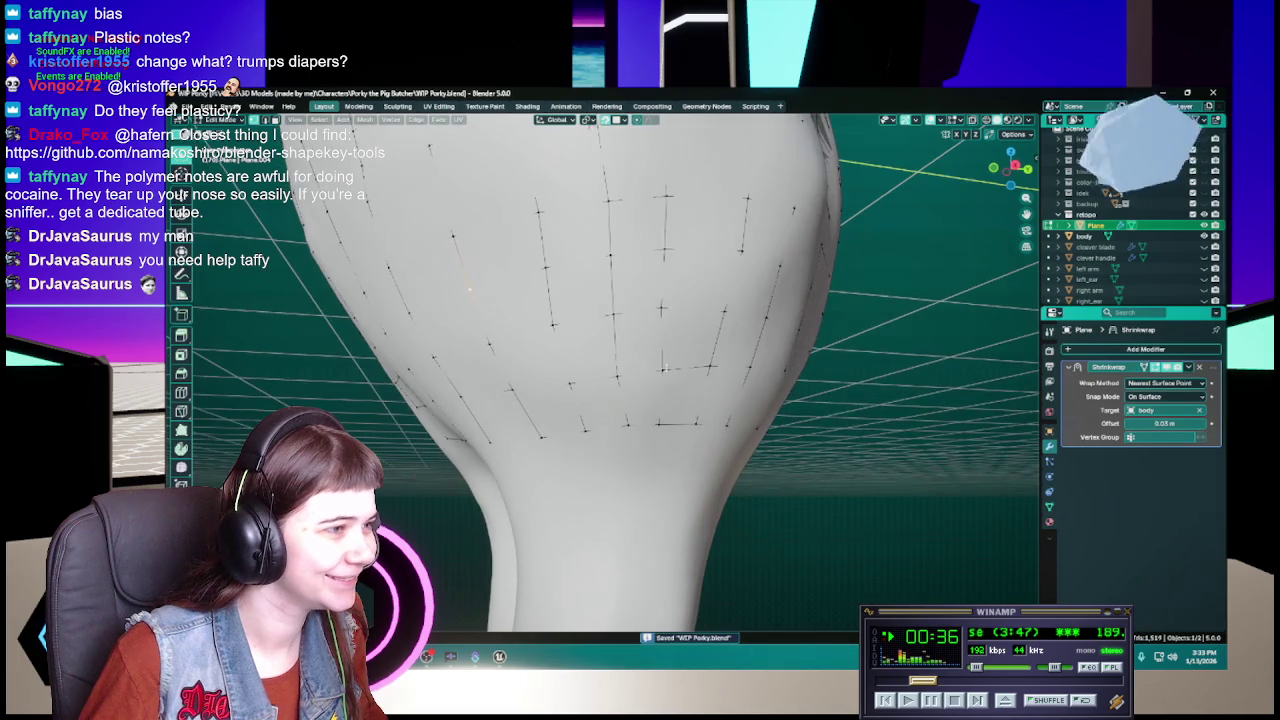
# Step: Move one lower-body vertex into place and save WIP Porky.blend
pyautogui.moveTo(660, 309)
pyautogui.mouseDown(button='middle')
pyautogui.moveTo(640, 375)
pyautogui.moveTo(597, 344)
pyautogui.moveTo(606, 358)
pyautogui.moveTo(577, 393)
pyautogui.moveTo(615, 375)
pyautogui.mouseUp(button='middle')
pyautogui.press('g')
pyautogui.click(648, 369)
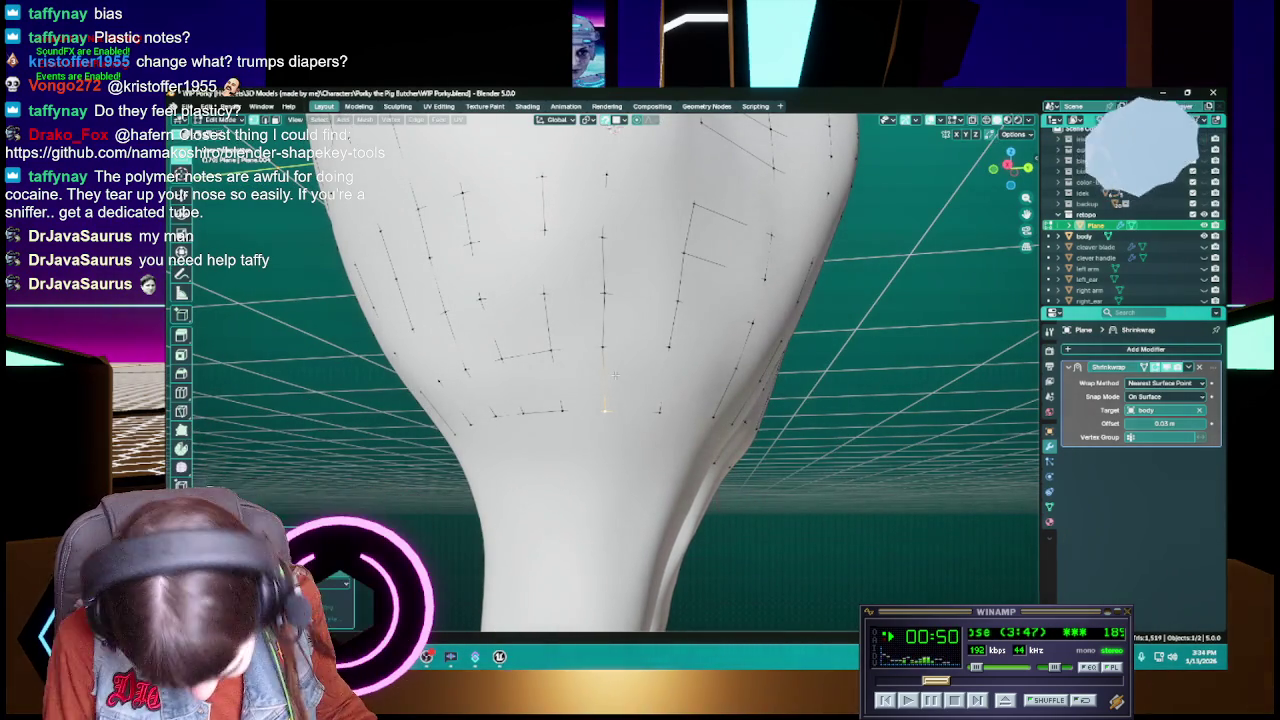
pyautogui.hotkey('ctrl', 's')
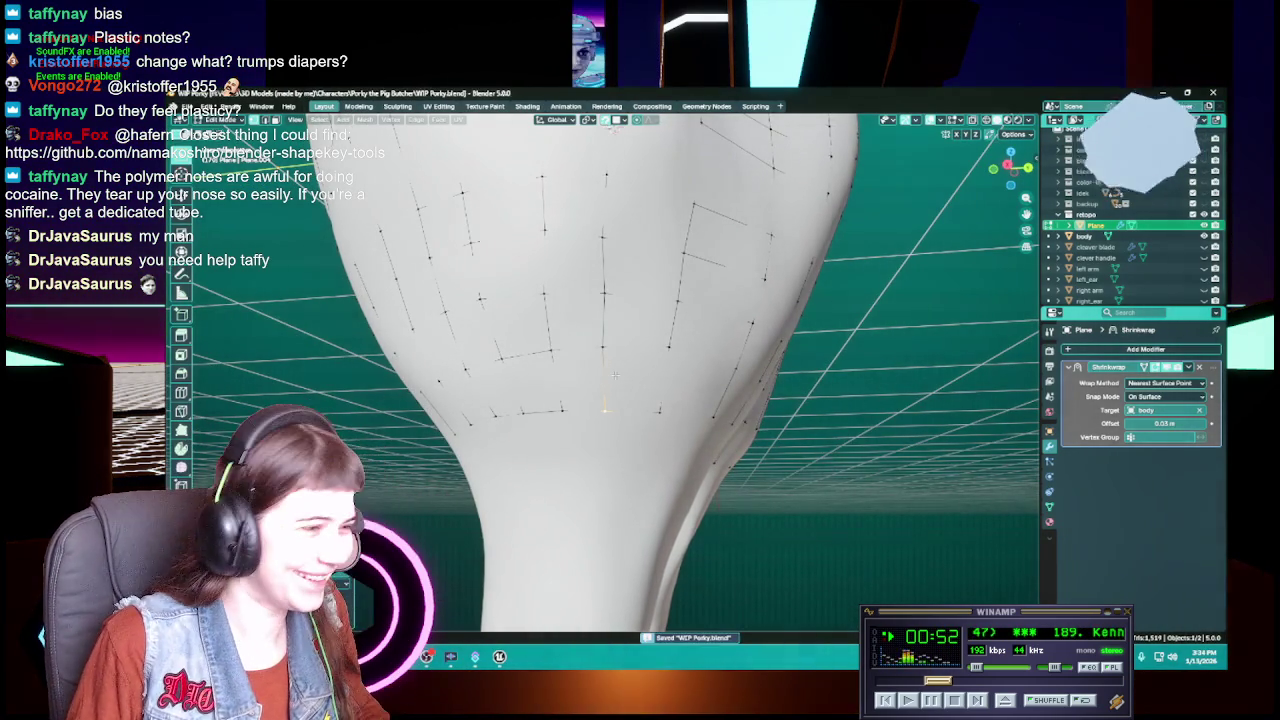
# Step: Orbit around the mesh to check the torso grid, saving WIP Porky.blend again
pyautogui.moveTo(614, 374); pyautogui.dragTo(630, 374, button='middle')
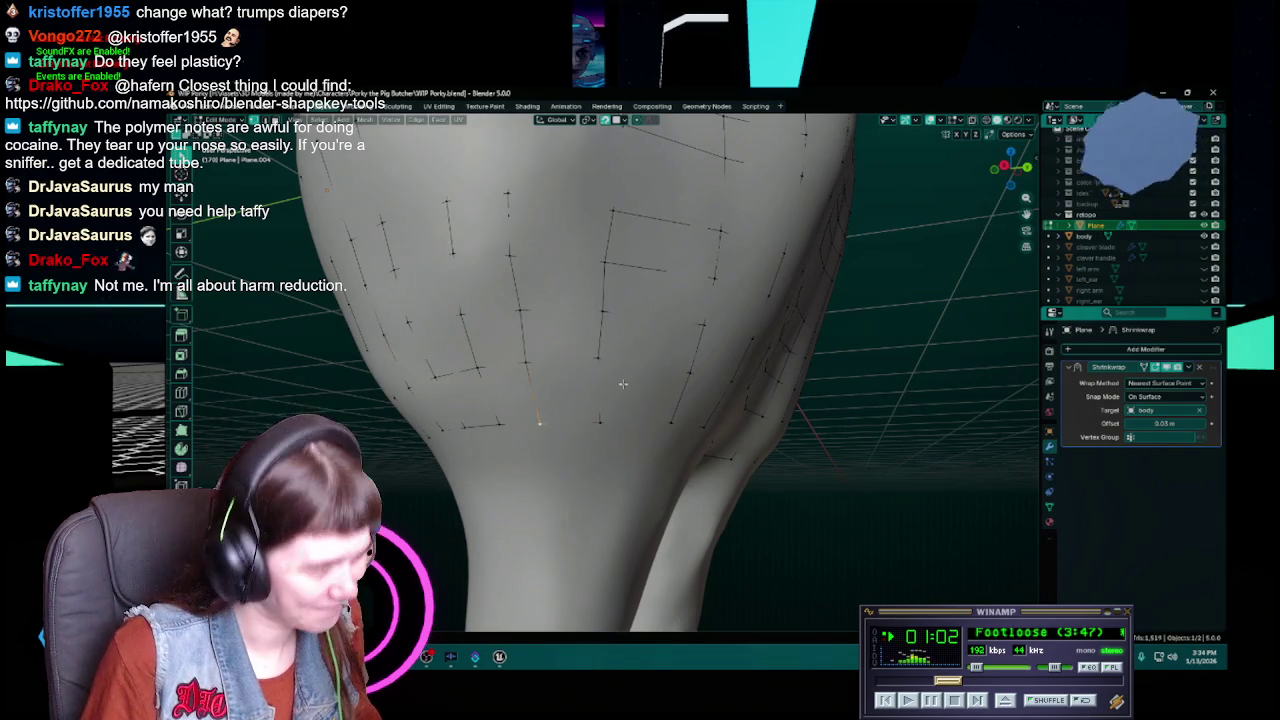
pyautogui.moveTo(579, 381)
pyautogui.mouseDown(button='middle')
pyautogui.moveTo(604, 403)
pyautogui.moveTo(659, 407)
pyautogui.mouseUp(button='middle')
pyautogui.hotkey('ctrl', 's')
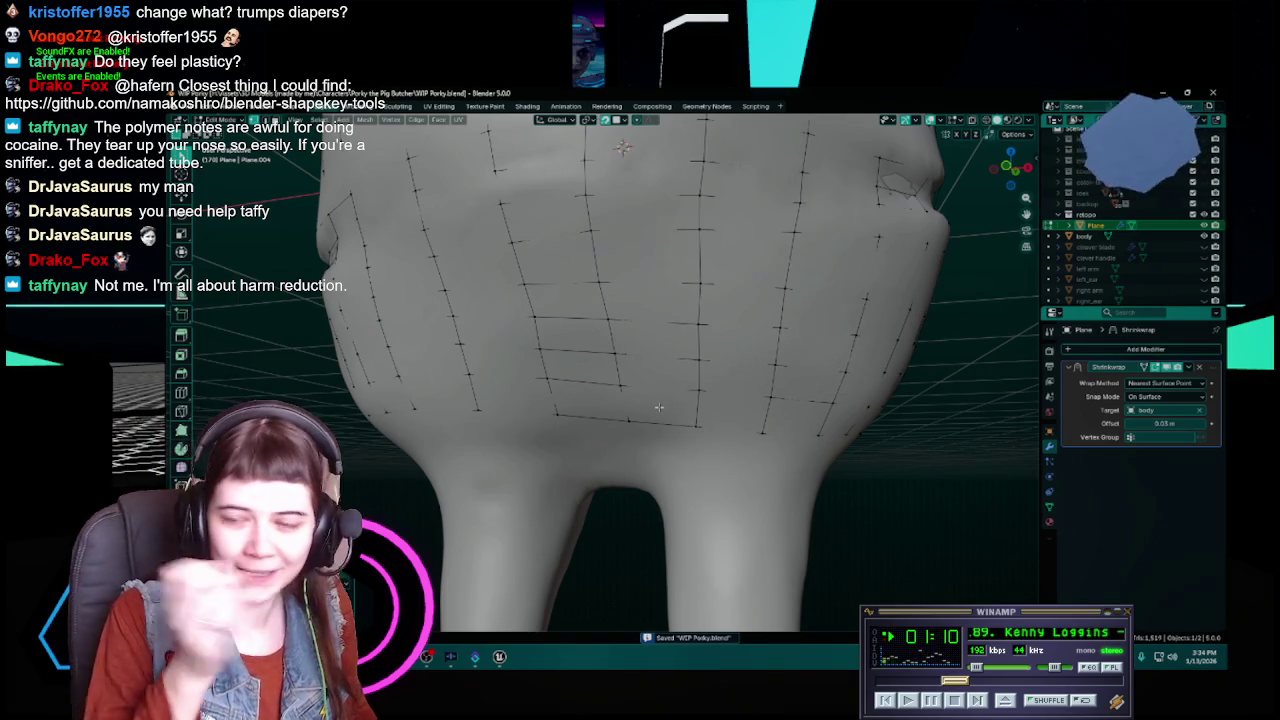
pyautogui.hotkey('ctrl', 's')
pyautogui.moveTo(659, 407)
pyautogui.mouseDown(button='middle')
pyautogui.moveTo(633, 381)
pyautogui.moveTo(772, 474)
pyautogui.moveTo(715, 476)
pyautogui.mouseUp(button='middle')
pyautogui.scroll(-2, 656, 397)
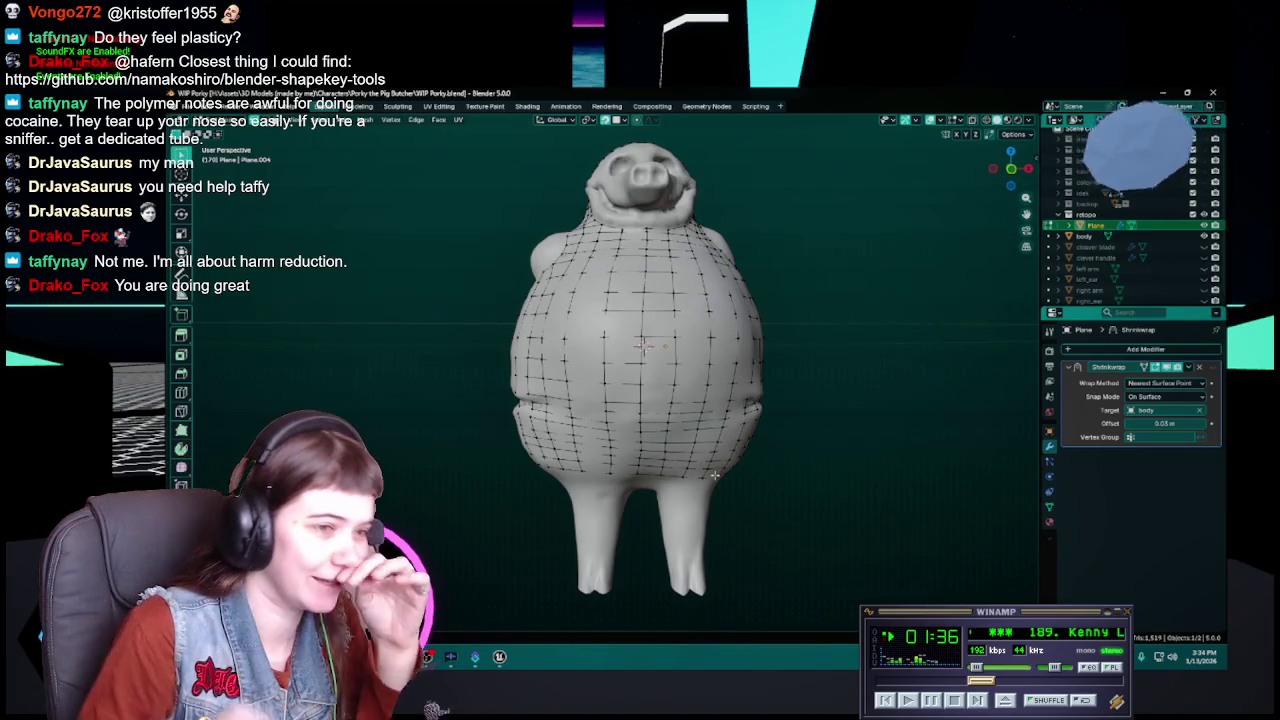
# Step: Save WIP Porky.blend and orbit around the pig's body toward the belly
pyautogui.hotkey('ctrl', 's')
pyautogui.scroll(4, 714, 476)
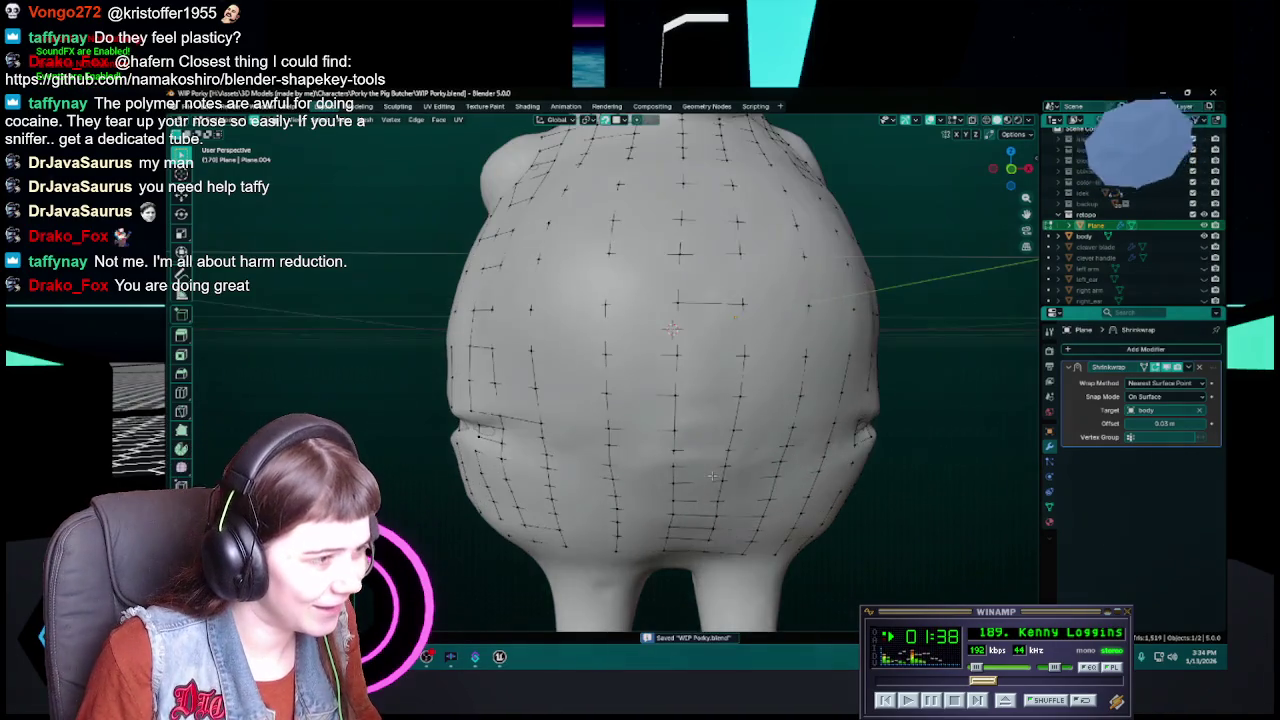
pyautogui.scroll(-2, 690, 470)
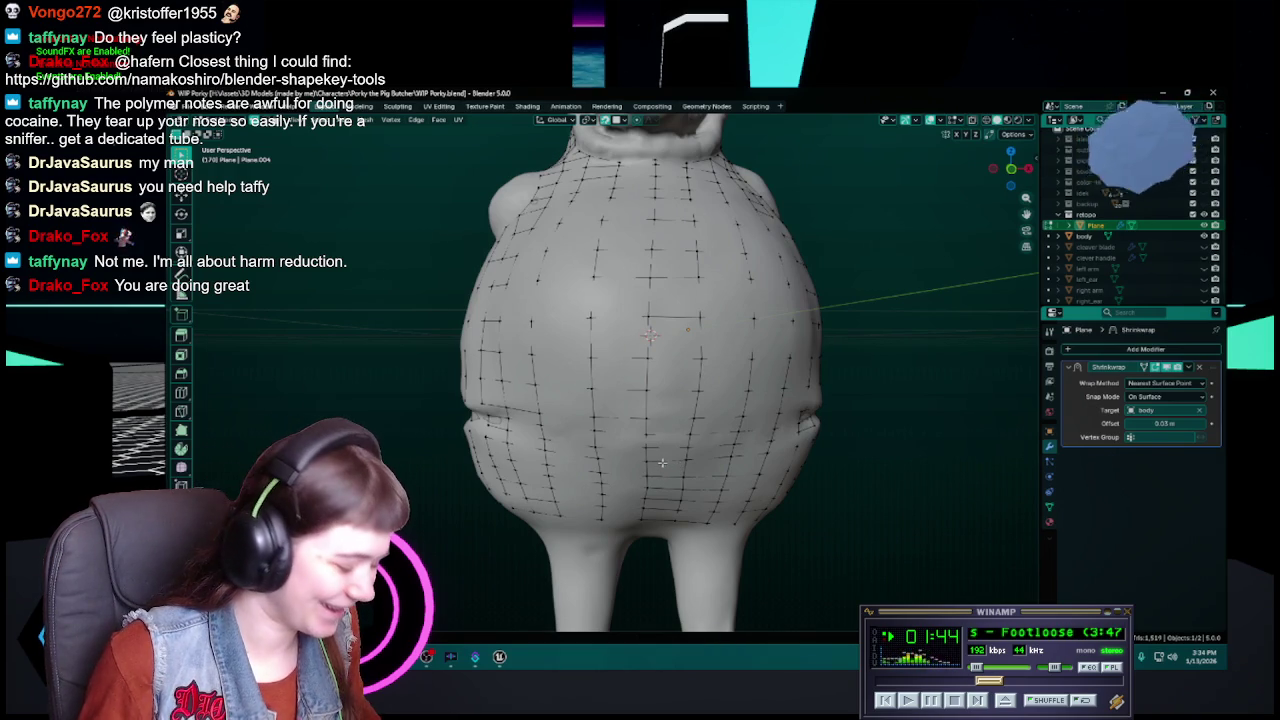
pyautogui.moveTo(680, 465); pyautogui.dragTo(656, 449, button='middle')
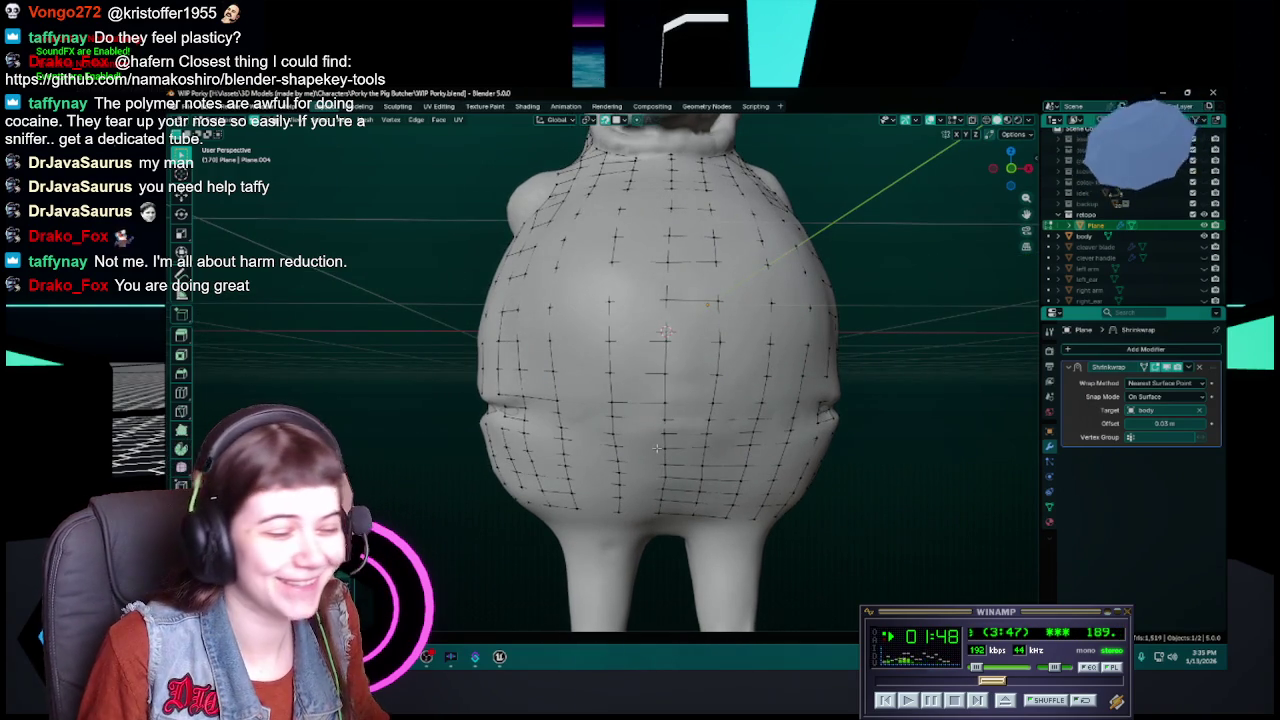
pyautogui.hotkey('ctrl', 's')
pyautogui.moveTo(656, 449)
pyautogui.mouseDown(button='middle')
pyautogui.moveTo(666, 438)
pyautogui.moveTo(767, 443)
pyautogui.mouseUp(button='middle')
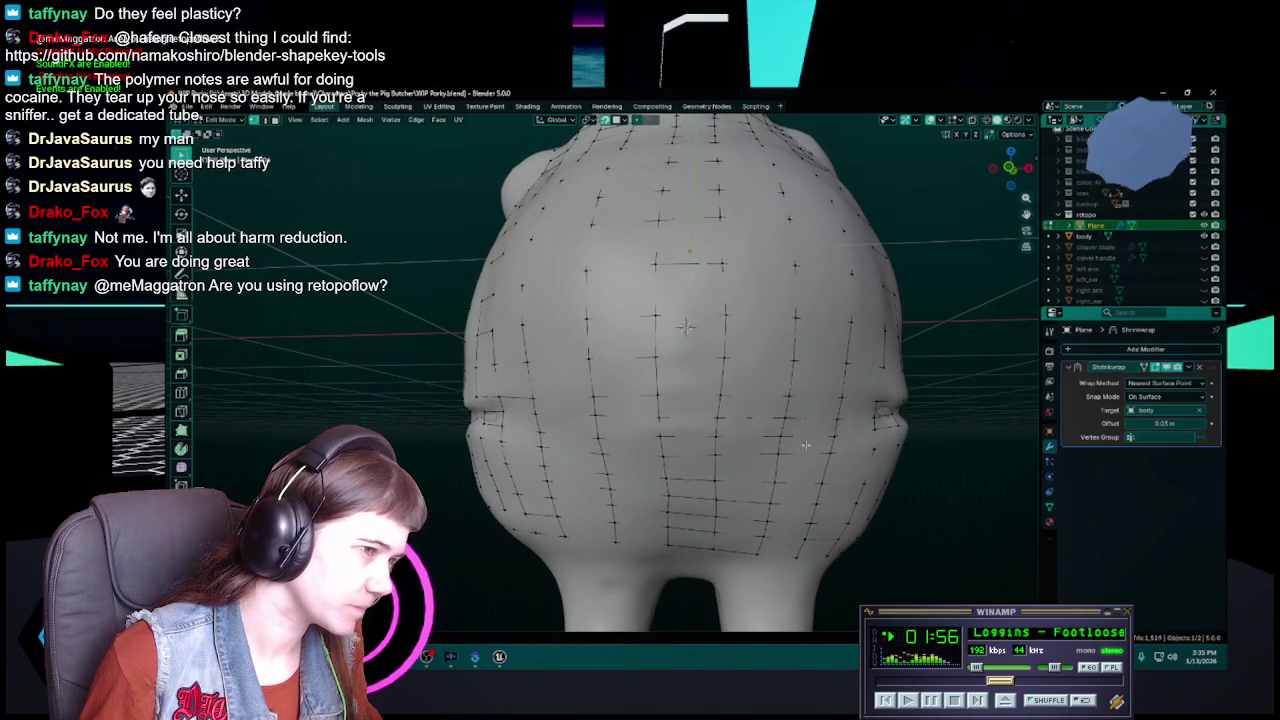
# Step: Dissolve the lower-belly edge loop, select the neighbouring loop, and save
pyautogui.keyDown('alt'); pyautogui.click(742, 435); pyautogui.keyUp('alt')
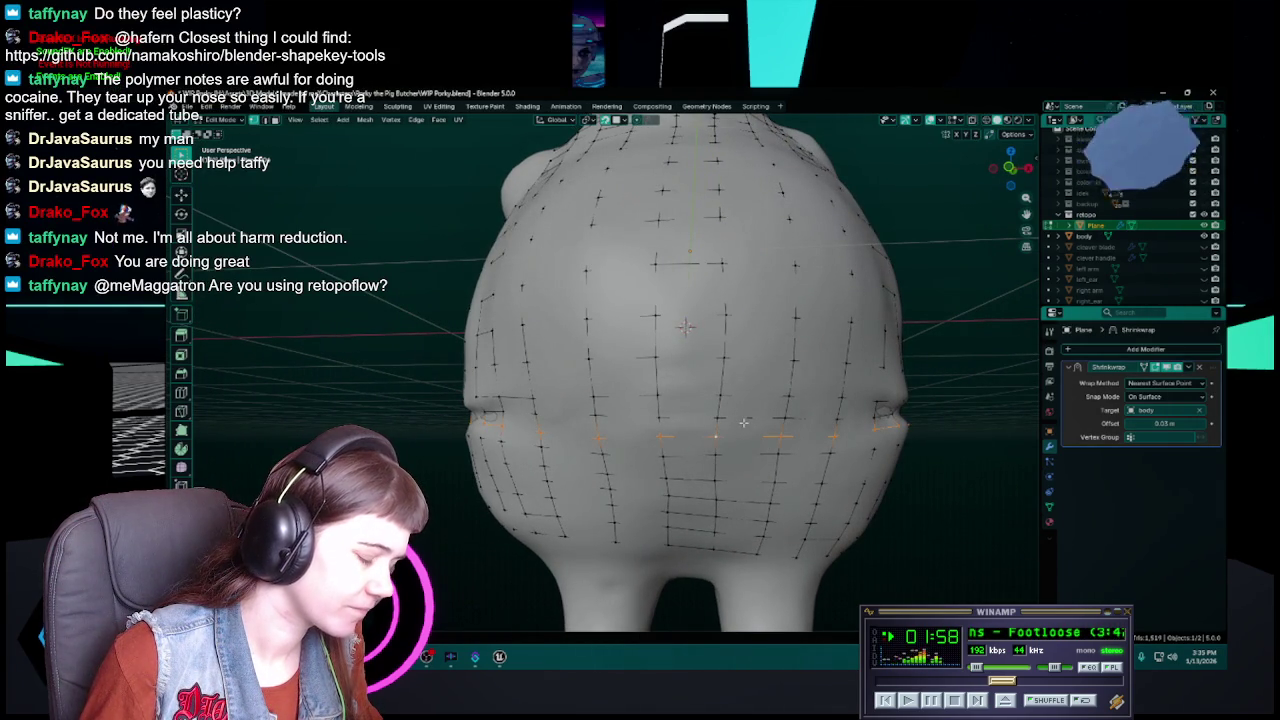
pyautogui.press('x')
pyautogui.click(730, 481)
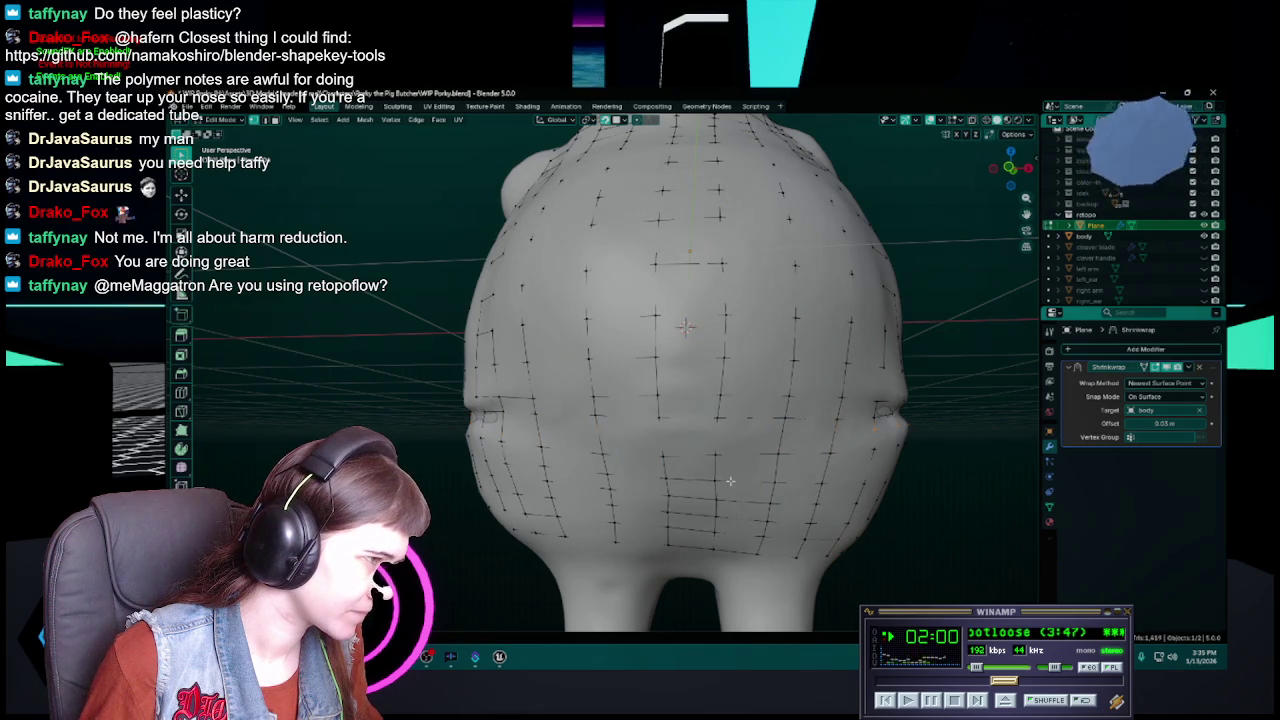
pyautogui.keyDown('alt'); pyautogui.click(685, 418); pyautogui.keyUp('alt')
pyautogui.moveTo(816, 433)
pyautogui.mouseDown(button='middle')
pyautogui.moveTo(700, 330)
pyautogui.moveTo(694, 400)
pyautogui.moveTo(650, 402)
pyautogui.mouseUp(button='middle')
pyautogui.scroll(2, 700, 330)
pyautogui.hotkey('ctrl', 's')
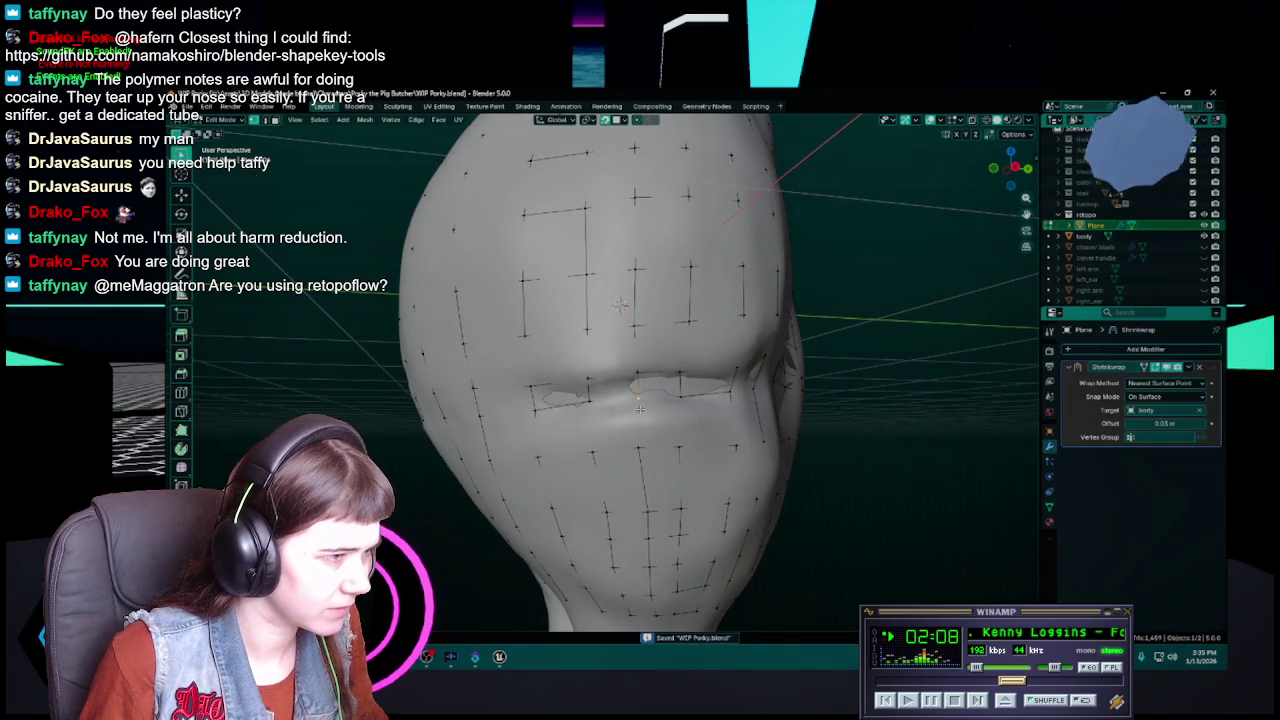
# Step: Move two mouth-edge vertices onto the head sculpt and save WIP Porky.blend
pyautogui.press('g')
pyautogui.click(636, 409)
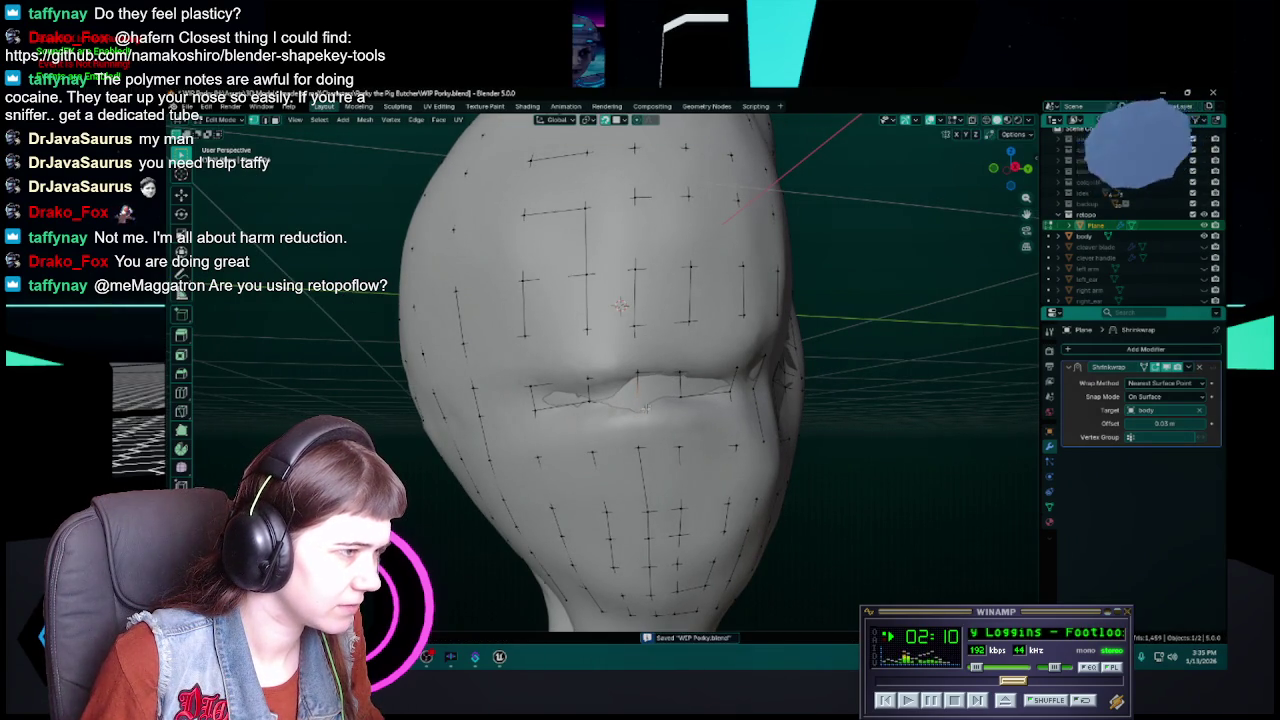
pyautogui.hotkey('ctrl', 's')
pyautogui.moveTo(637, 409); pyautogui.dragTo(613, 404, button='middle')
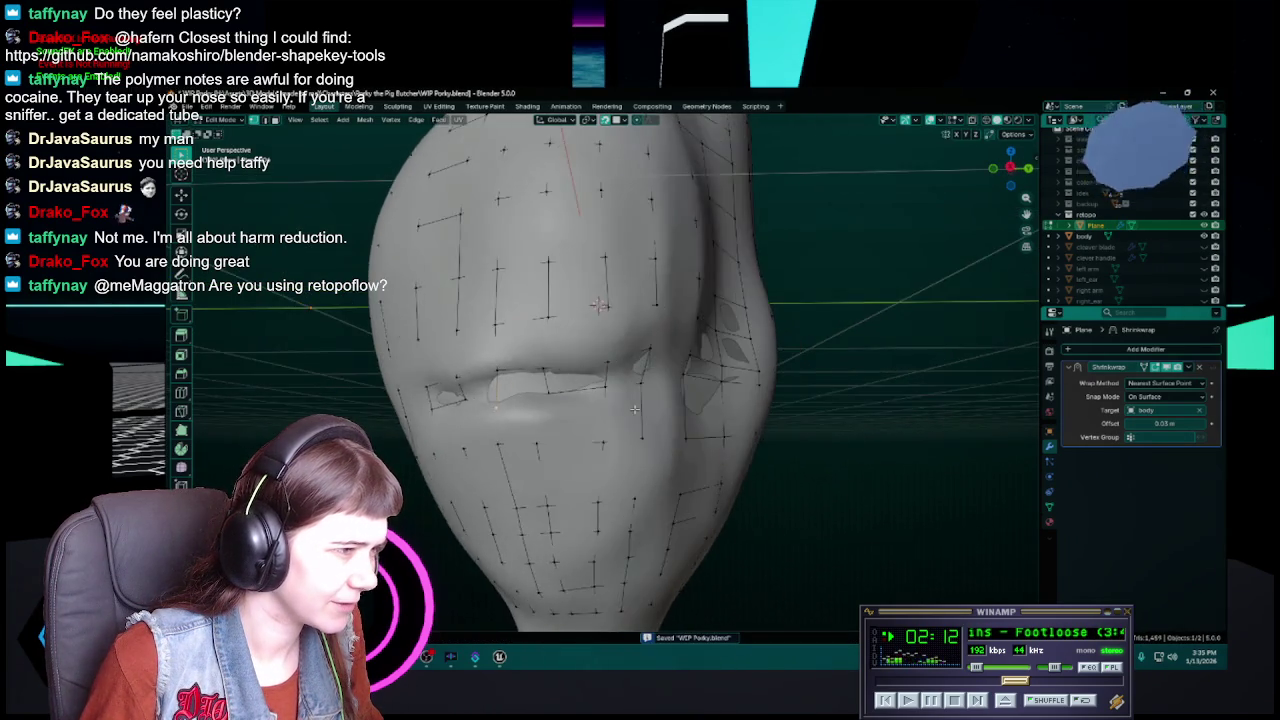
pyautogui.press('g')
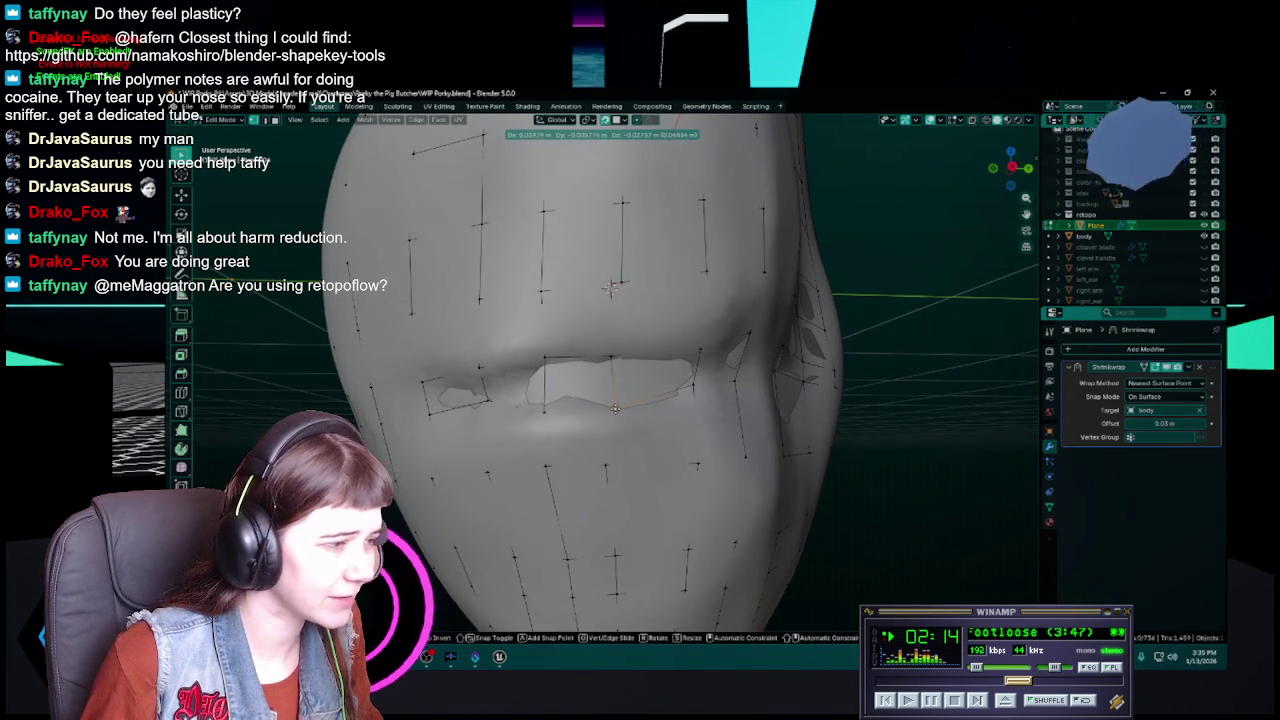
pyautogui.click(615, 409)
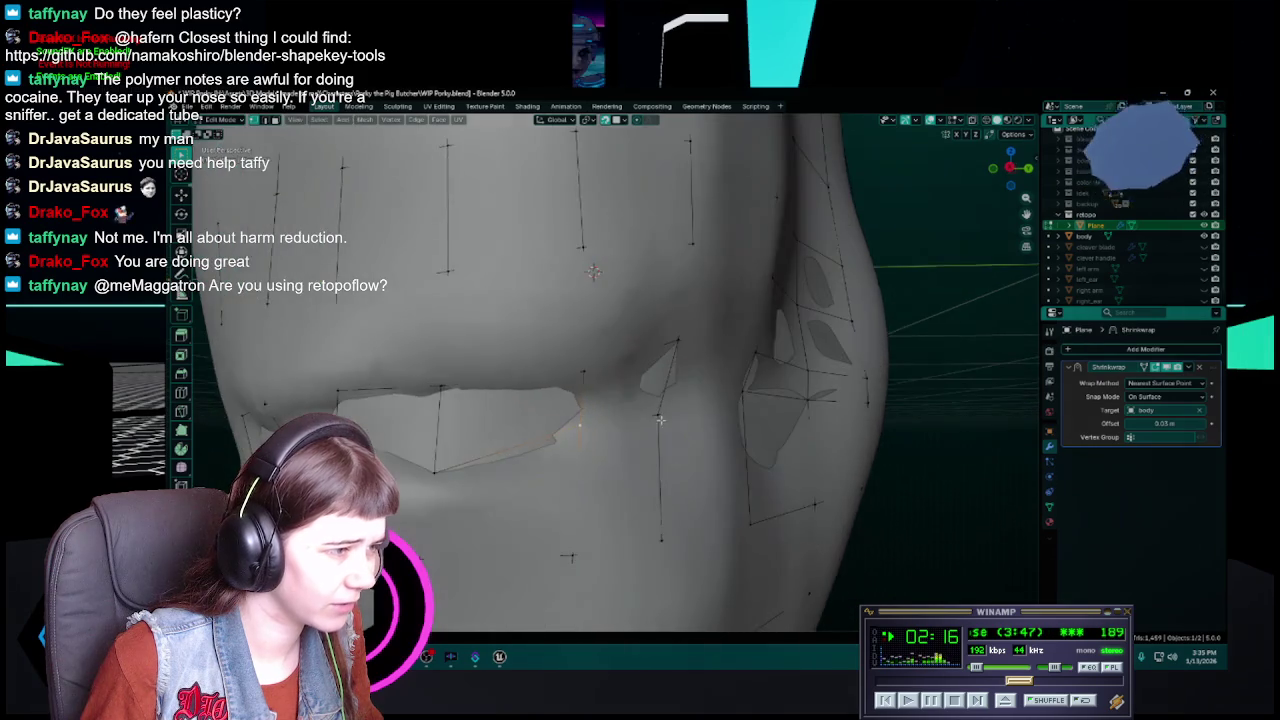
# Step: Reposition three more mouth vertices, the last one down and to the right
pyautogui.moveTo(692, 385); pyautogui.dragTo(707, 401, button='middle')
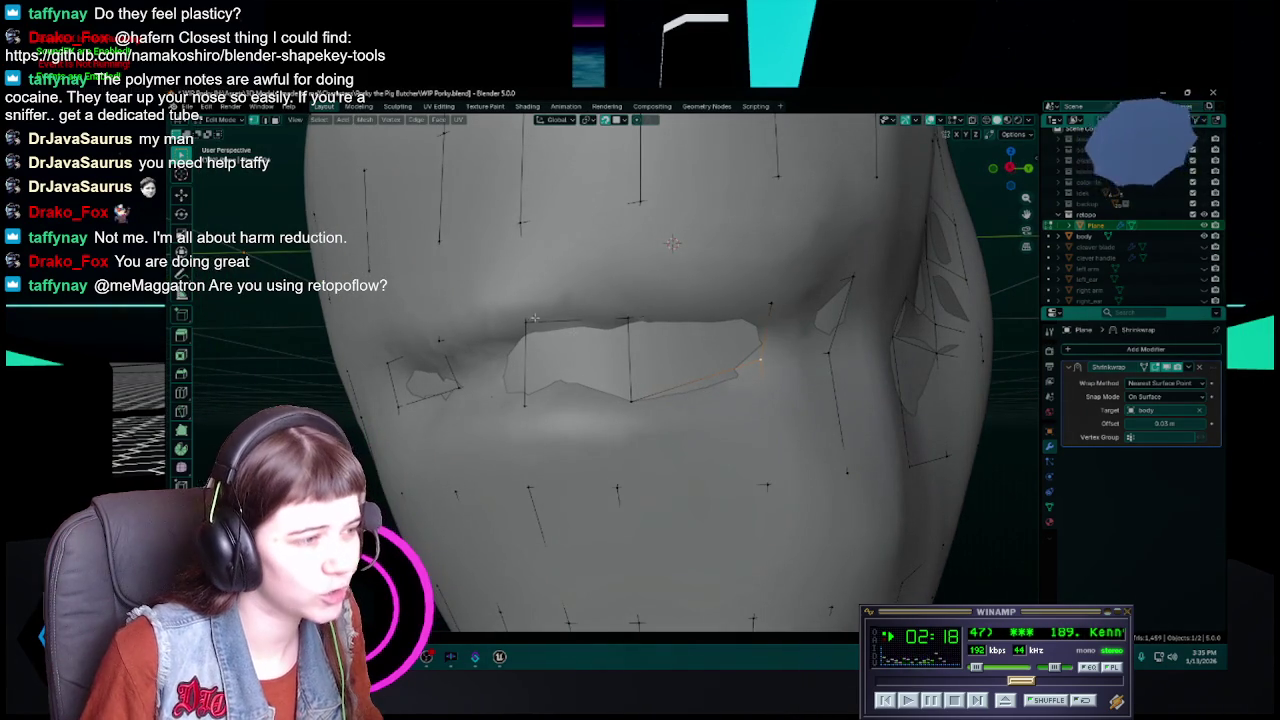
pyautogui.moveTo(707, 401)
pyautogui.mouseDown(button='middle')
pyautogui.moveTo(921, 463)
pyautogui.moveTo(713, 456)
pyautogui.mouseUp(button='middle')
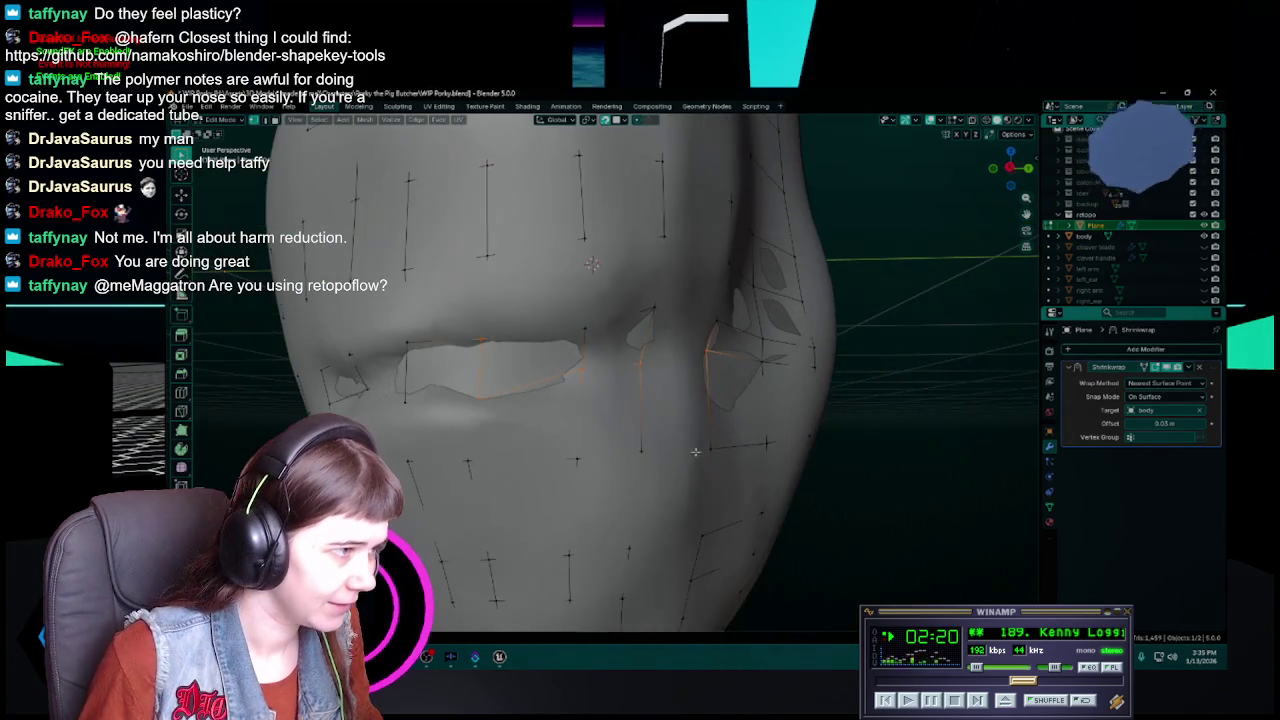
pyautogui.moveTo(586, 394); pyautogui.dragTo(580, 394, button='middle')
pyautogui.press('g')
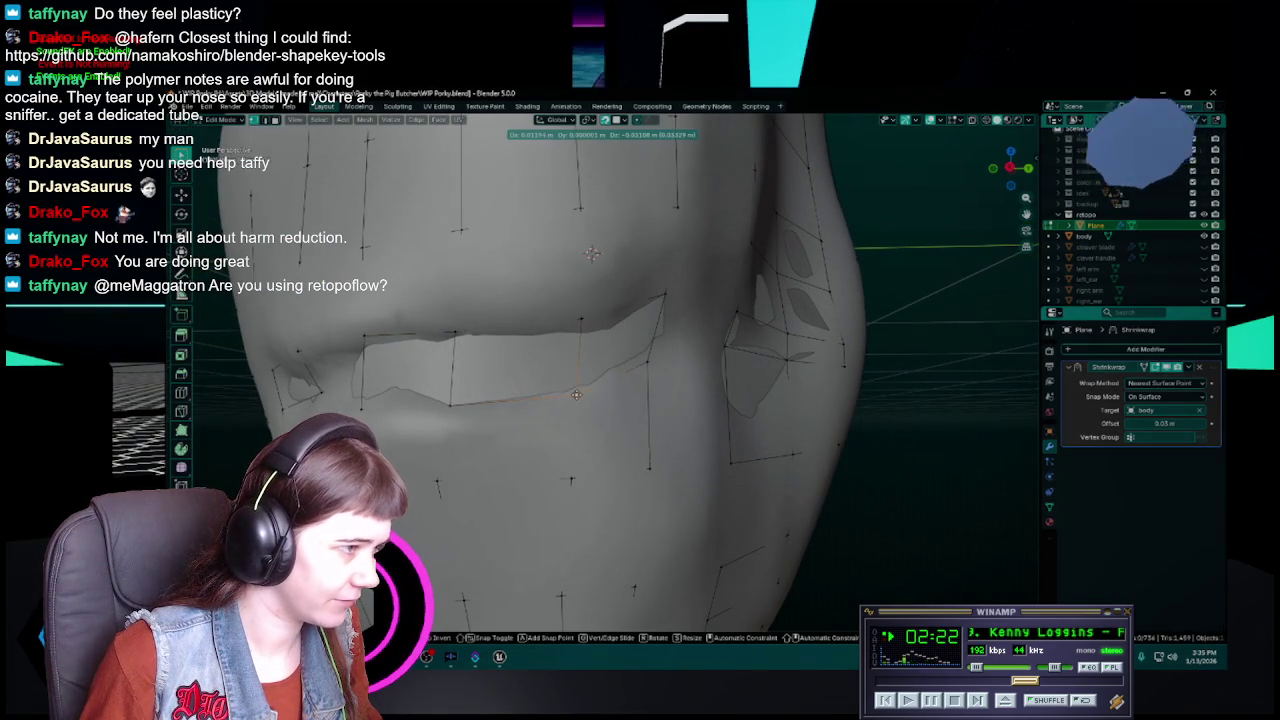
pyautogui.click(575, 394)
pyautogui.moveTo(662, 401)
pyautogui.mouseDown(button='middle')
pyautogui.moveTo(639, 381)
pyautogui.moveTo(647, 409)
pyautogui.mouseUp(button='middle')
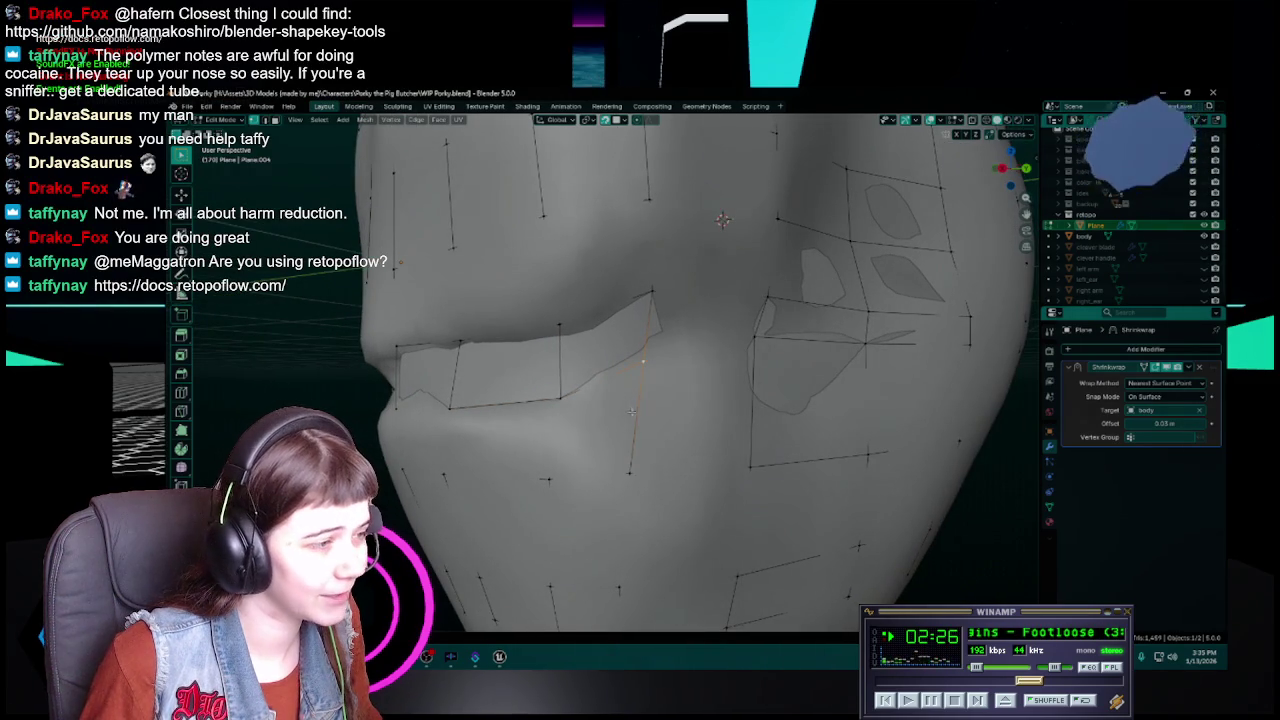
pyautogui.press('g')
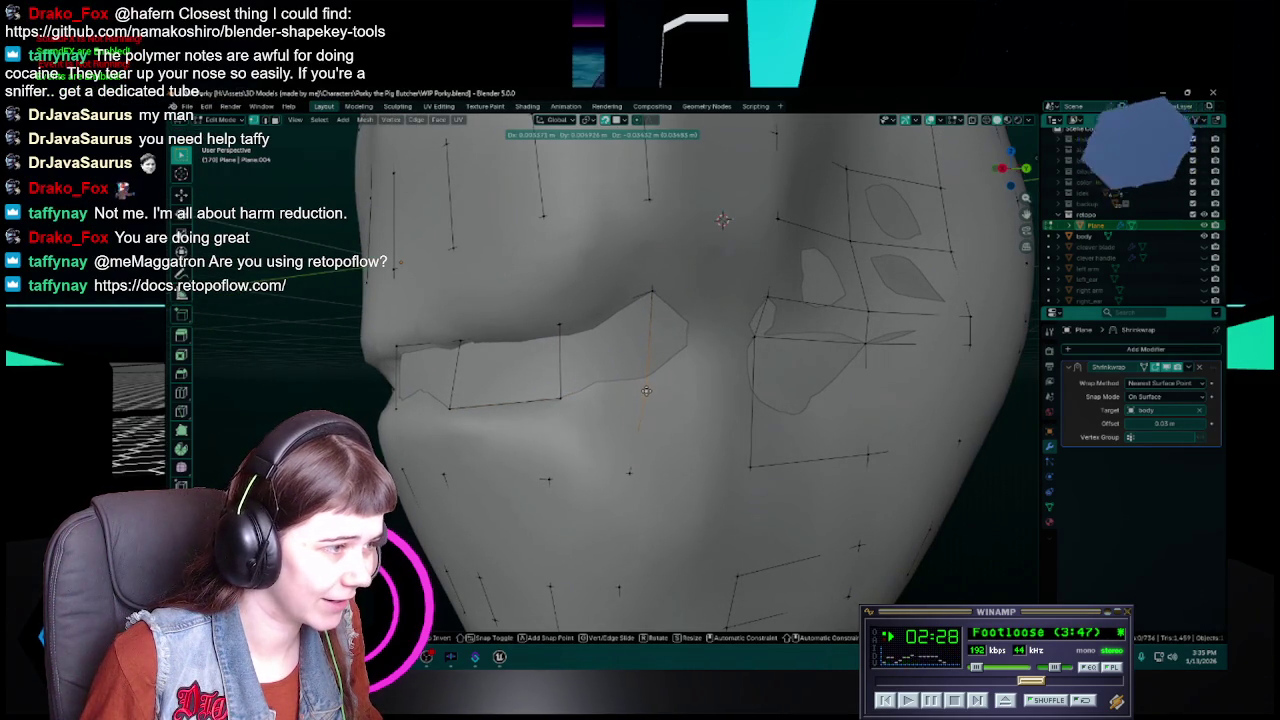
pyautogui.click(644, 390)
pyautogui.moveTo(644, 390)
pyautogui.mouseDown(button='middle')
pyautogui.moveTo(657, 392)
pyautogui.moveTo(586, 395)
pyautogui.mouseUp(button='middle')
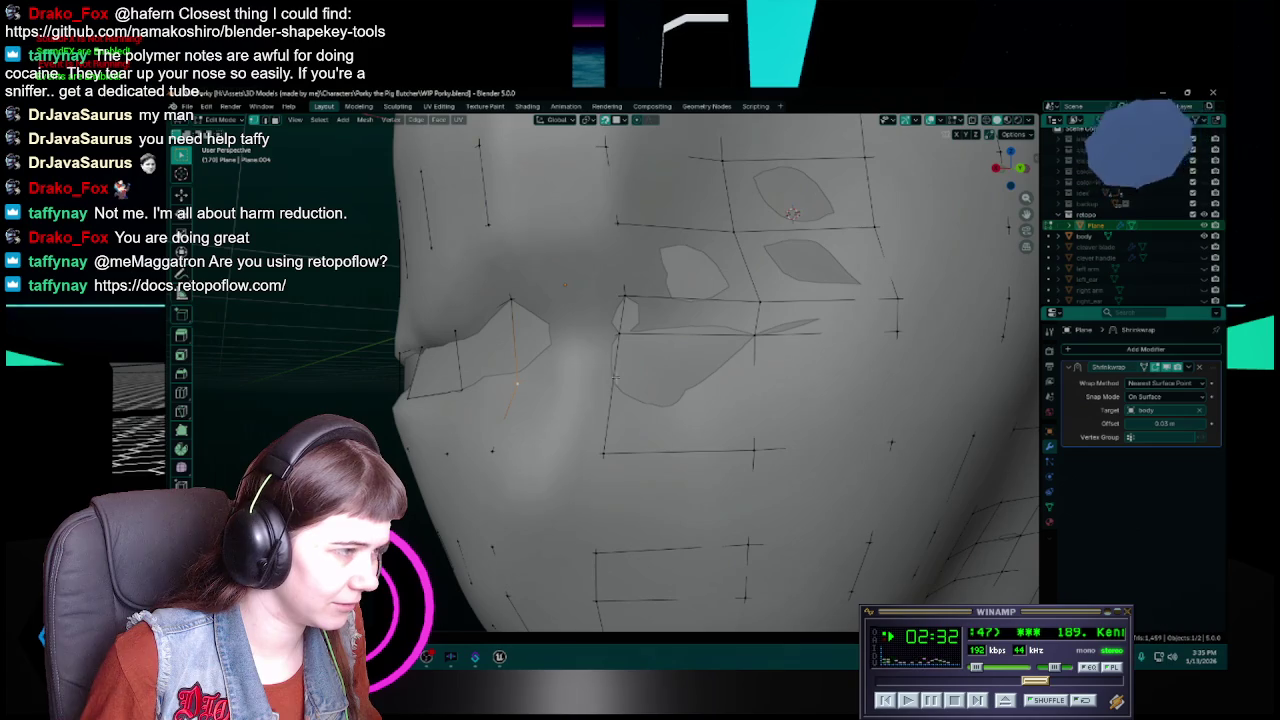
pyautogui.press('g')
pyautogui.click(688, 376)
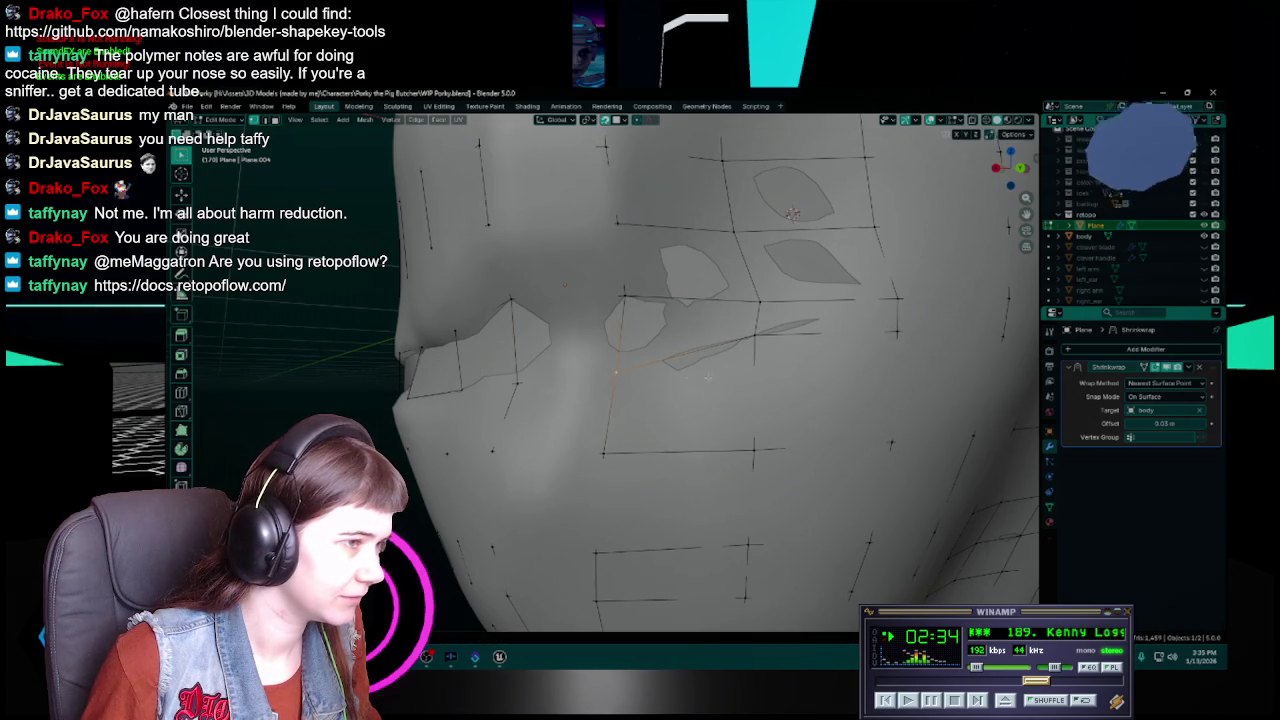
# Step: Move several more face vertices to remove the distorted edges around the snout
pyautogui.moveTo(750, 334); pyautogui.dragTo(653, 366, button='middle')
pyautogui.press('g')
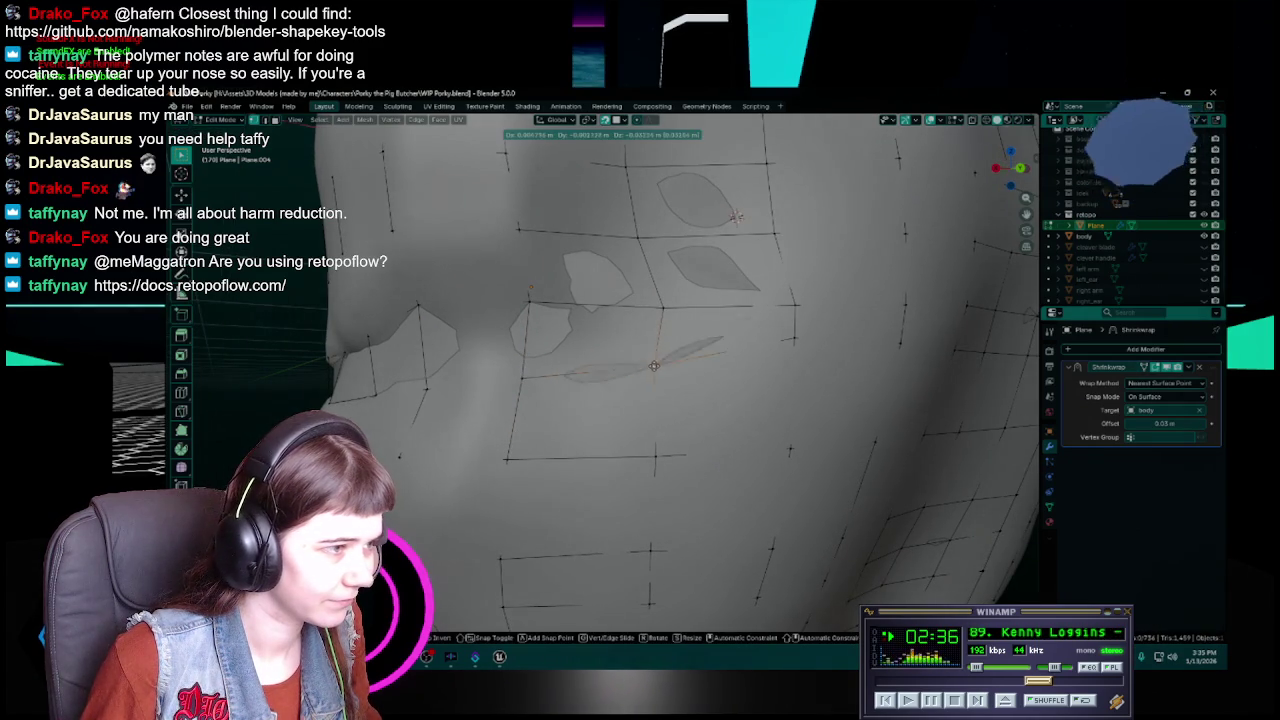
pyautogui.click(655, 367)
pyautogui.moveTo(655, 367)
pyautogui.mouseDown(button='middle')
pyautogui.moveTo(590, 353)
pyautogui.moveTo(560, 325)
pyautogui.mouseUp(button='middle')
pyautogui.press('g')
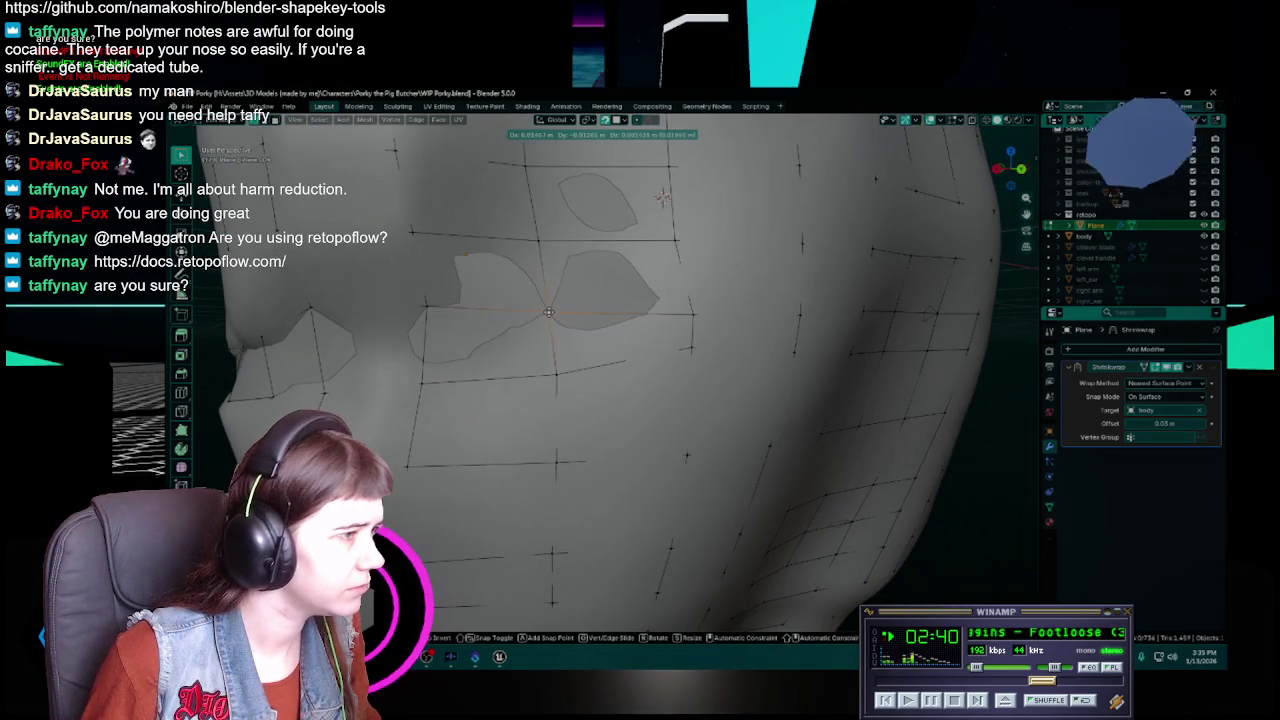
pyautogui.moveTo(662, 196); pyautogui.dragTo(706, 195, button='middle')
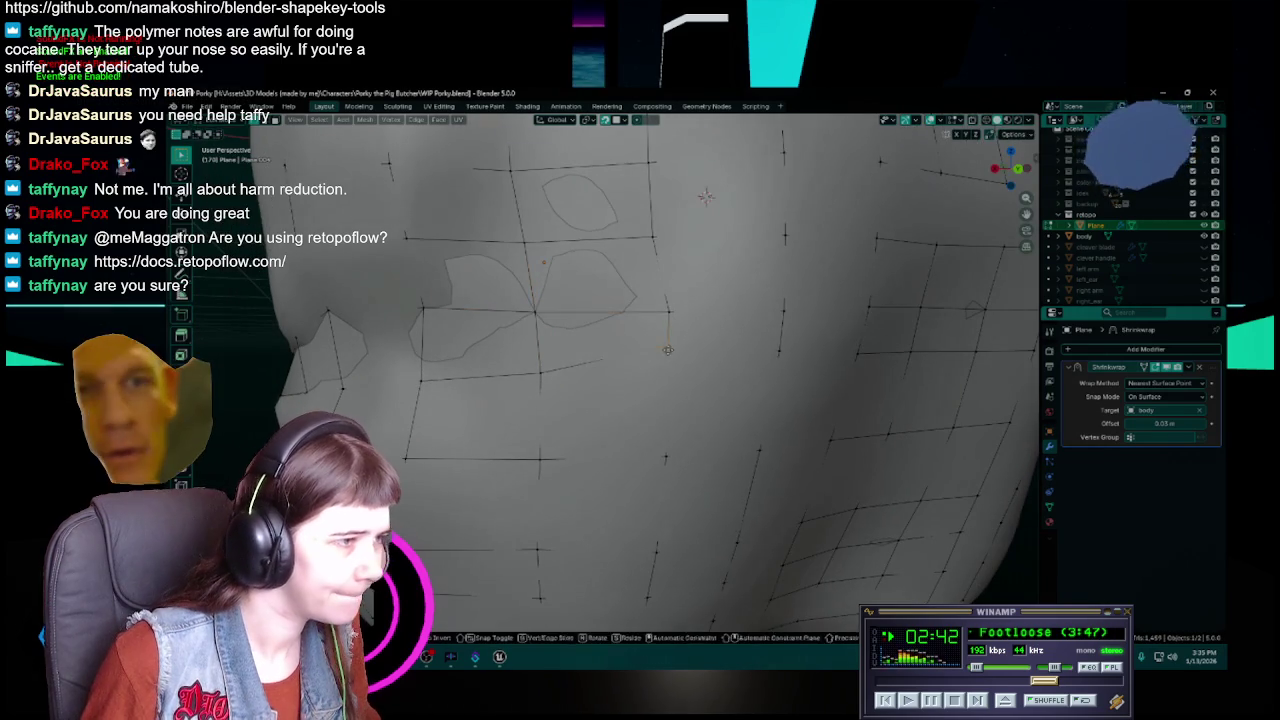
pyautogui.click(769, 376)
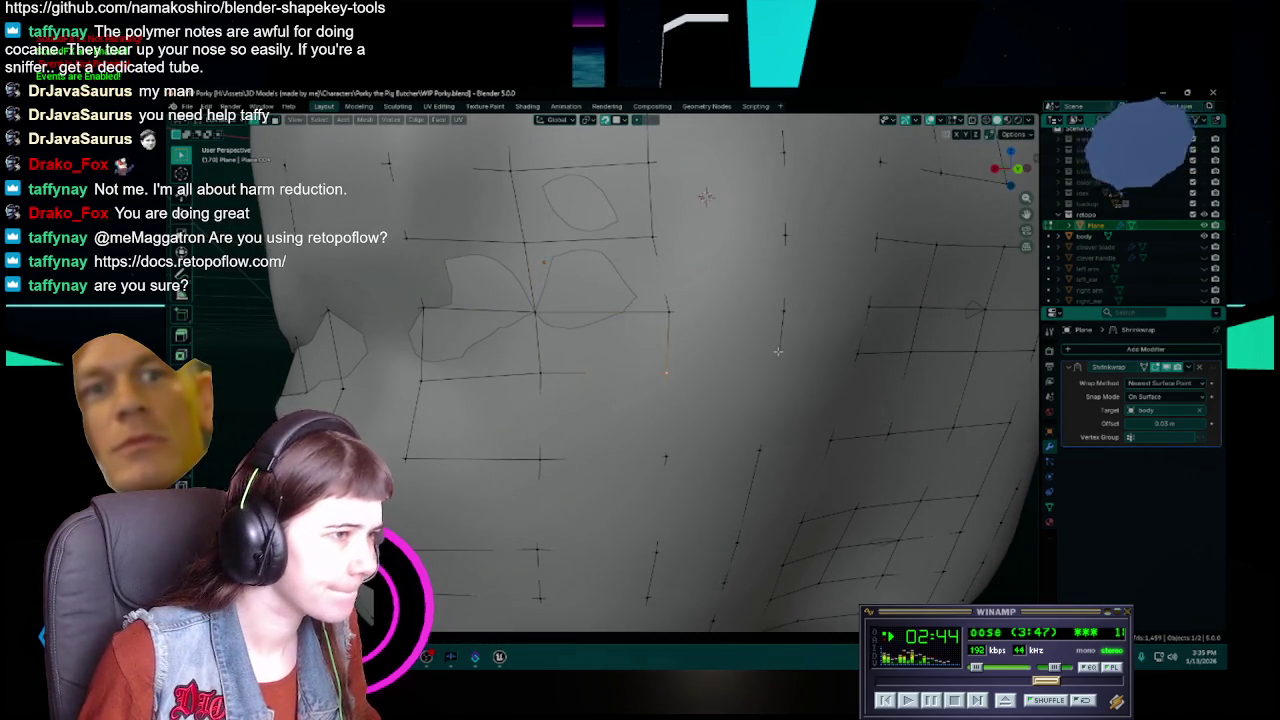
pyautogui.press('g')
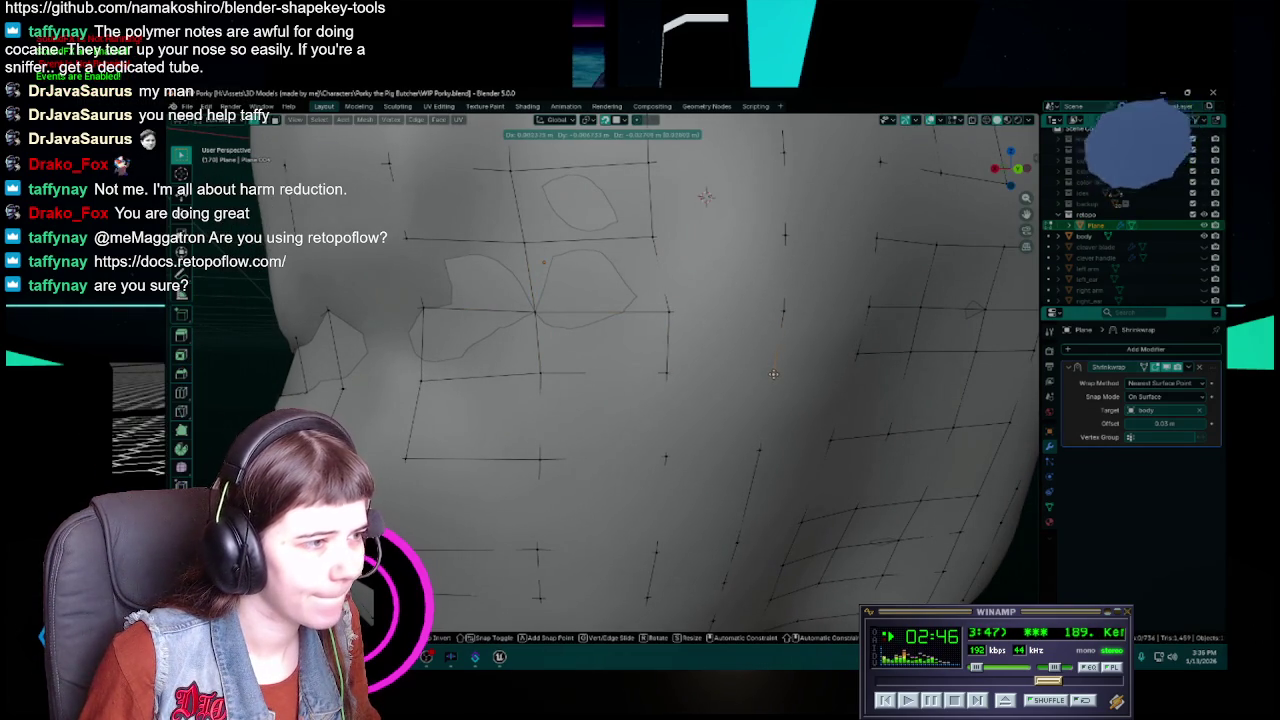
pyautogui.click(773, 374)
pyautogui.moveTo(773, 374); pyautogui.dragTo(741, 380, button='middle')
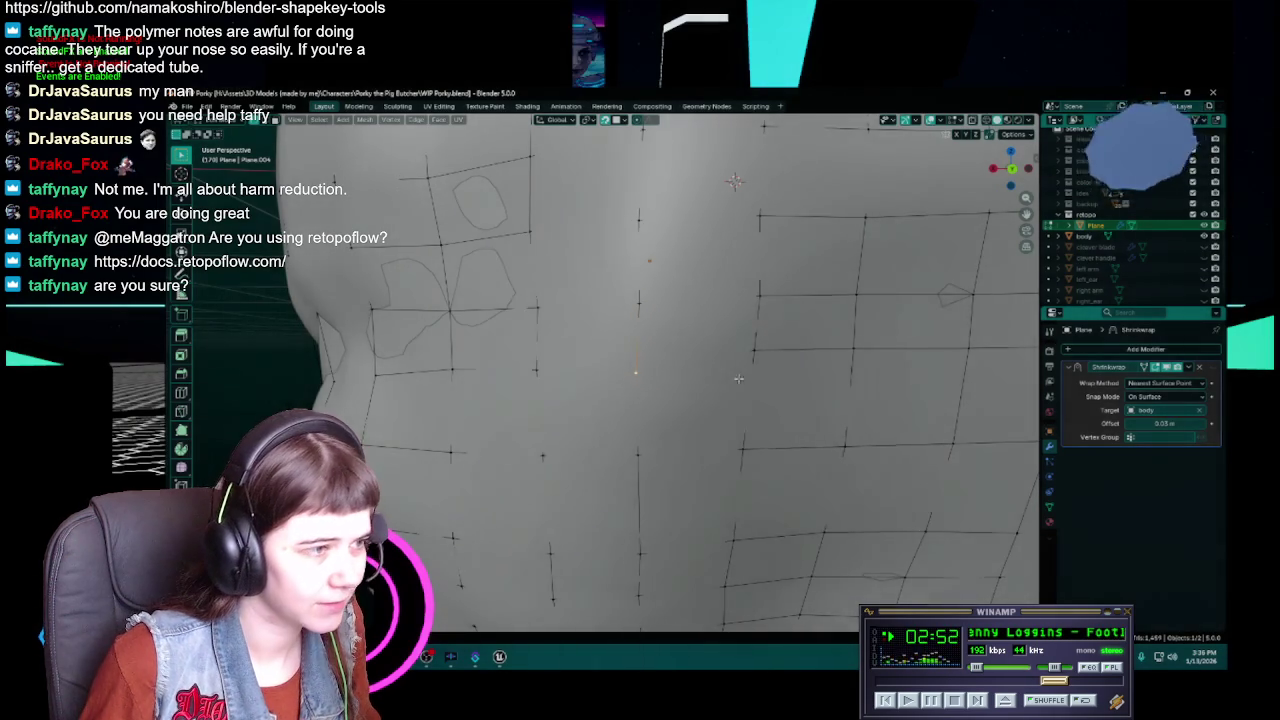
# Step: Save WIP Porky.blend, then pull several cheek vertices downward onto the sculpt
pyautogui.moveTo(743, 376); pyautogui.dragTo(712, 383, button='middle')
pyautogui.hotkey('ctrl', 's')
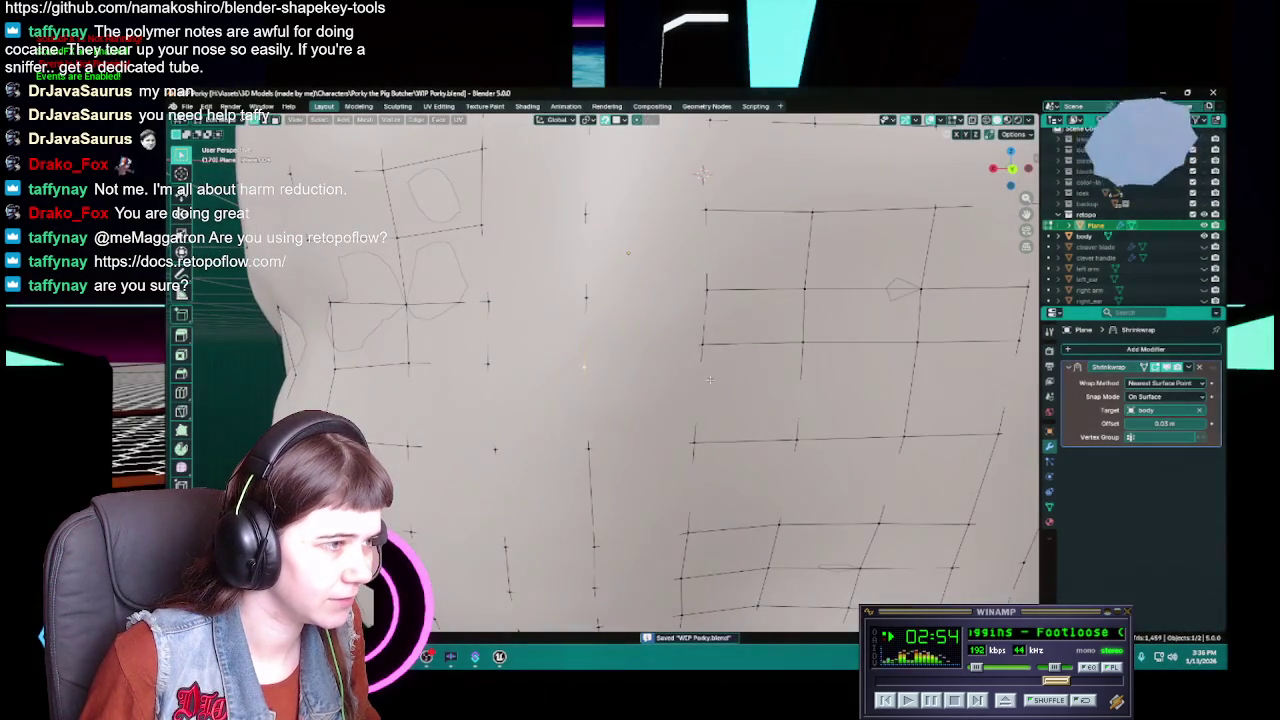
pyautogui.moveTo(702, 343); pyautogui.dragTo(692, 366)
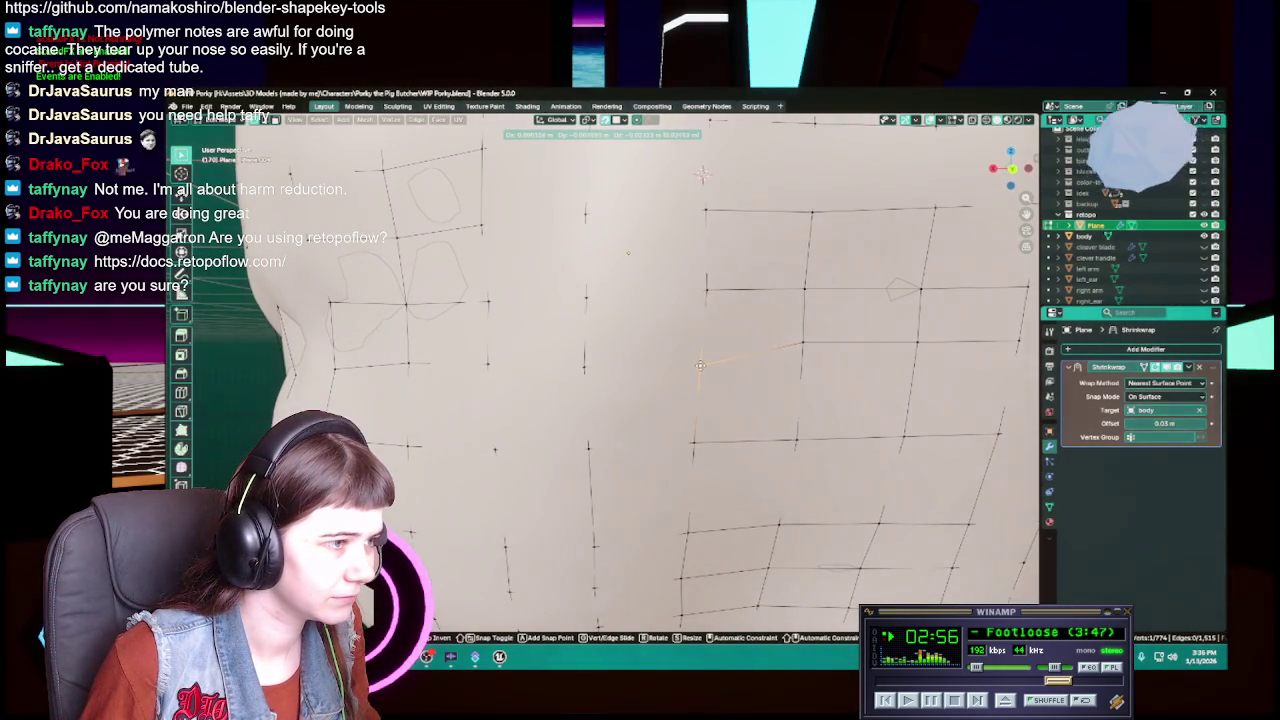
pyautogui.click(700, 366)
pyautogui.moveTo(801, 341); pyautogui.dragTo(802, 360)
pyautogui.moveTo(814, 366); pyautogui.dragTo(811, 378, button='middle')
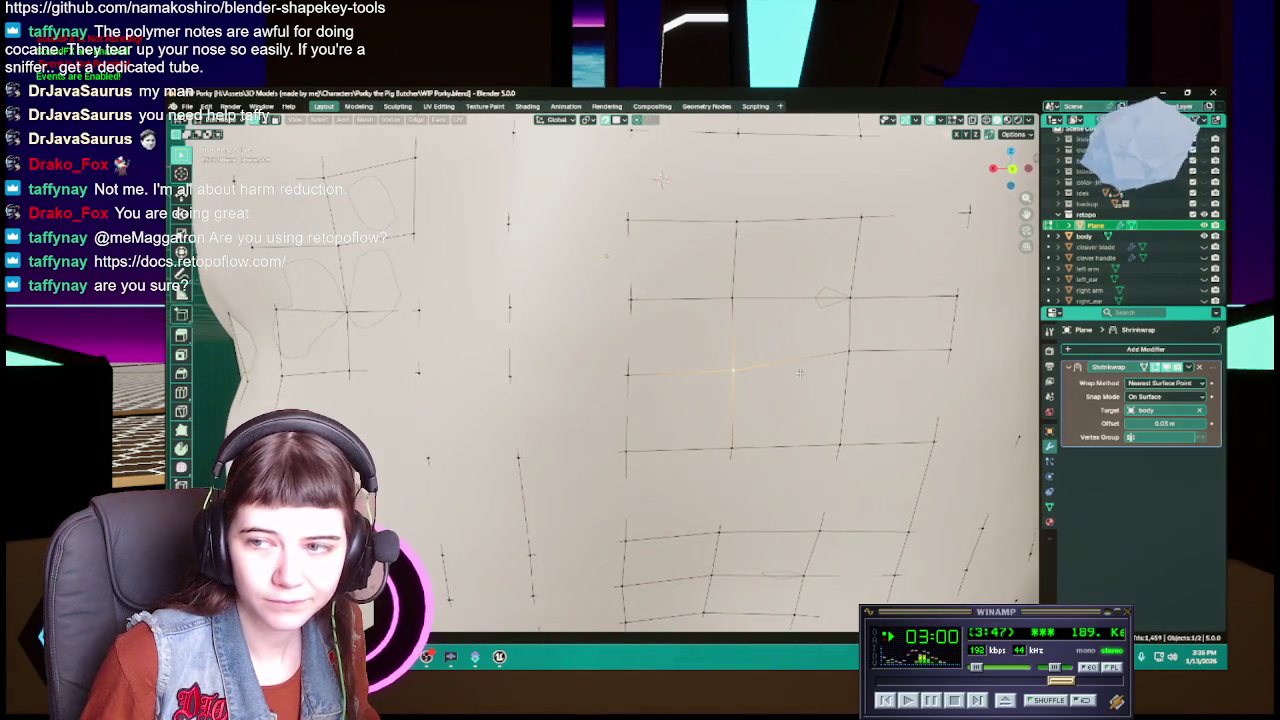
pyautogui.moveTo(838, 352); pyautogui.dragTo(836, 369)
pyautogui.moveTo(836, 369); pyautogui.dragTo(675, 389, button='middle')
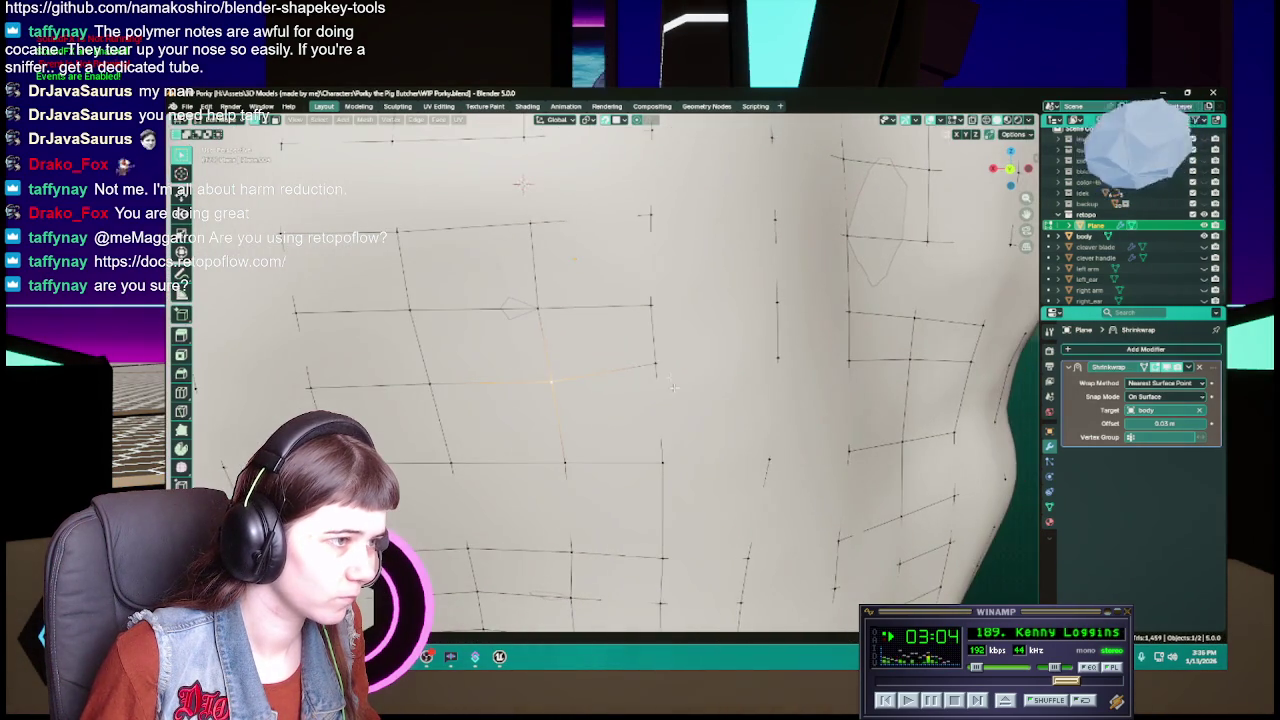
pyautogui.moveTo(655, 360); pyautogui.dragTo(660, 381)
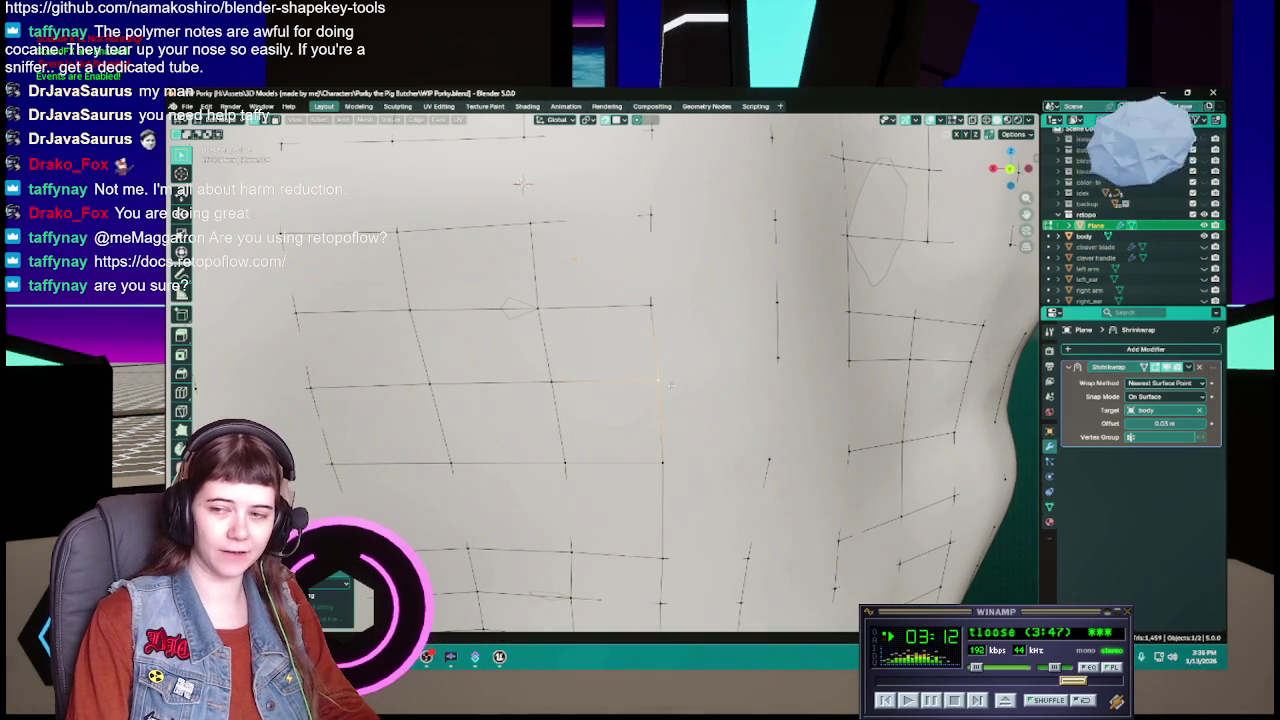
# Step: Reposition the left, centre and right cheek vertices along the face
pyautogui.moveTo(815, 377); pyautogui.dragTo(663, 381, button='middle')
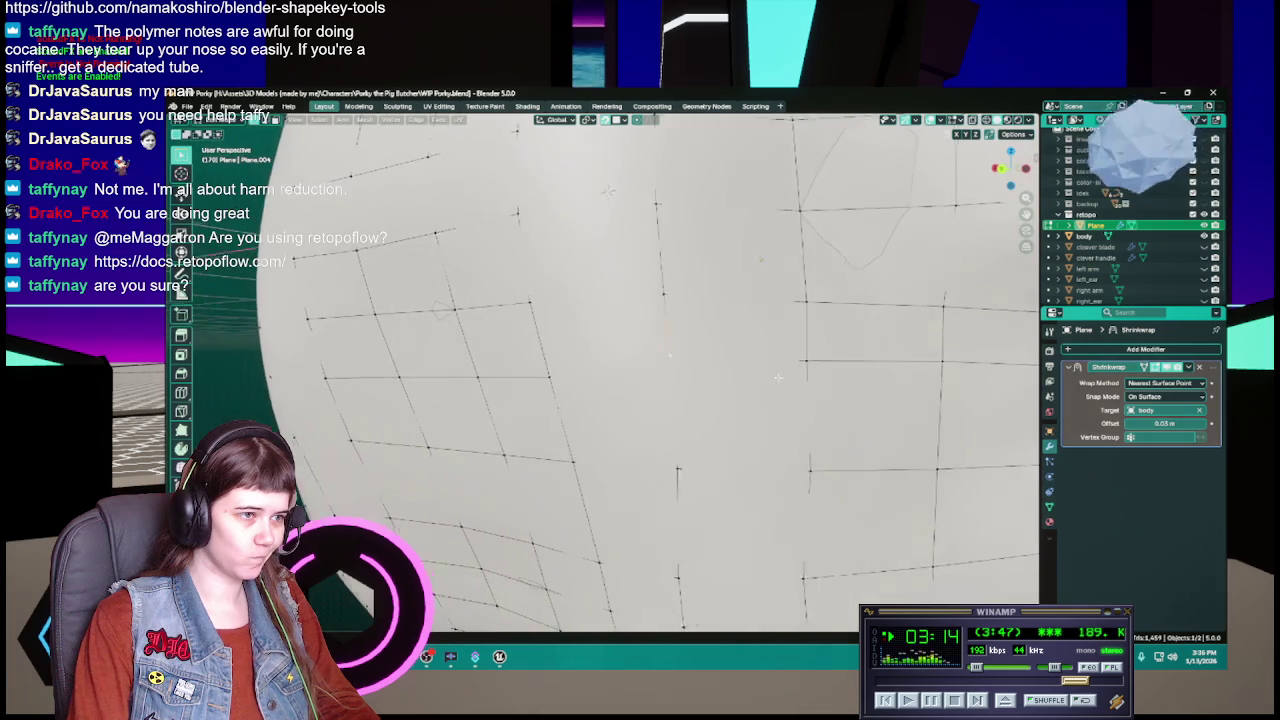
pyautogui.press('g')
pyautogui.moveTo(663, 381); pyautogui.dragTo(803, 362)
pyautogui.click(801, 381)
pyautogui.moveTo(801, 381); pyautogui.dragTo(676, 349, button='middle')
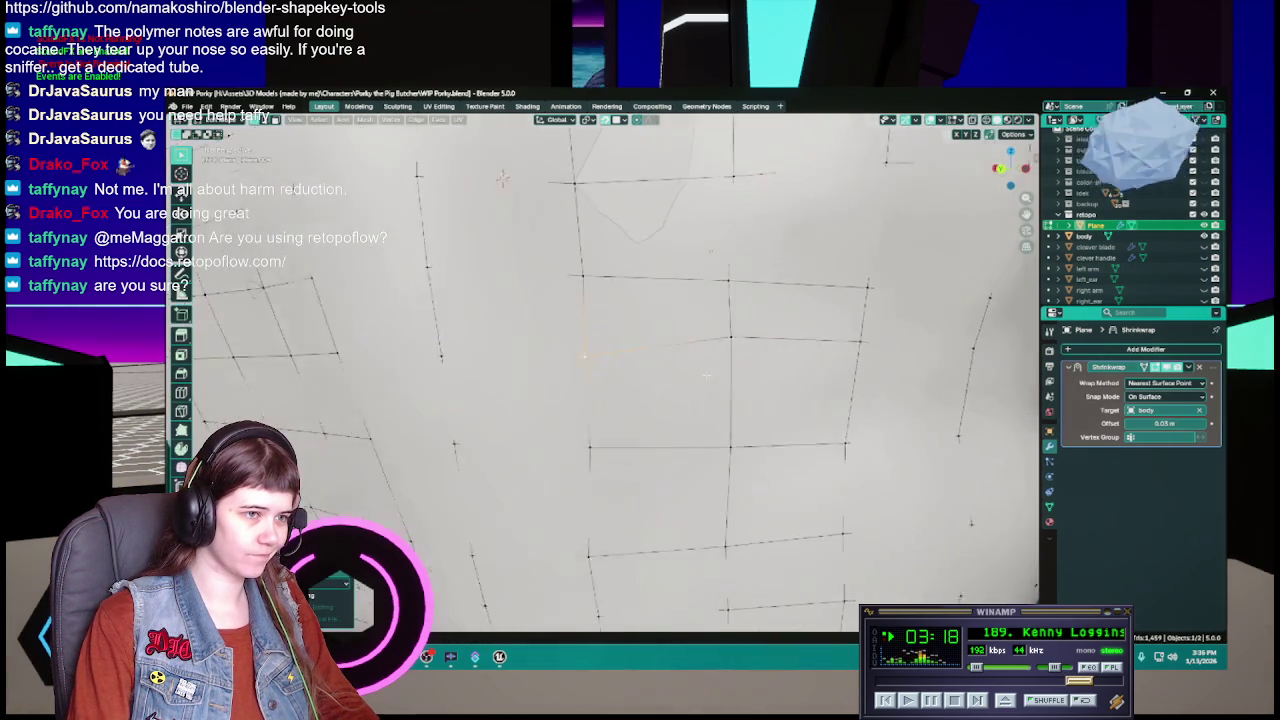
pyautogui.press('g')
pyautogui.click(680, 358)
pyautogui.click(809, 349)
pyautogui.press('g')
pyautogui.click(808, 362)
pyautogui.moveTo(808, 362)
pyautogui.mouseDown(button='middle')
pyautogui.moveTo(697, 381)
pyautogui.moveTo(606, 356)
pyautogui.mouseUp(button='middle')
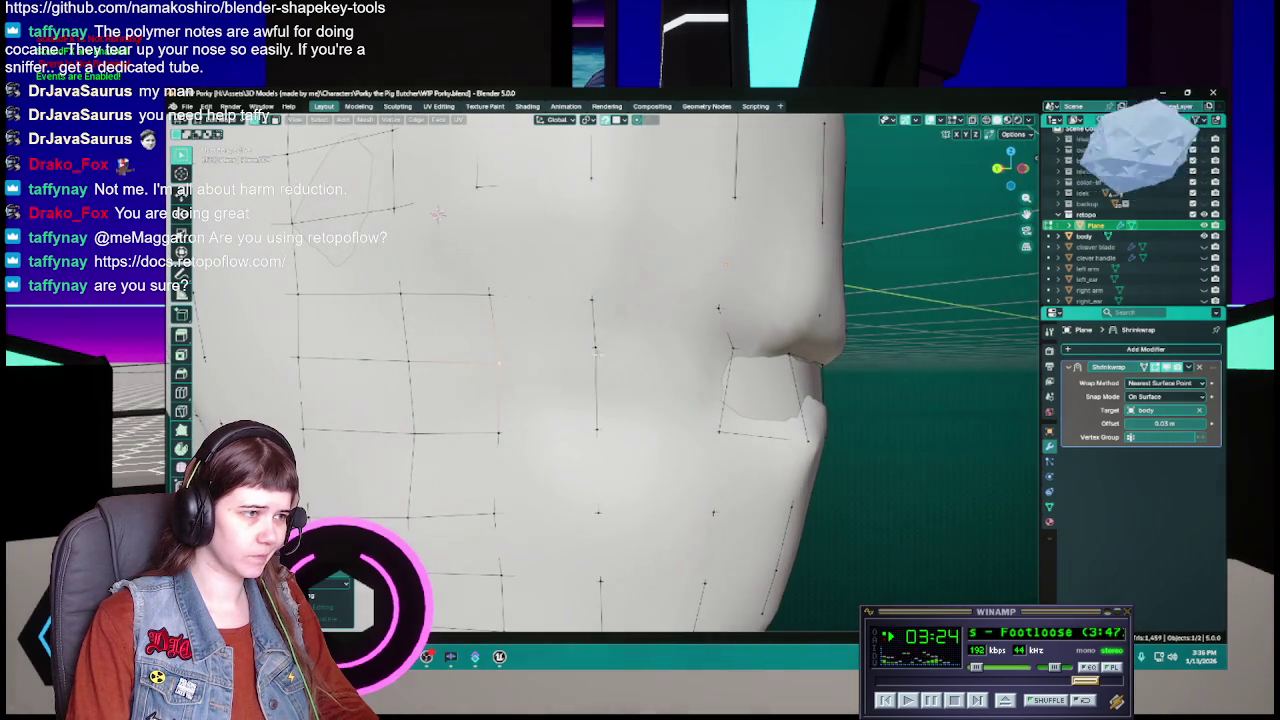
# Step: Move two vertices near the mouth corner to follow the lip crease
pyautogui.click(596, 347)
pyautogui.press('g')
pyautogui.click(595, 366)
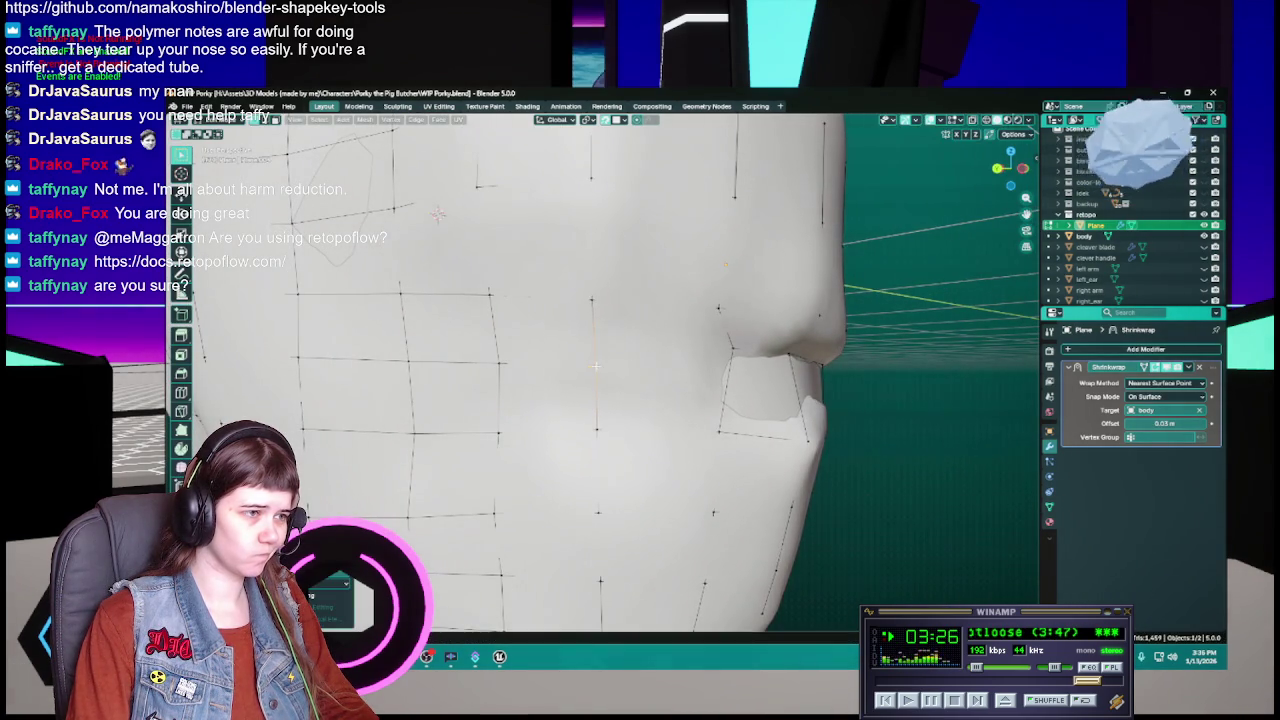
pyautogui.moveTo(745, 356); pyautogui.dragTo(489, 205, button='middle')
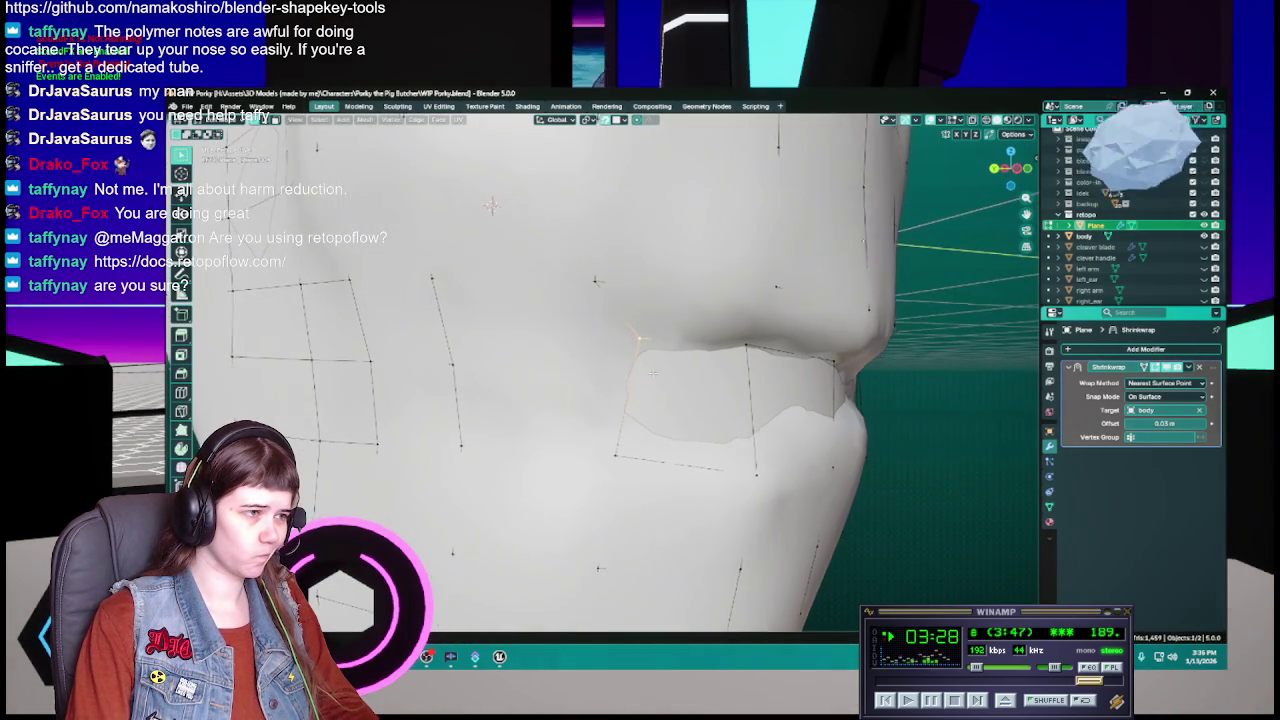
pyautogui.press('g')
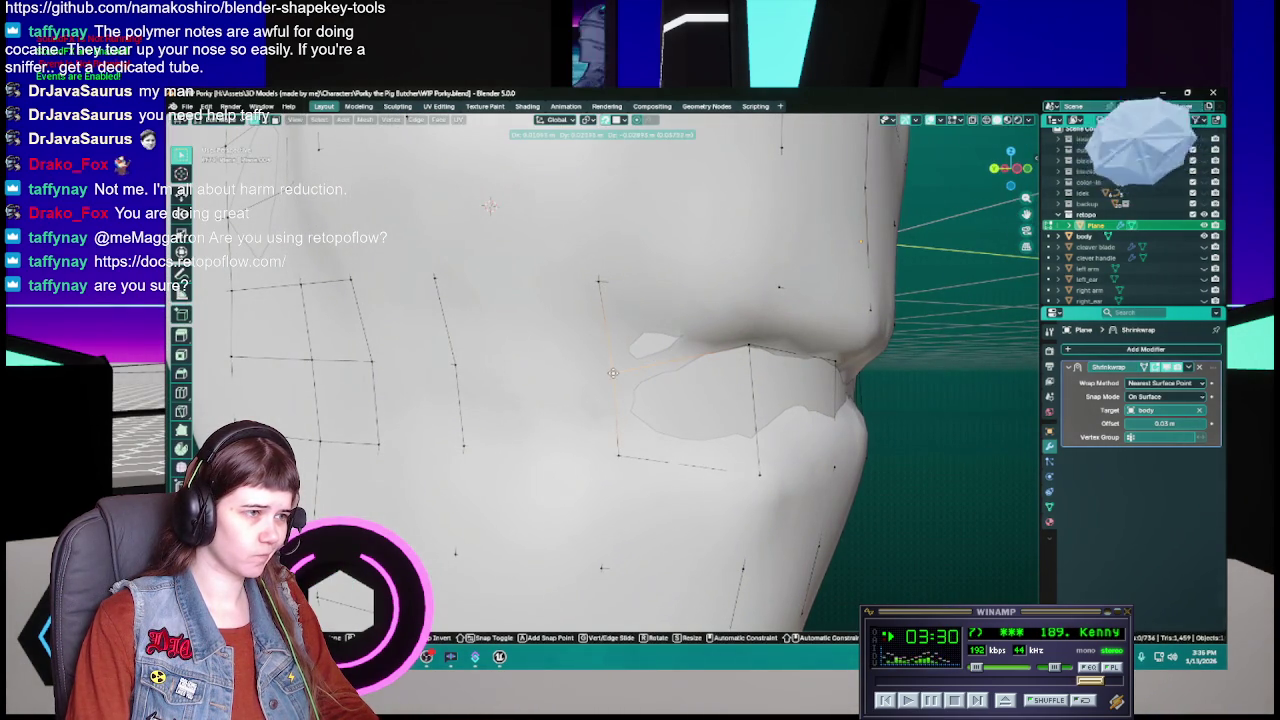
pyautogui.click(613, 373)
pyautogui.moveTo(613, 373)
pyautogui.mouseDown(button='middle')
pyautogui.moveTo(565, 370)
pyautogui.moveTo(555, 401)
pyautogui.mouseUp(button='middle')
pyautogui.scroll(-3, 565, 369)
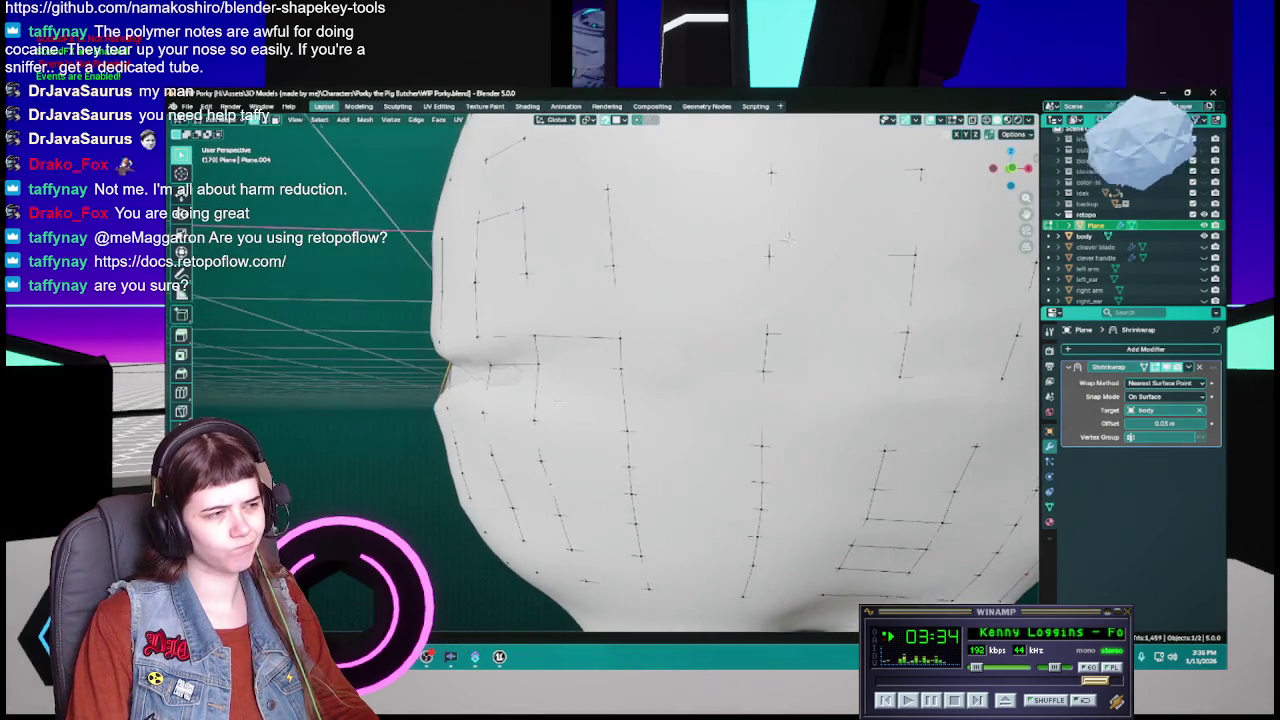
# Step: Adjust two more mouth vertices from a three-quarter view and save WIP Porky.blend
pyautogui.moveTo(448, 419); pyautogui.dragTo(595, 426, button='middle')
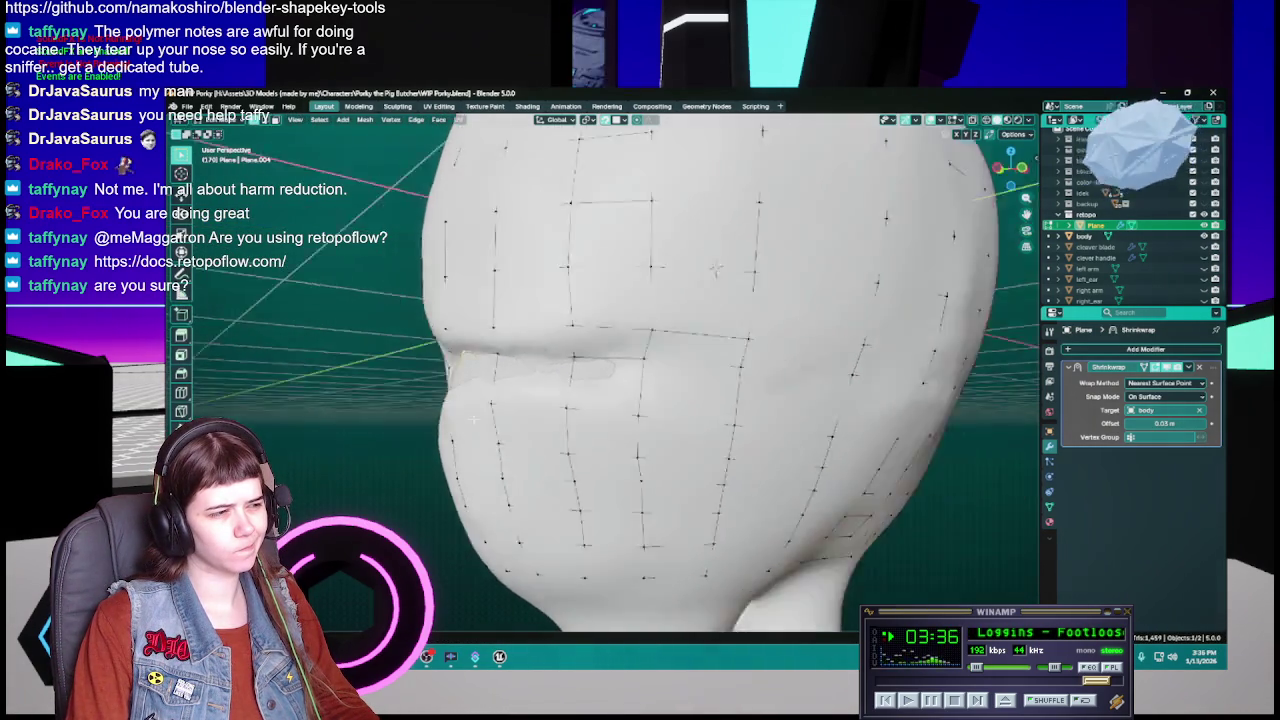
pyautogui.moveTo(699, 444)
pyautogui.mouseDown(button='middle')
pyautogui.moveTo(730, 266)
pyautogui.moveTo(457, 237)
pyautogui.mouseUp(button='middle')
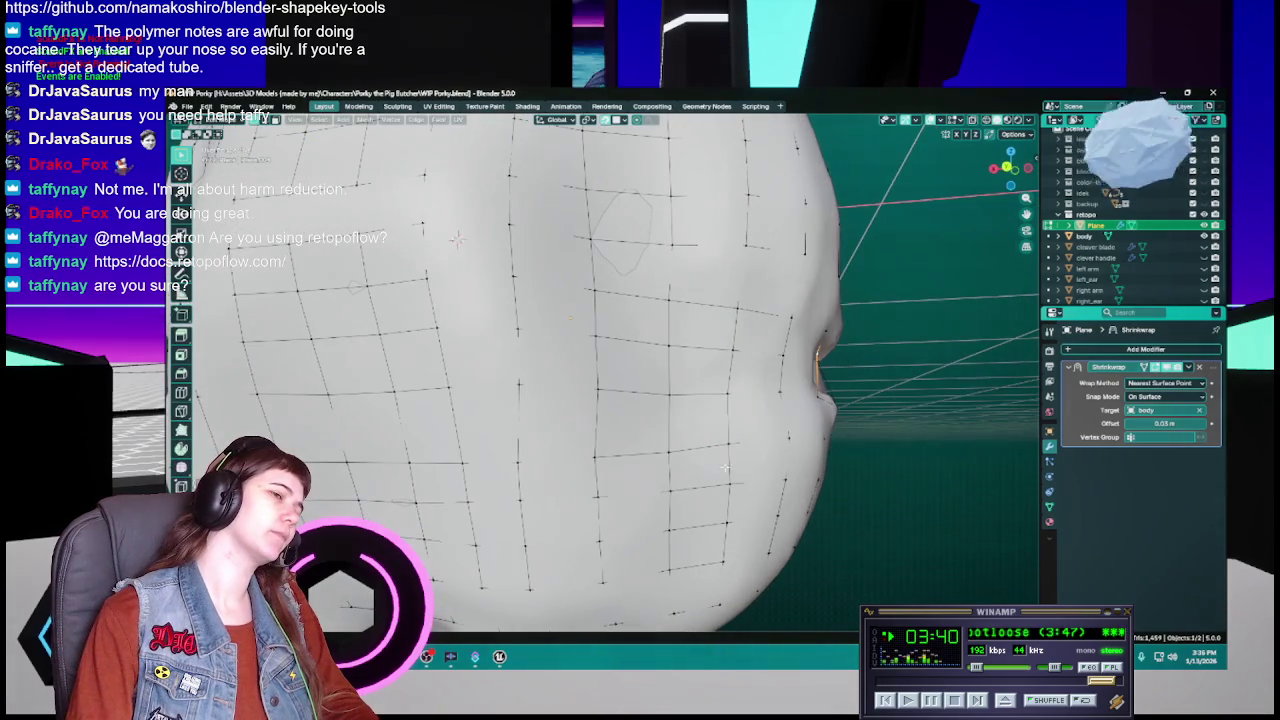
pyautogui.moveTo(786, 361); pyautogui.dragTo(704, 396, button='middle')
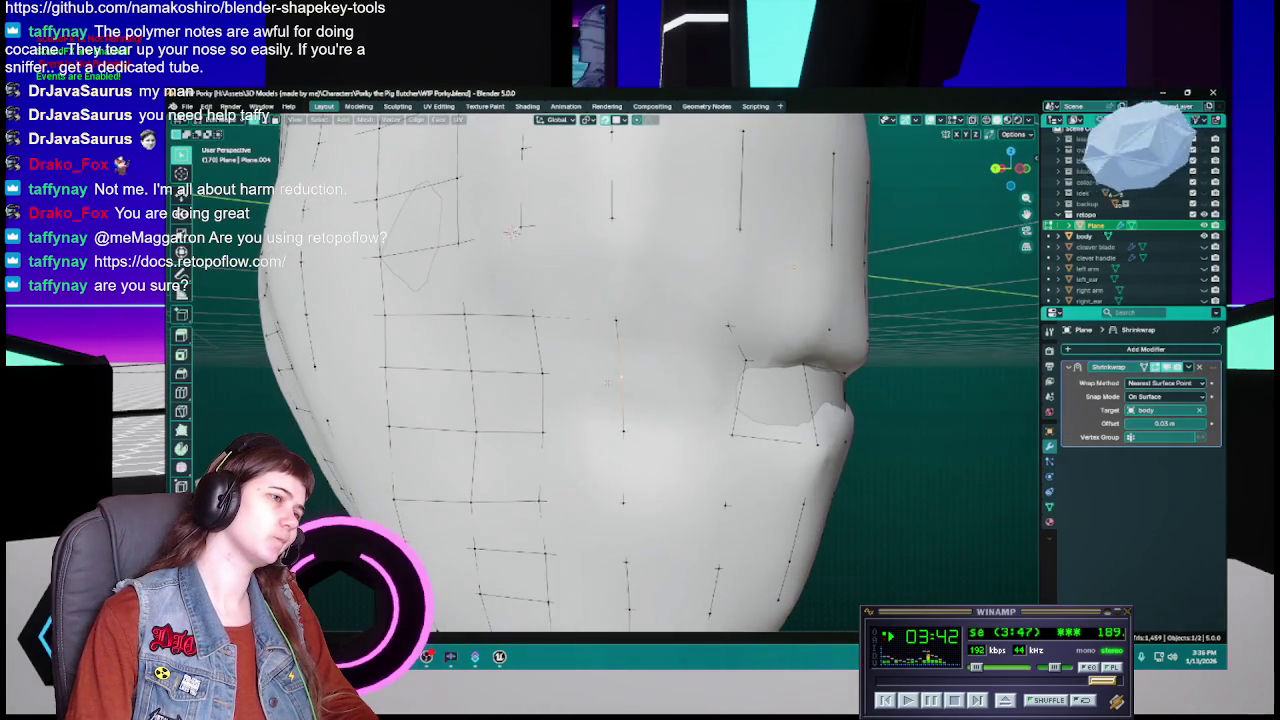
pyautogui.moveTo(596, 384); pyautogui.dragTo(609, 375, button='middle')
pyautogui.press('g')
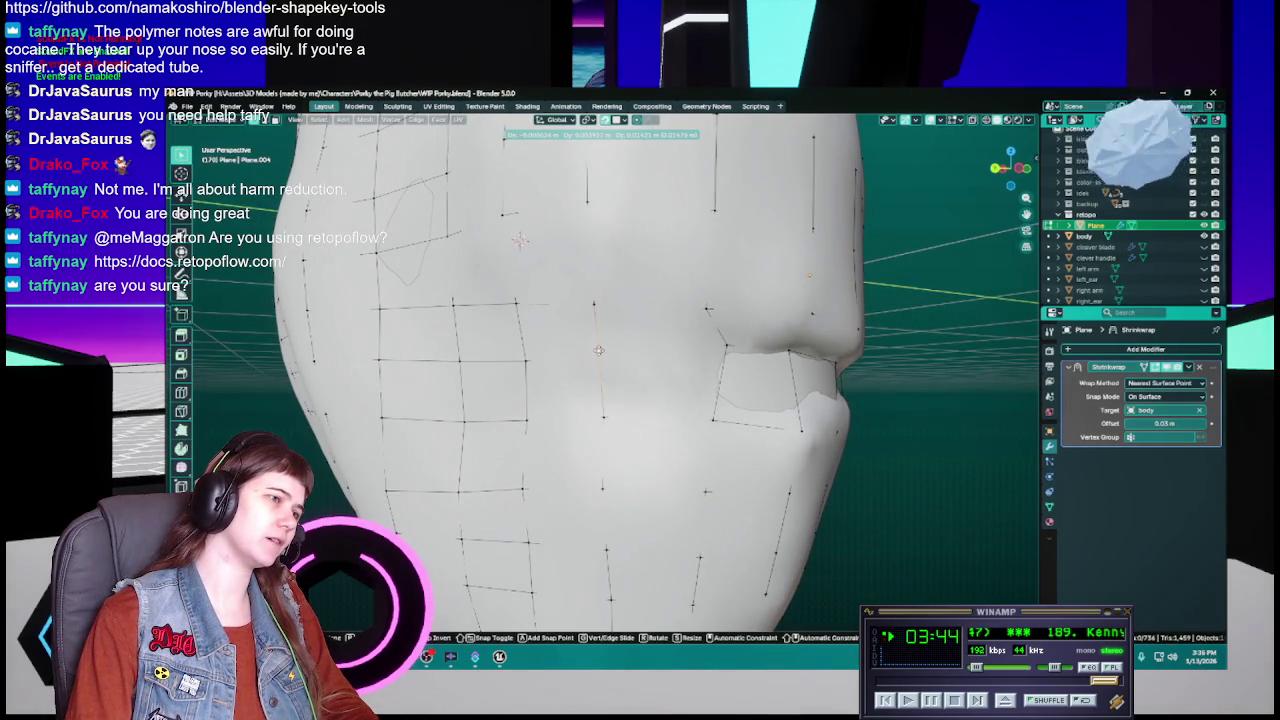
pyautogui.click(598, 350)
pyautogui.press('g')
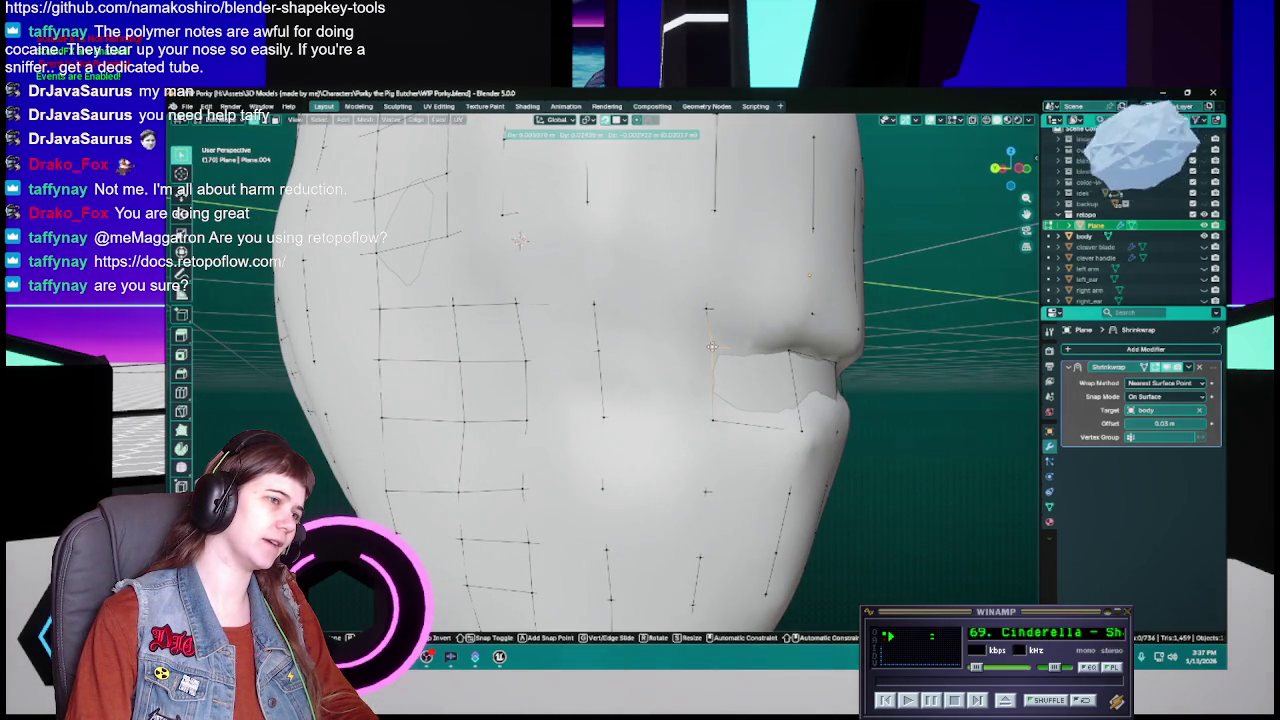
pyautogui.click(711, 346)
pyautogui.moveTo(711, 346)
pyautogui.mouseDown(button='middle')
pyautogui.moveTo(709, 378)
pyautogui.moveTo(660, 420)
pyautogui.mouseUp(button='middle')
pyautogui.hotkey('ctrl', 's')
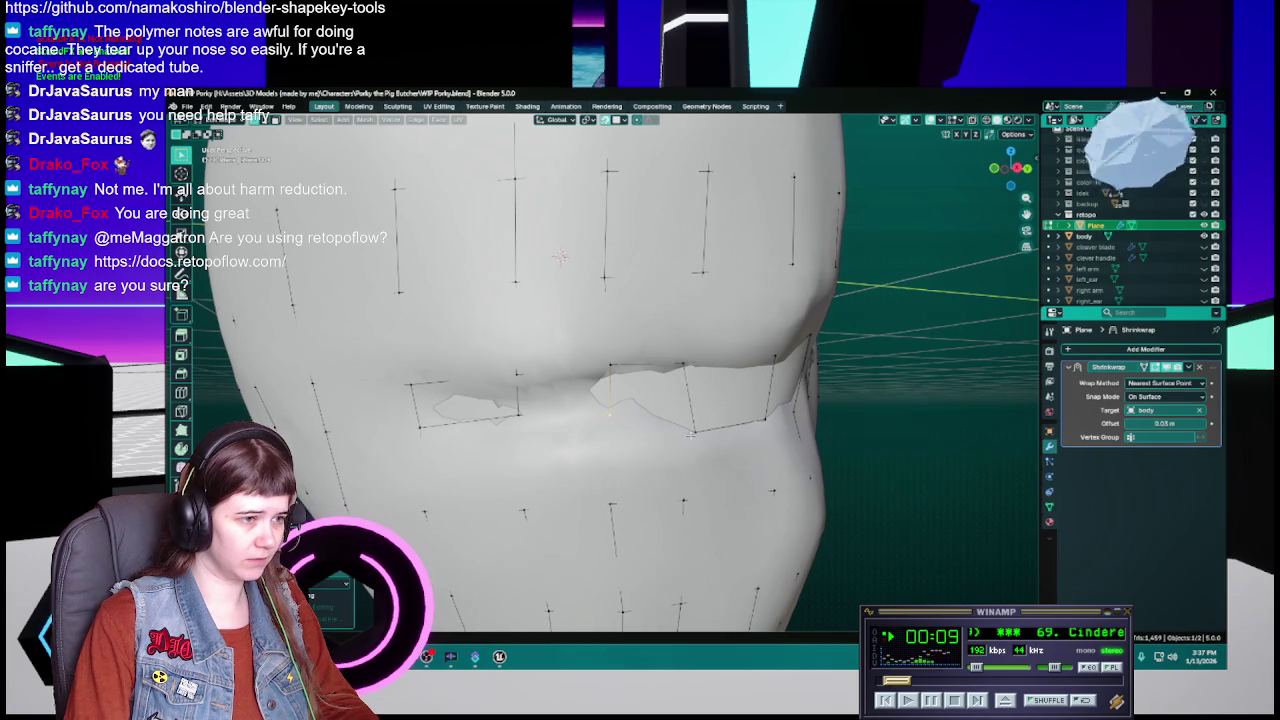
# Step: Move three vertices along the mouth line onto the head sculpt
pyautogui.moveTo(690, 434); pyautogui.dragTo(653, 418, button='middle')
pyautogui.press('g')
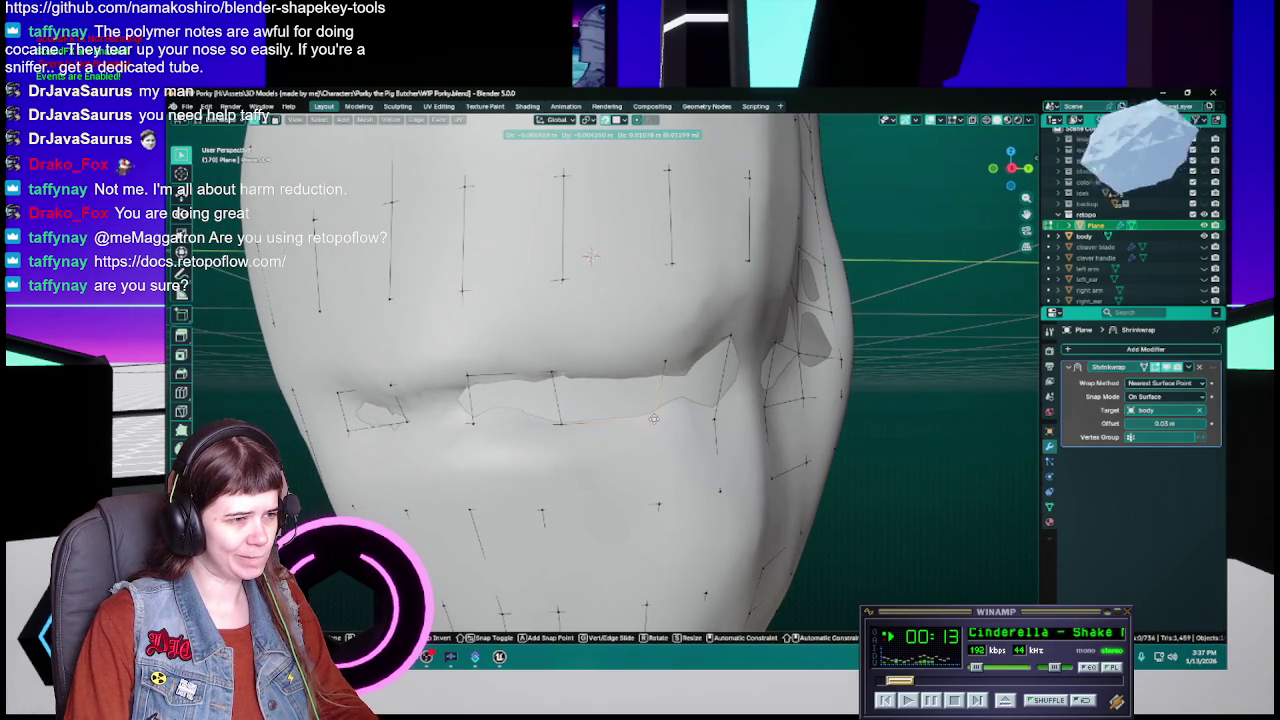
pyautogui.click(655, 415)
pyautogui.moveTo(655, 415); pyautogui.dragTo(642, 421, button='middle')
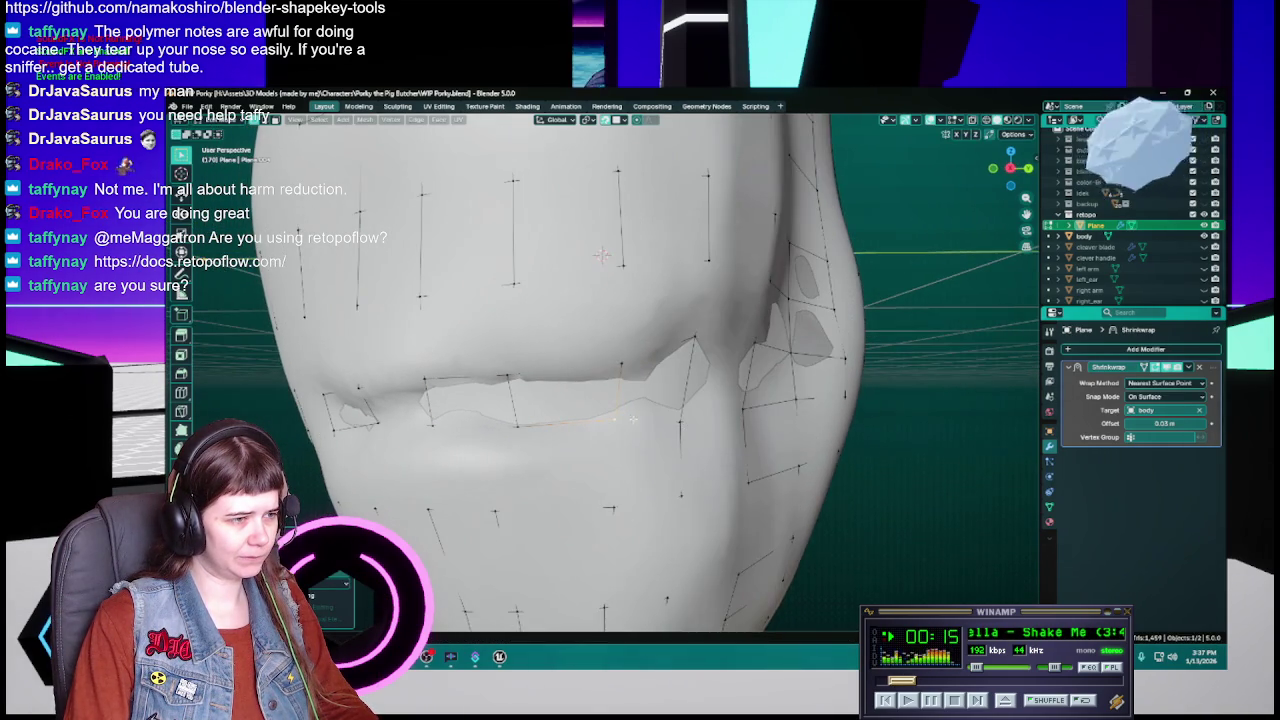
pyautogui.press('g')
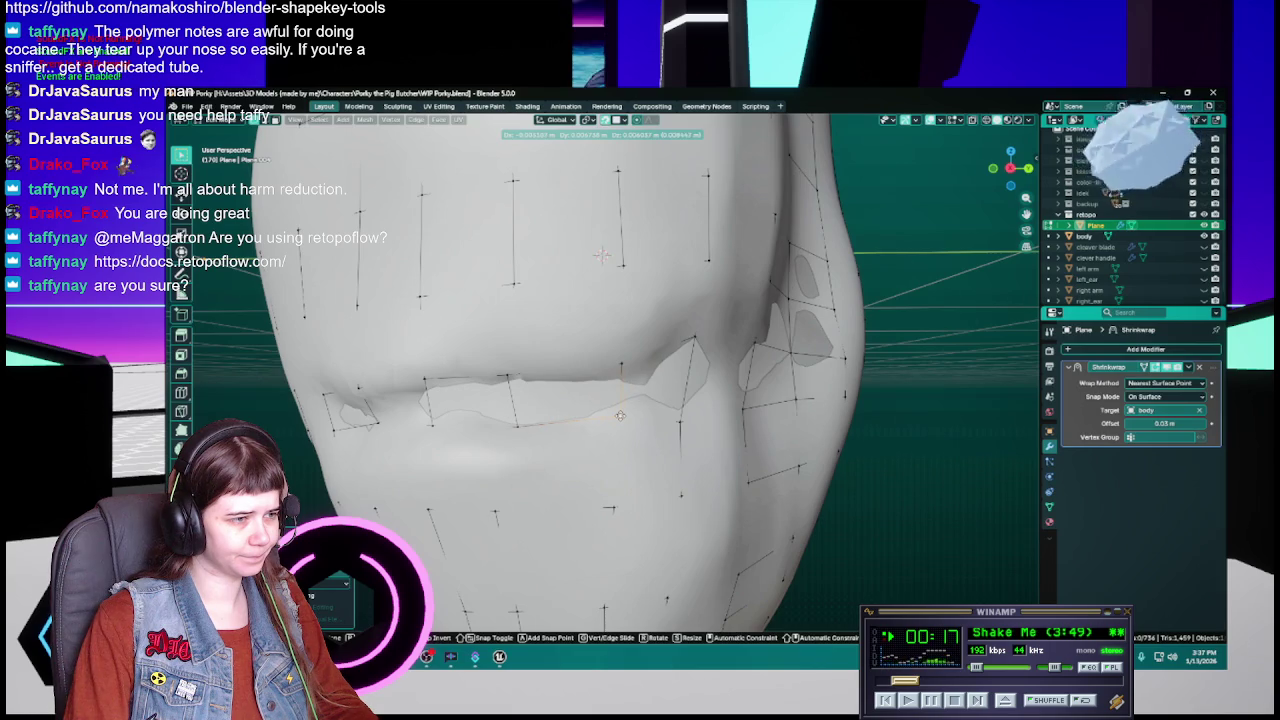
pyautogui.click(620, 415)
pyautogui.moveTo(620, 415); pyautogui.dragTo(588, 424, button='middle')
pyautogui.press('g')
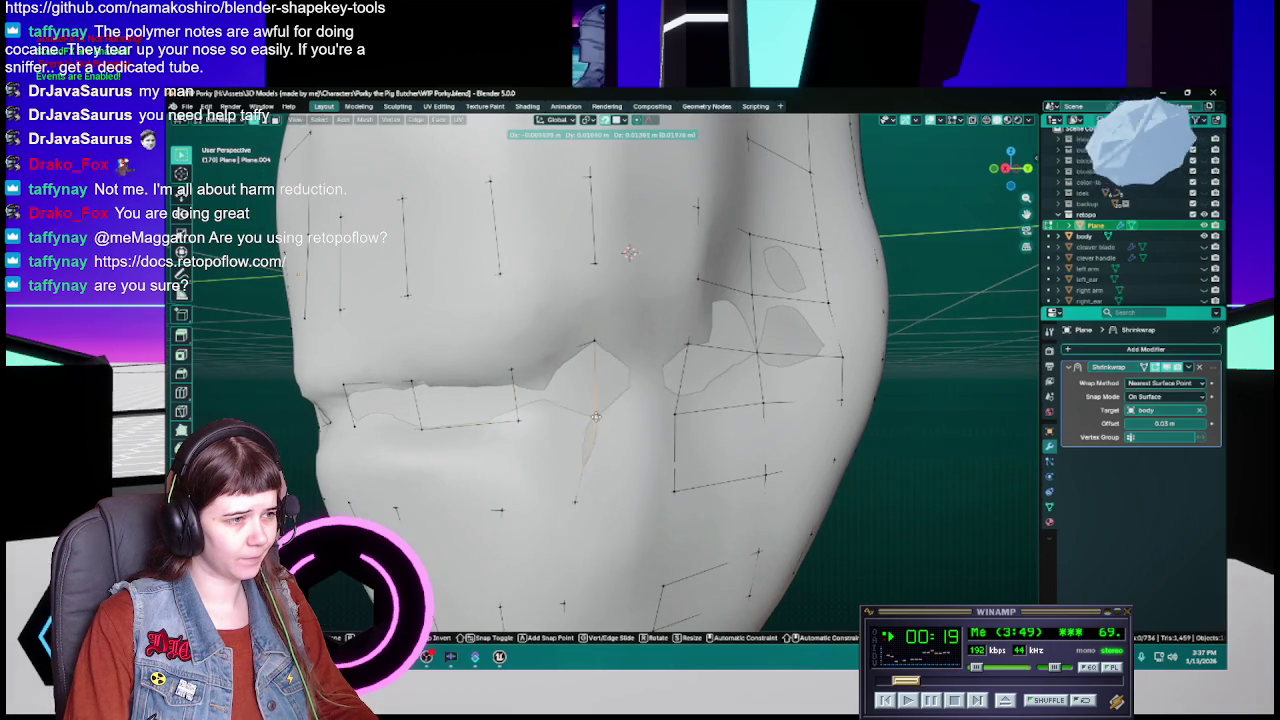
pyautogui.click(595, 416)
# Step: Zoom out to view the whole head and return to Object Mode
pyautogui.moveTo(595, 416)
pyautogui.mouseDown(button='middle')
pyautogui.moveTo(517, 422)
pyautogui.moveTo(634, 416)
pyautogui.mouseUp(button='middle')
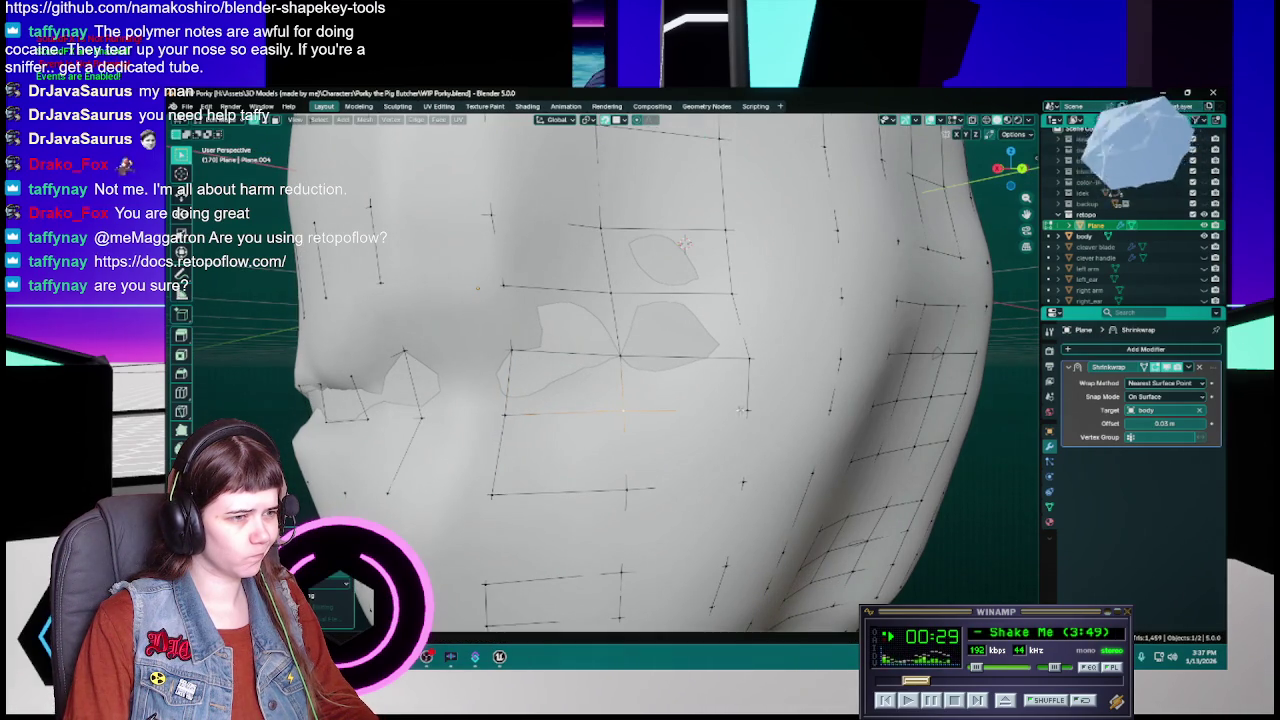
pyautogui.scroll(-3, 746, 429)
pyautogui.moveTo(700, 450)
pyautogui.mouseDown(button='middle')
pyautogui.moveTo(600, 470)
pyautogui.moveTo(770, 495)
pyautogui.mouseUp(button='middle')
pyautogui.press('Tab')
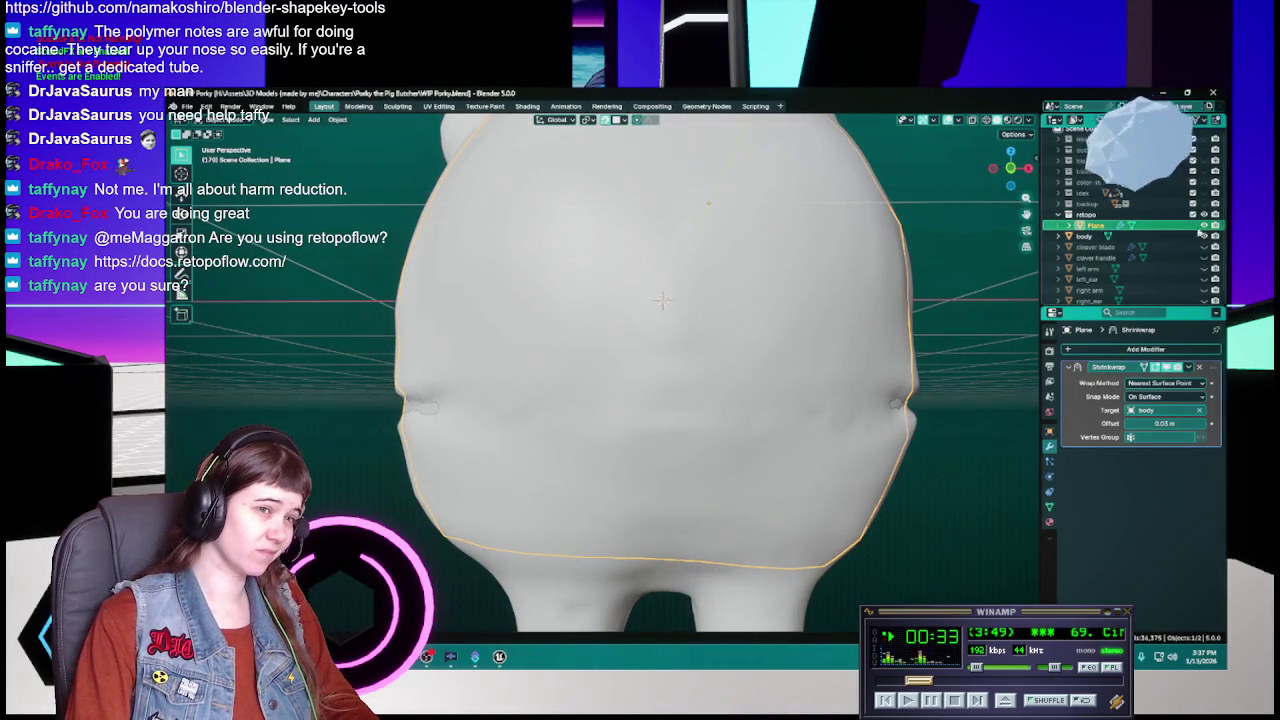
# Step: Hide the pig body to inspect the bare retopo mesh, unhide it, and save
pyautogui.click(1205, 236)
pyautogui.moveTo(600, 480); pyautogui.dragTo(529, 499, button='middle')
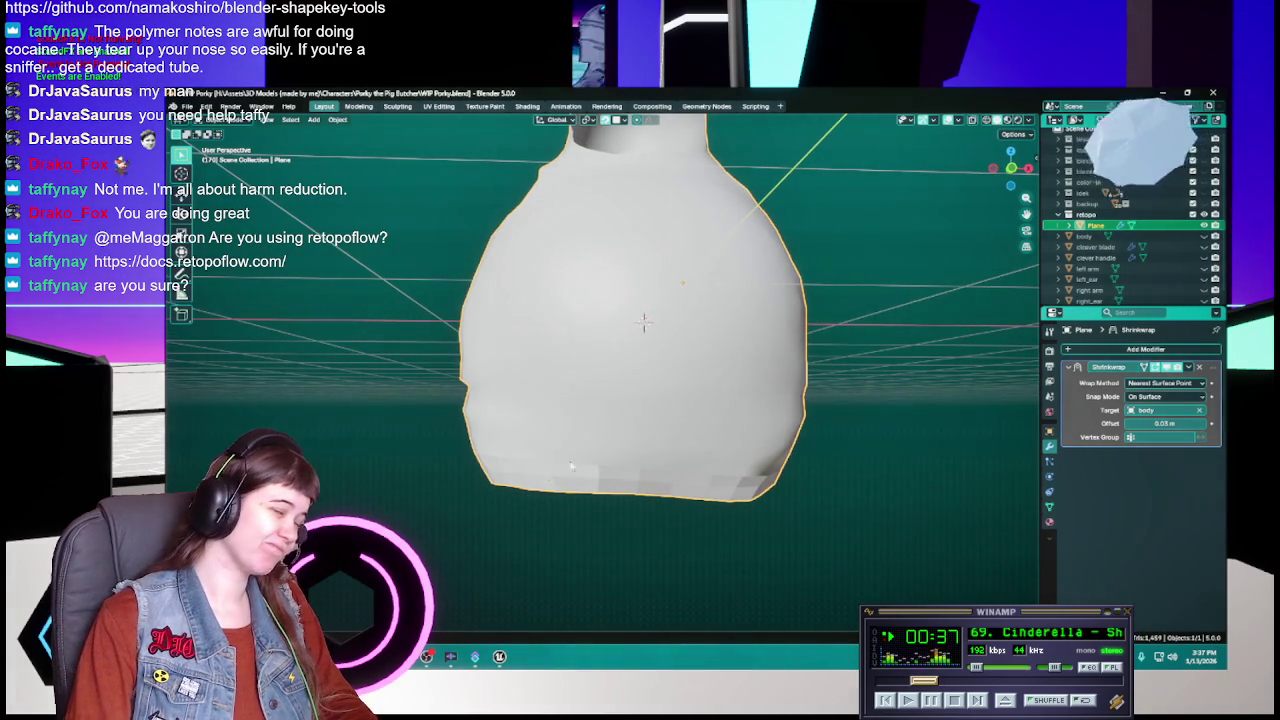
pyautogui.click(1204, 236)
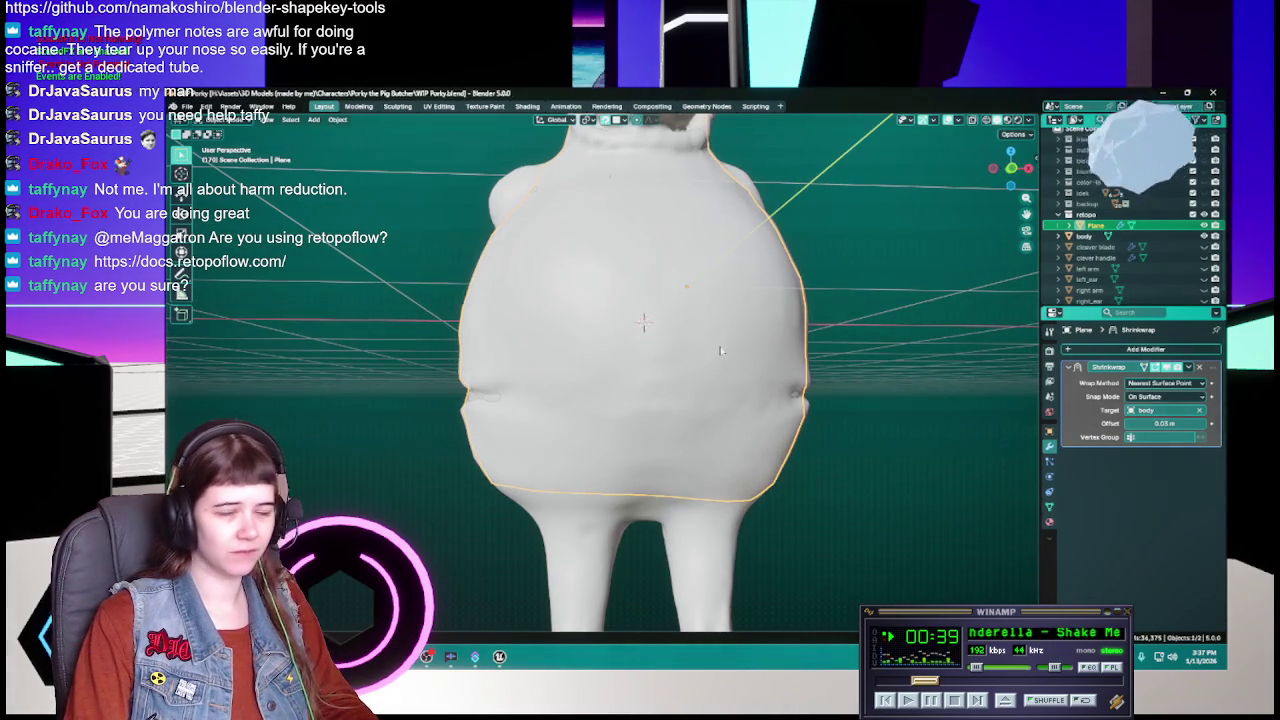
pyautogui.hotkey('ctrl', 's')
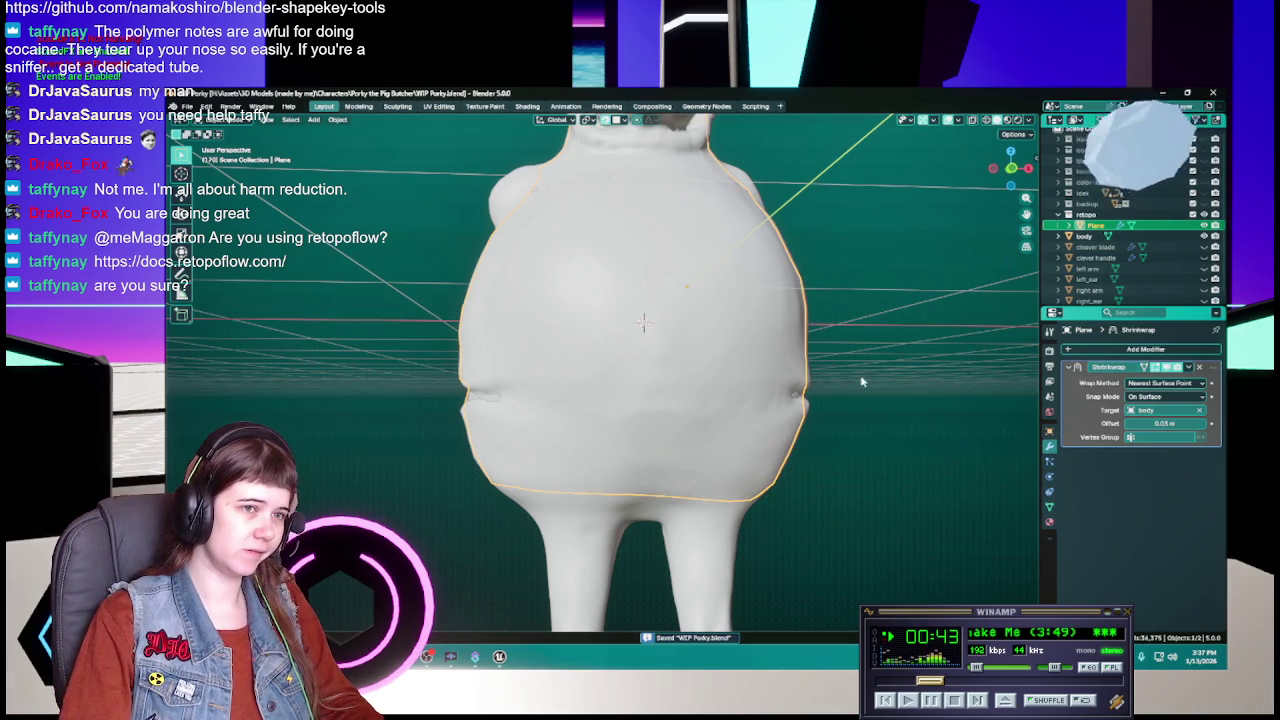
# Step: Isolate the retopology shell in local view and shade it smooth
pyautogui.press('KP_Divide')
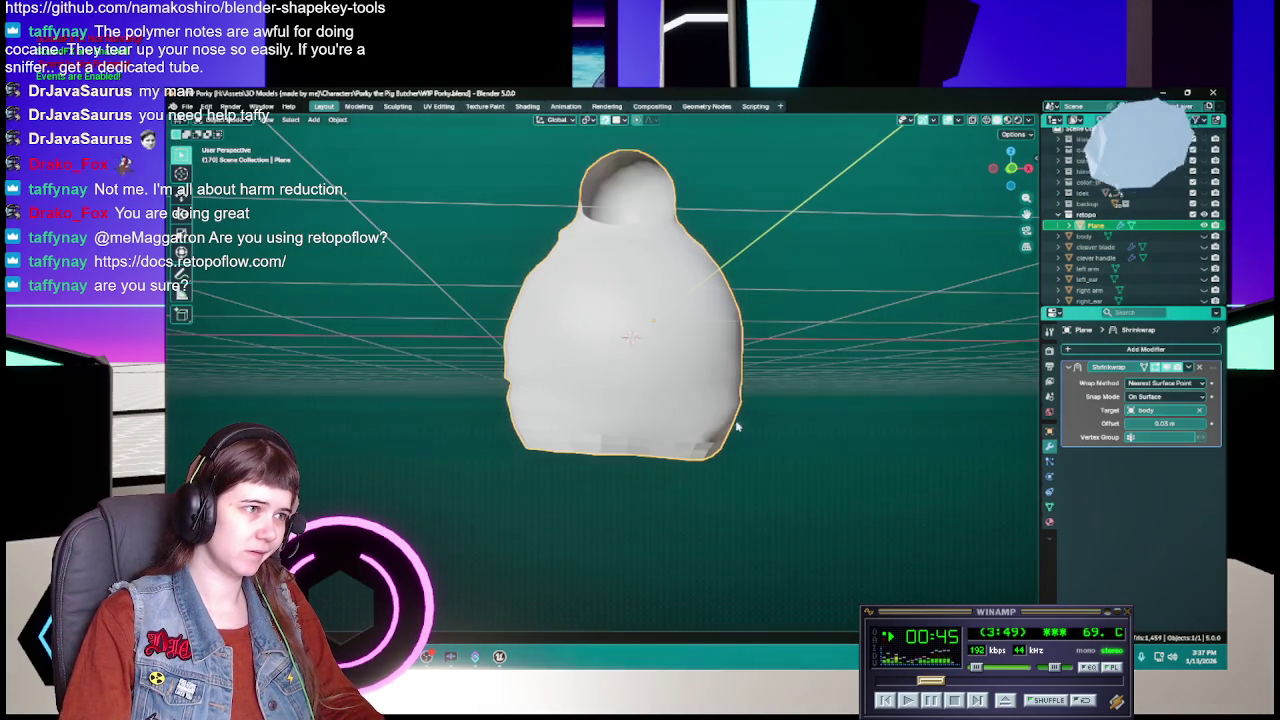
pyautogui.scroll(1, 644, 432)
pyautogui.rightClick(601, 431)
pyautogui.click(601, 431)
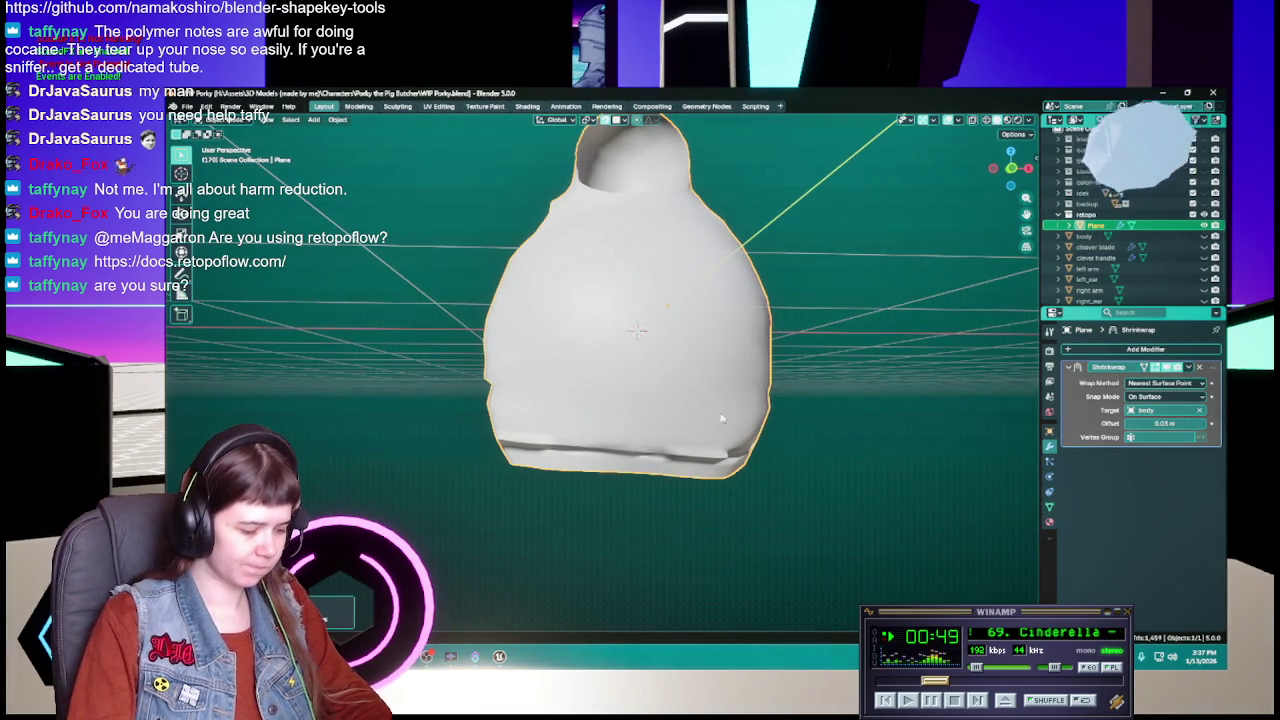
# Step: In Edit Mode, select all vertices and run Recalculate Outside on the shell's normals
pyautogui.press('Tab')
pyautogui.press('F3')
pyautogui.write('r')
pyautogui.press('Escape')
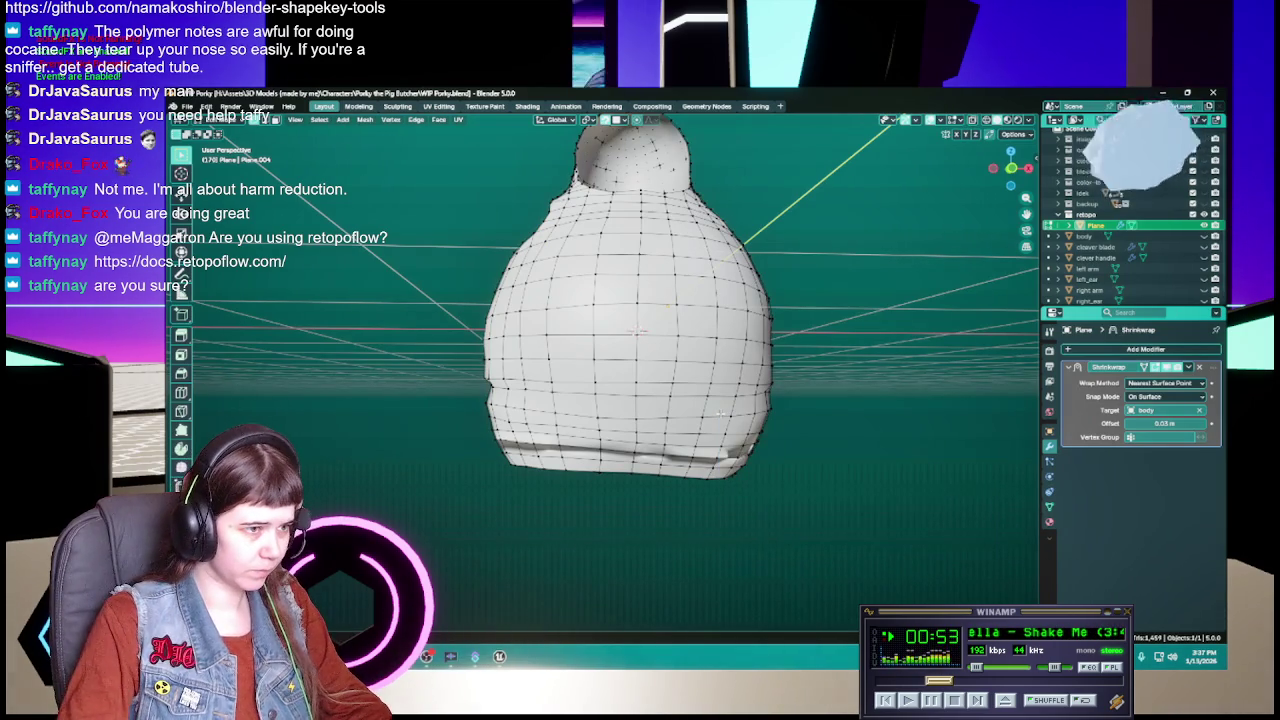
pyautogui.press('a')
pyautogui.press('F3')
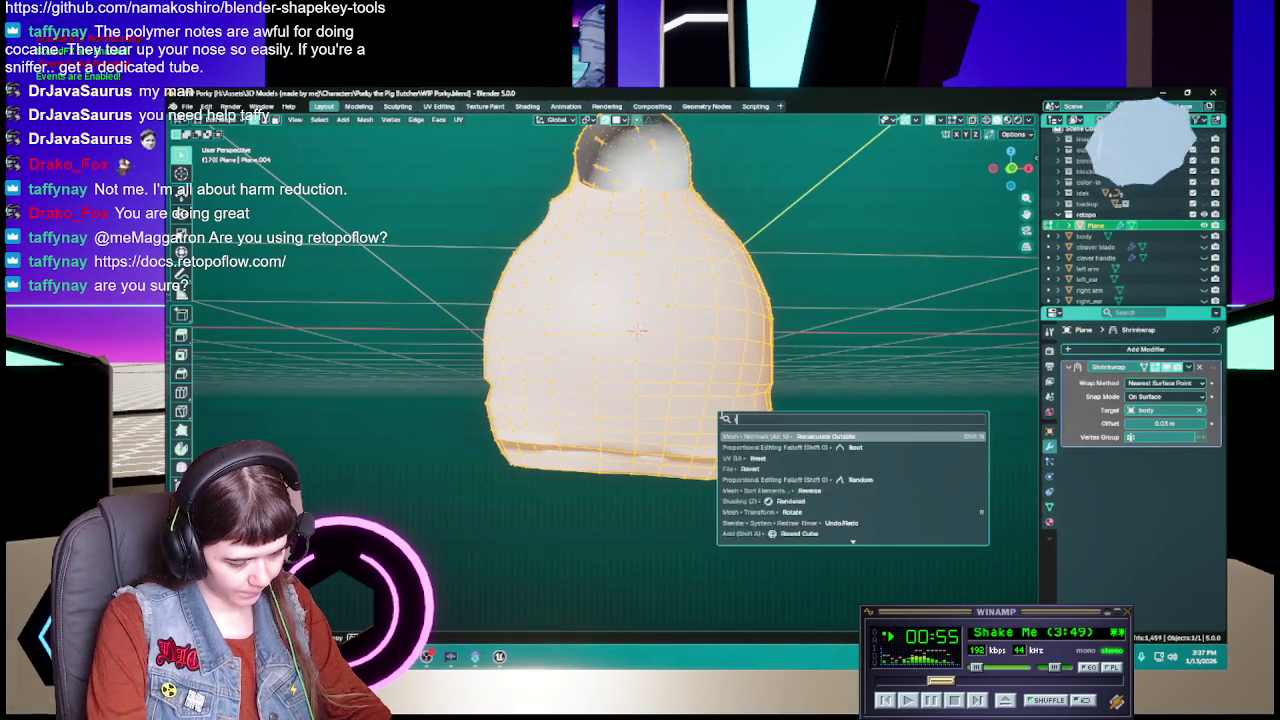
pyautogui.write('recalc')
pyautogui.press('Return')
pyautogui.press('Tab')
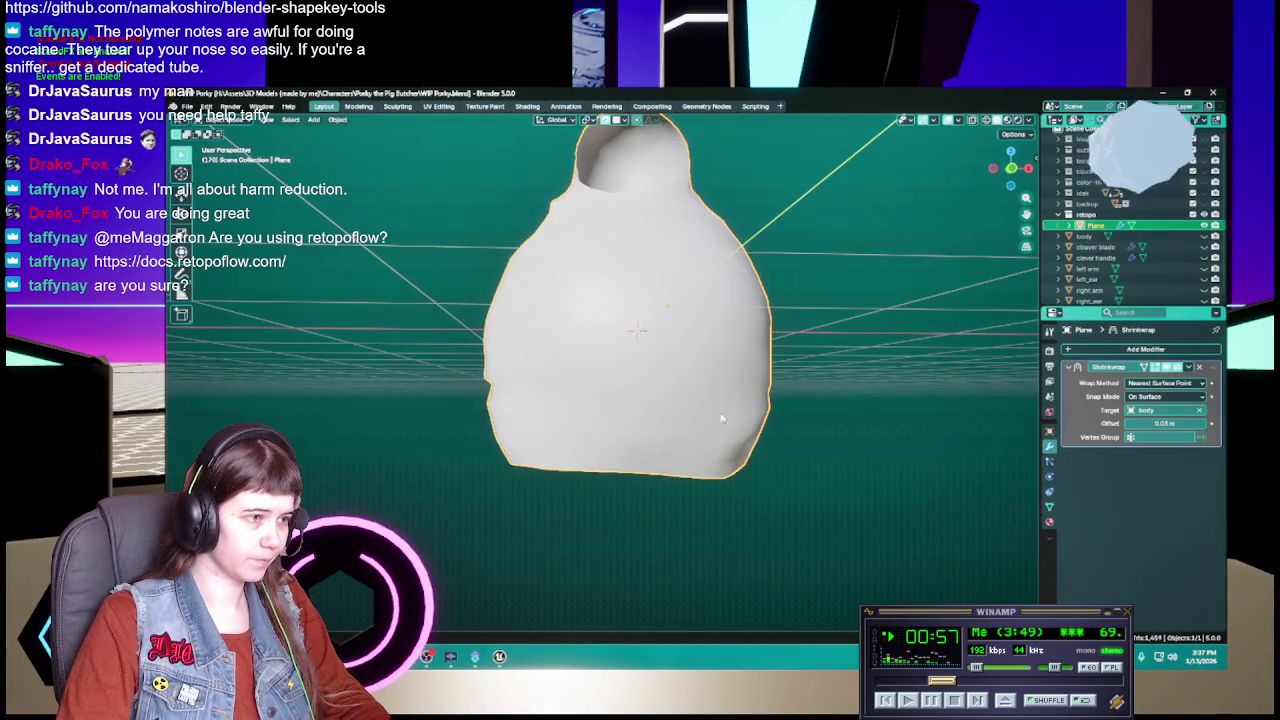
pyautogui.moveTo(580, 490); pyautogui.dragTo(800, 489, button='middle')
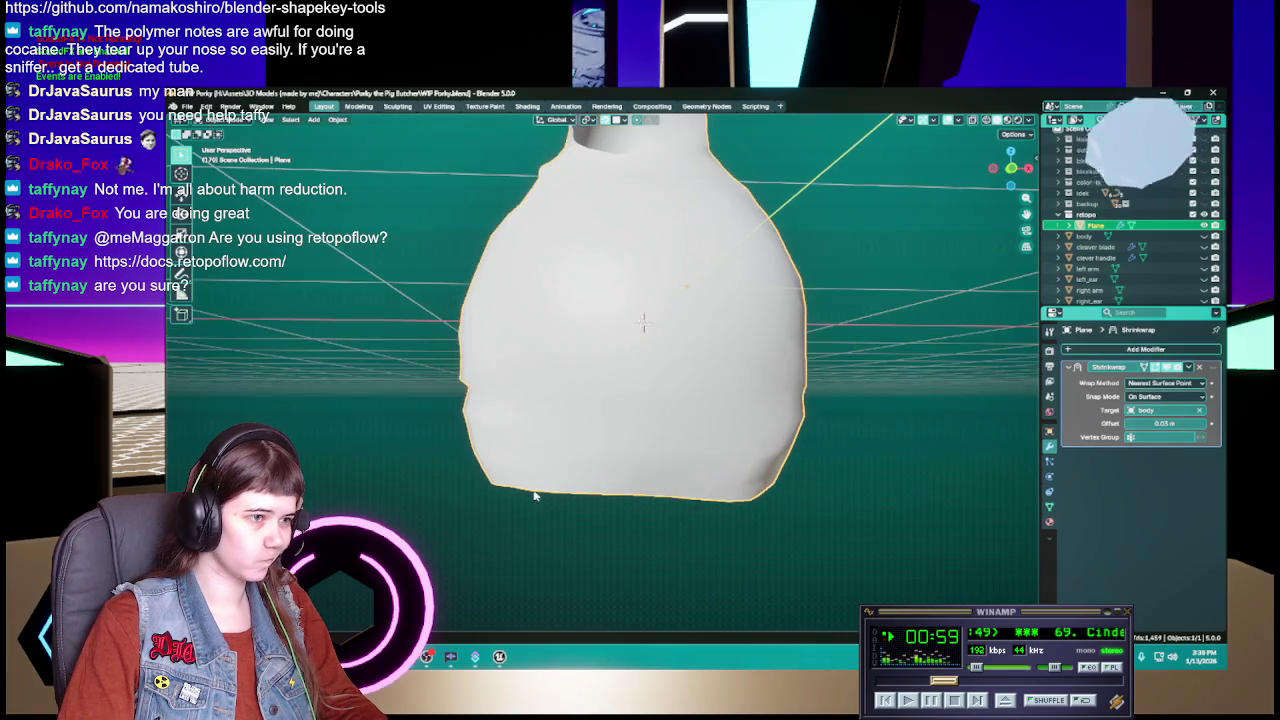
# Step: In Edit Mode, view the shell from below and use the mesh delete options menu
pyautogui.press('Tab')
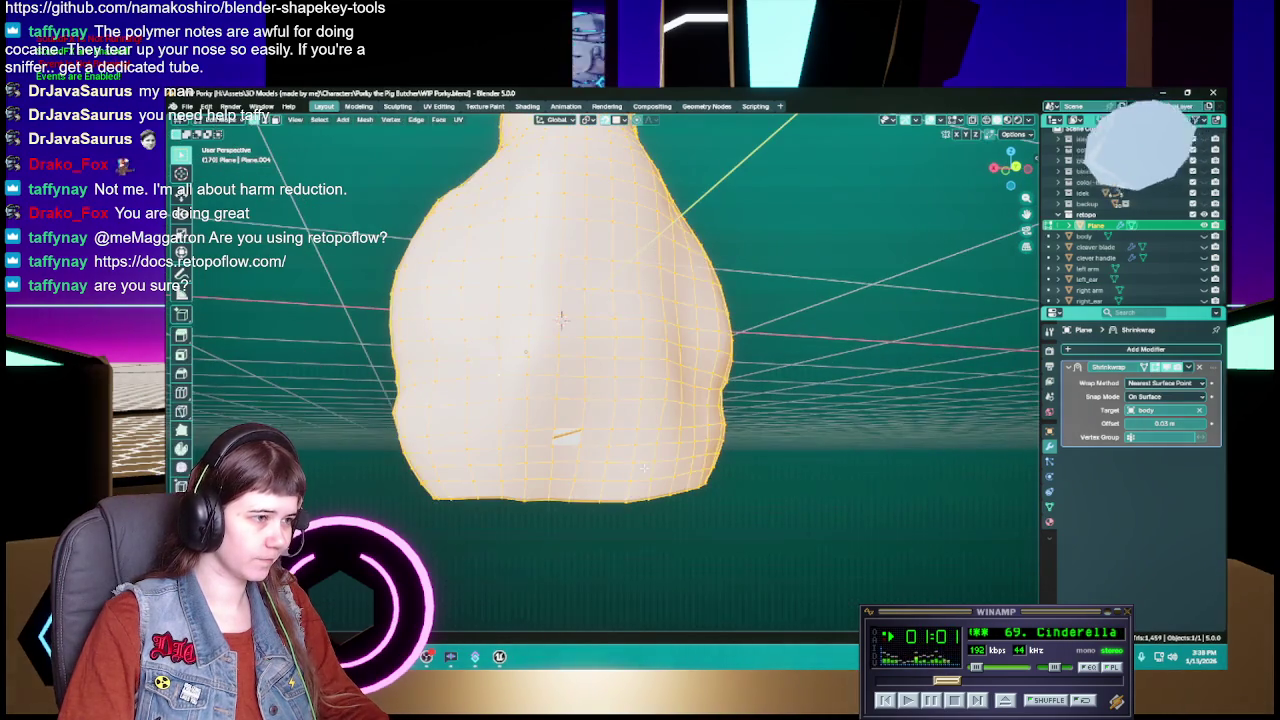
pyautogui.moveTo(800, 489); pyautogui.dragTo(800, 330, button='middle')
pyautogui.scroll(4, 628, 345)
pyautogui.scroll(4, 600, 360)
pyautogui.rightClick(513, 386)
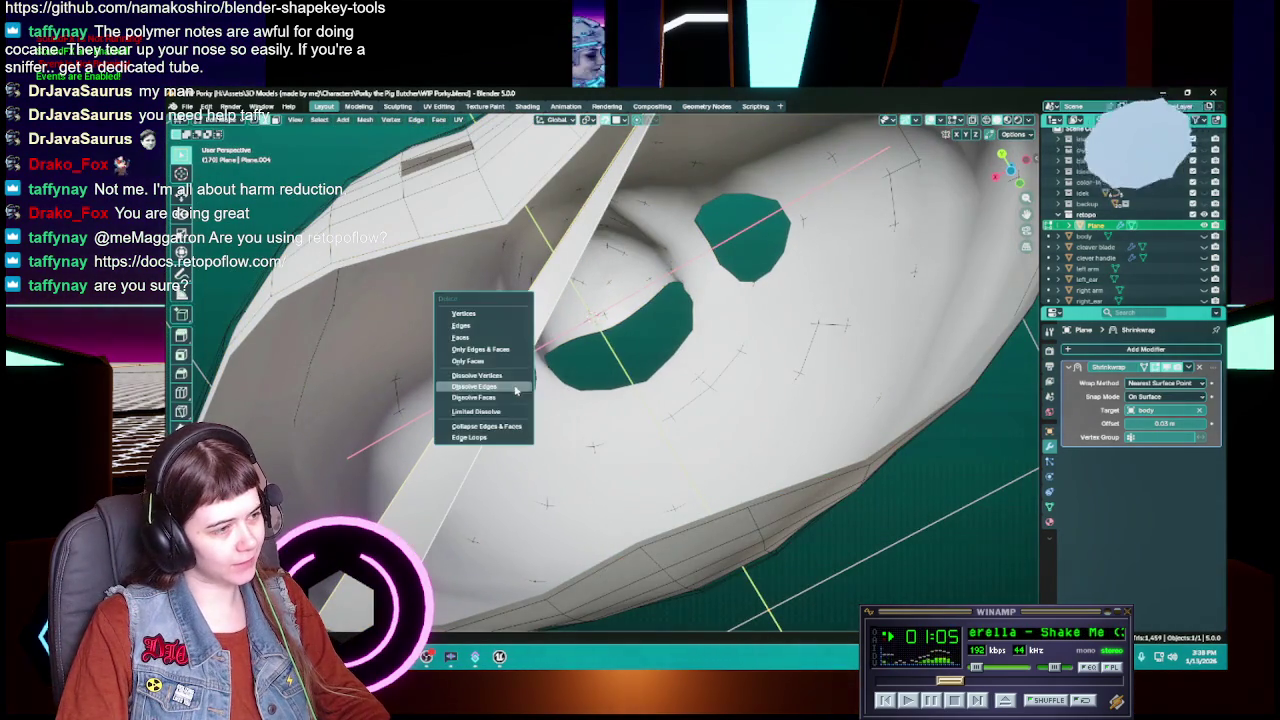
pyautogui.click(494, 346)
pyautogui.scroll(-2, 494, 346)
# Step: Select the edge beside the rectangular hole and fill it with a face, returning to Object Mode
pyautogui.moveTo(494, 346); pyautogui.dragTo(488, 431, button='middle')
pyautogui.scroll(1, 488, 431)
pyautogui.click(492, 510)
pyautogui.press('f')
pyautogui.moveTo(537, 513)
pyautogui.mouseDown(button='middle')
pyautogui.moveTo(673, 440)
pyautogui.moveTo(717, 477)
pyautogui.moveTo(719, 537)
pyautogui.moveTo(596, 482)
pyautogui.moveTo(744, 485)
pyautogui.moveTo(644, 491)
pyautogui.moveTo(670, 486)
pyautogui.mouseUp(button='middle')
pyautogui.press('Tab')
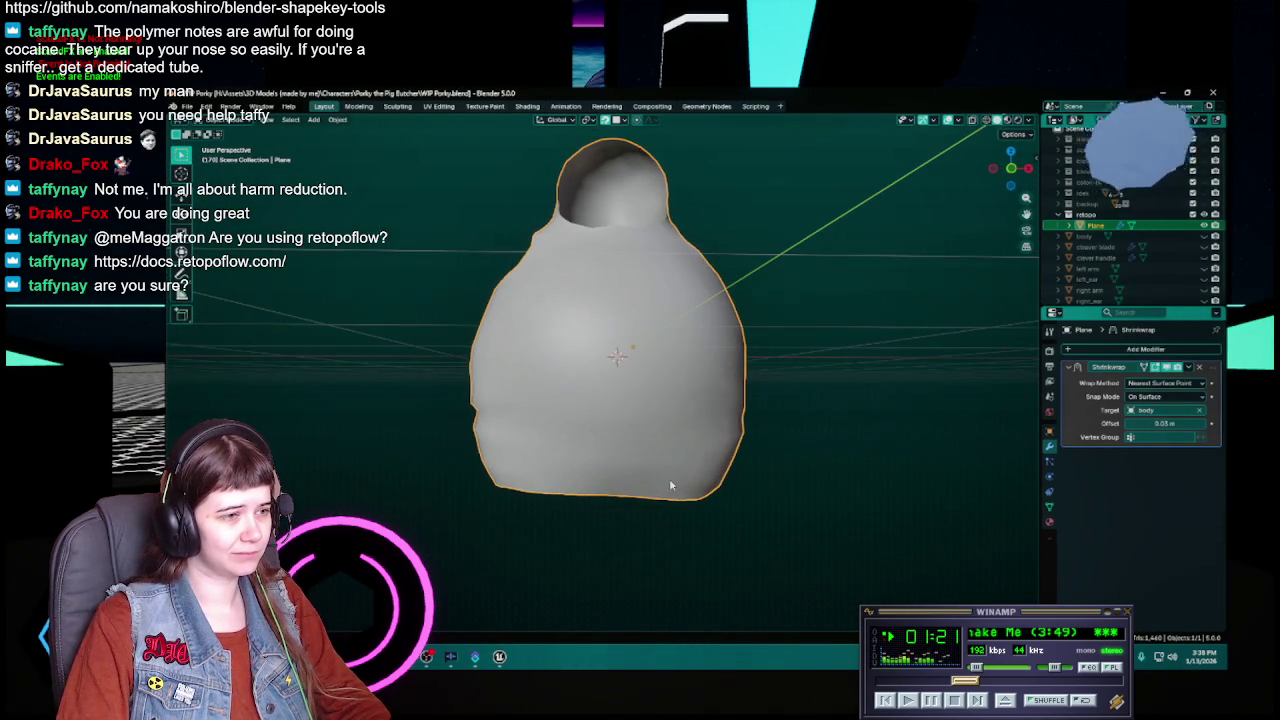
# Step: Save WIP Porky.blend repeatedly while checking the shell from several angles
pyautogui.hotkey('ctrl', 's')
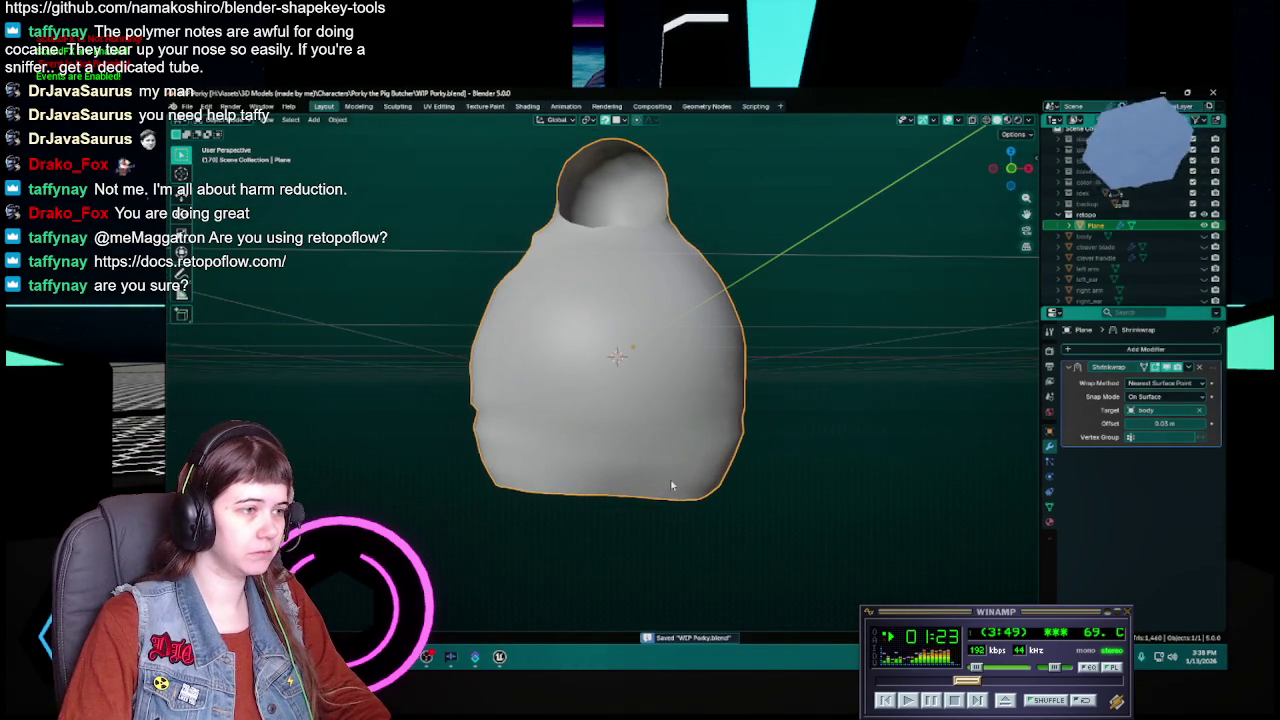
pyautogui.press('Tab')
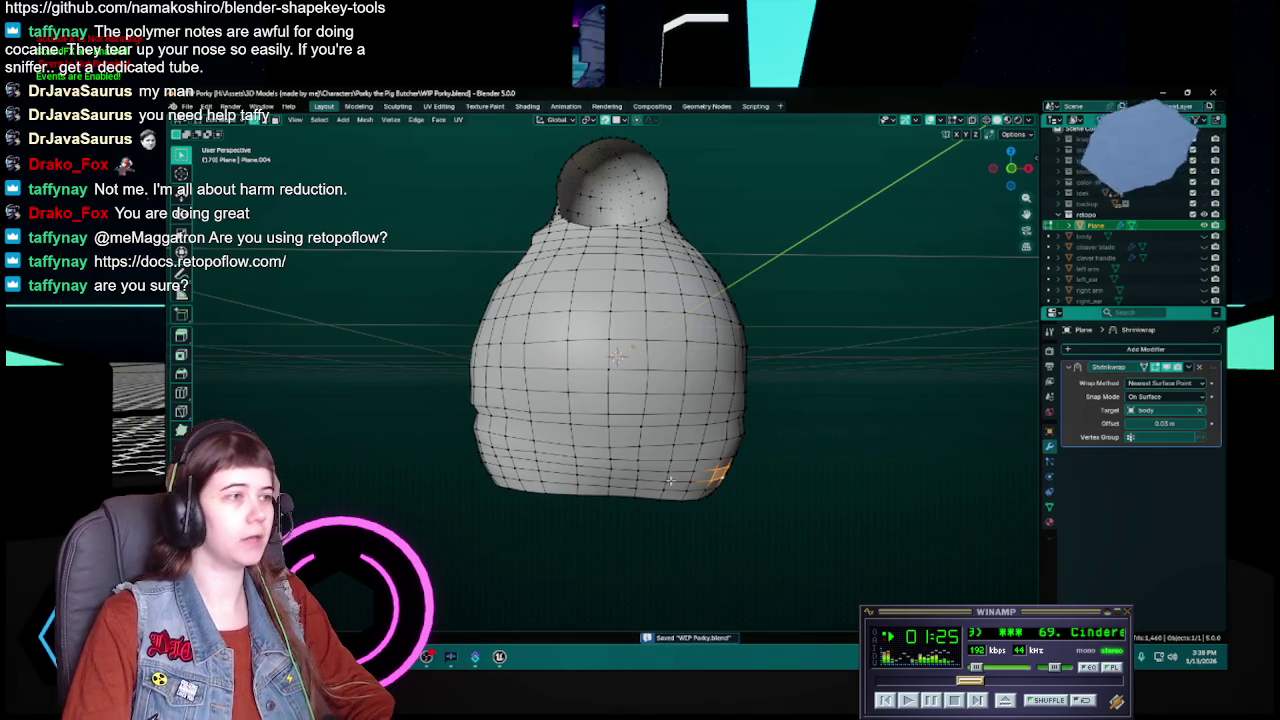
pyautogui.moveTo(670, 481); pyautogui.dragTo(559, 412, button='middle')
pyautogui.press('Tab')
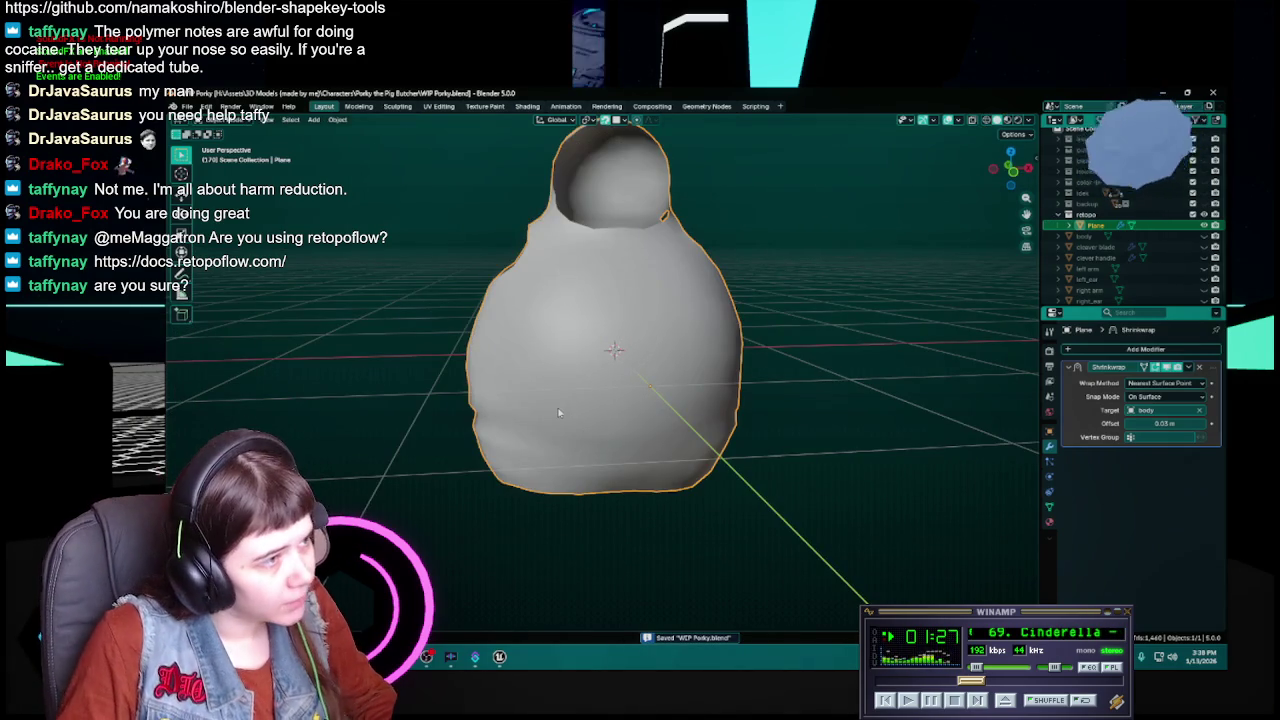
pyautogui.moveTo(517, 263)
pyautogui.mouseDown(button='middle')
pyautogui.moveTo(440, 280)
pyautogui.moveTo(622, 317)
pyautogui.mouseUp(button='middle')
pyautogui.hotkey('ctrl', 's')
pyautogui.moveTo(724, 372)
pyautogui.mouseDown(button='middle')
pyautogui.moveTo(694, 374)
pyautogui.moveTo(739, 380)
pyautogui.mouseUp(button='middle')
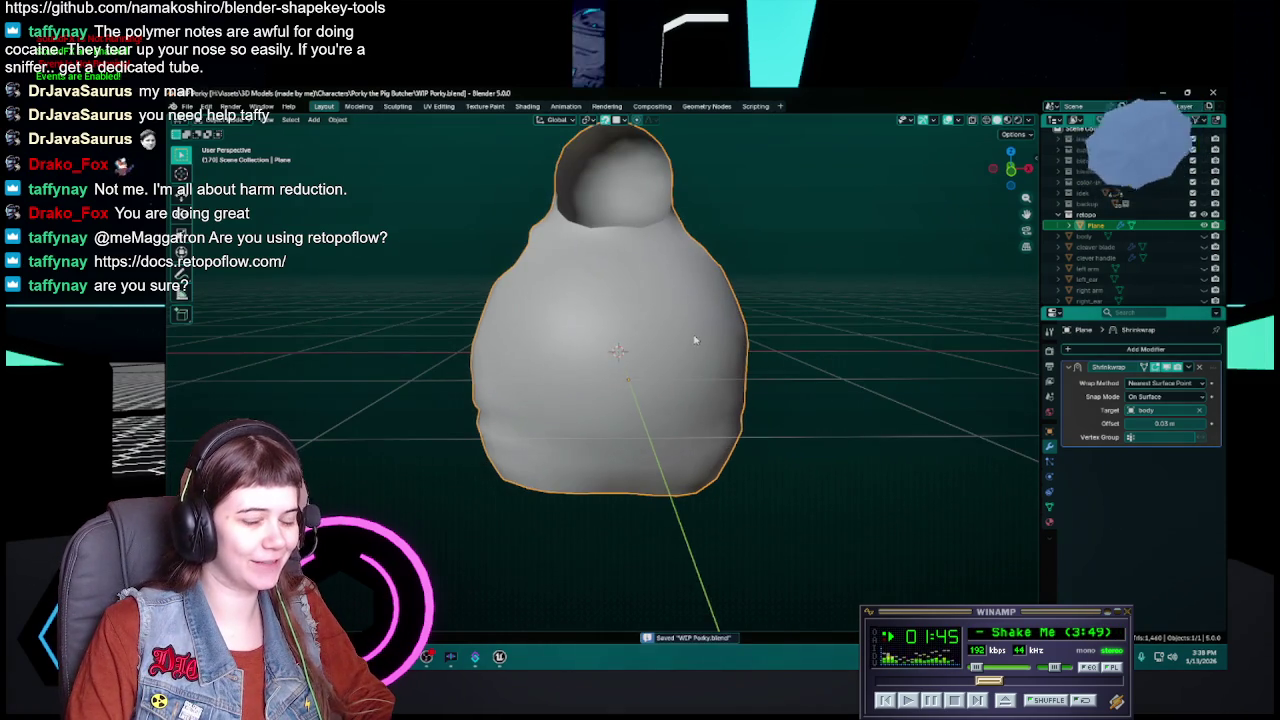
pyautogui.keyDown('shift'); pyautogui.moveTo(695, 340); pyautogui.dragTo(699, 376, button='middle'); pyautogui.keyUp('shift')
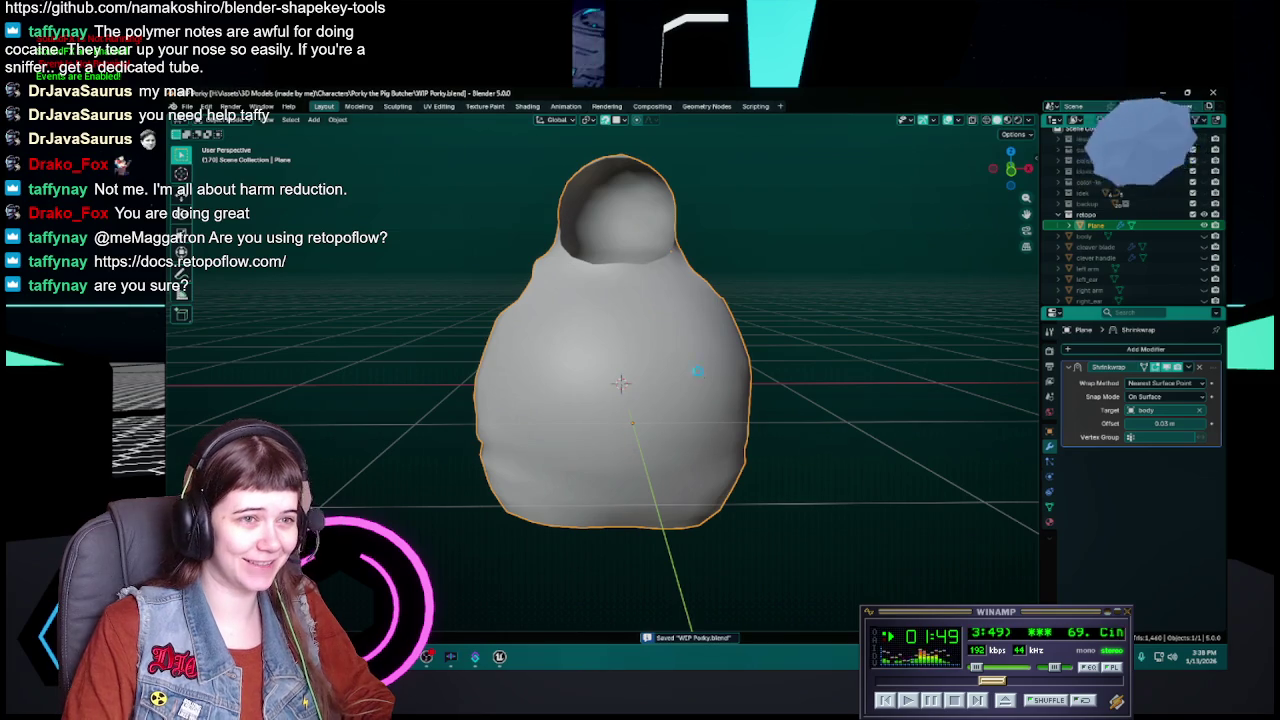
pyautogui.moveTo(697, 376); pyautogui.dragTo(671, 380, button='middle')
pyautogui.scroll(2, 677, 377)
pyautogui.scroll(1, 677, 377)
pyautogui.scroll(-2, 692, 369)
pyautogui.hotkey('ctrl', 's')
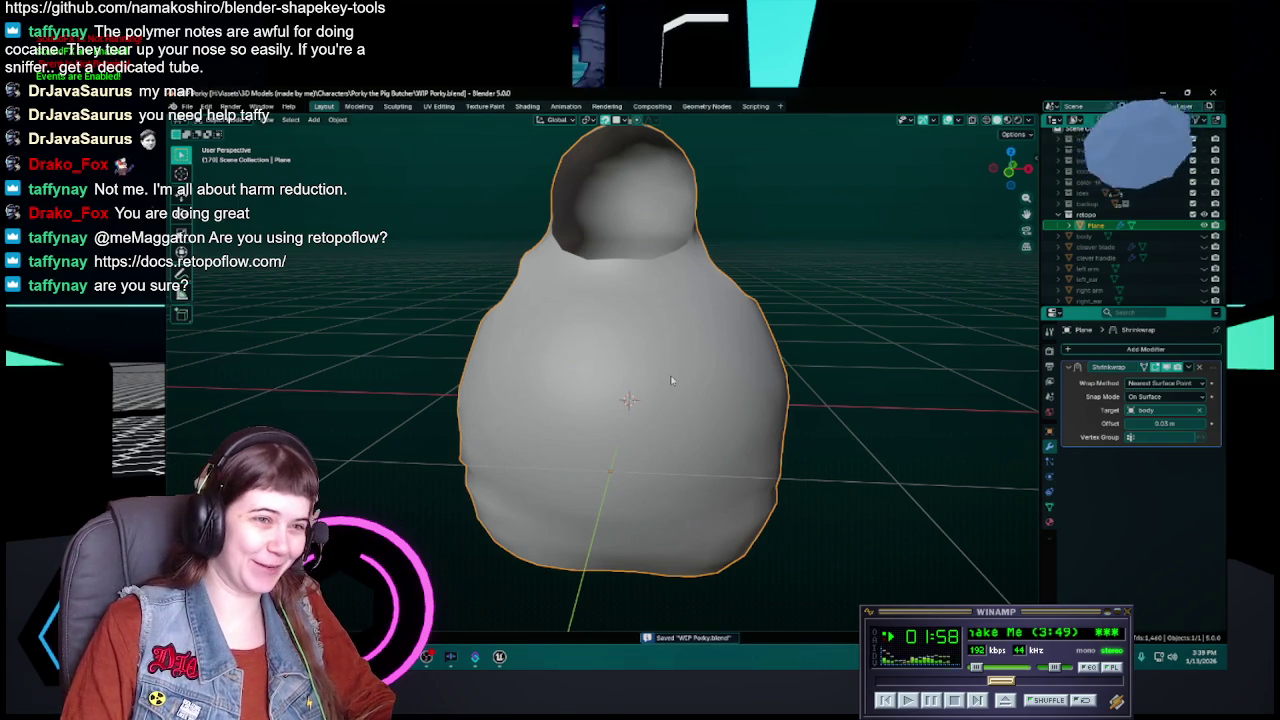
# Step: Bring back the hidden pig body with Alt+H and save
pyautogui.moveTo(672, 380); pyautogui.dragTo(687, 404, button='middle')
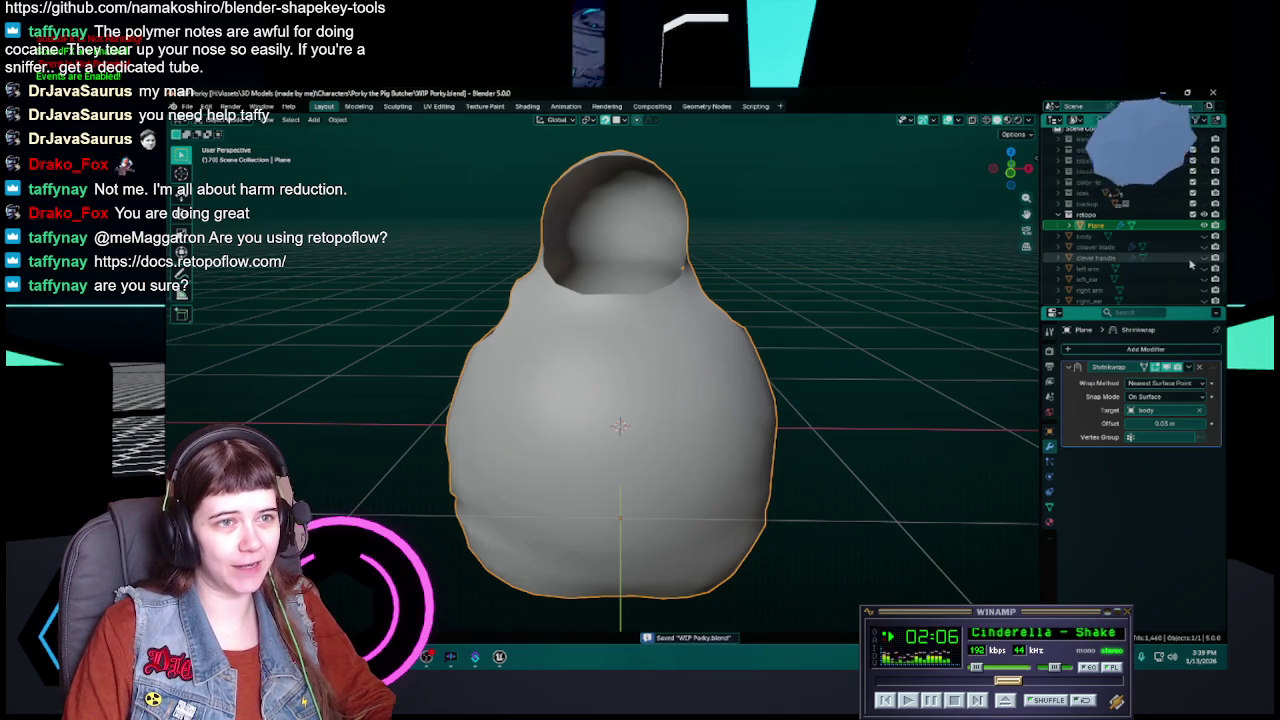
pyautogui.hotkey('alt', 'h')
pyautogui.moveTo(760, 392)
pyautogui.mouseDown(button='middle')
pyautogui.moveTo(785, 393)
pyautogui.moveTo(673, 385)
pyautogui.moveTo(690, 392)
pyautogui.moveTo(655, 398)
pyautogui.moveTo(685, 405)
pyautogui.moveTo(671, 413)
pyautogui.moveTo(650, 410)
pyautogui.moveTo(676, 375)
pyautogui.moveTo(570, 370)
pyautogui.moveTo(777, 443)
pyautogui.moveTo(691, 434)
pyautogui.moveTo(775, 432)
pyautogui.moveTo(616, 440)
pyautogui.mouseUp(button='middle')
pyautogui.scroll(3, 757, 400)
pyautogui.hotkey('ctrl', 's')
# Step: Select the shell's bottom edge loop in Edit Mode, save, and minimize Blender
pyautogui.press('Tab')
pyautogui.keyDown('alt'); pyautogui.click(630, 352); pyautogui.keyUp('alt')
pyautogui.moveTo(722, 452); pyautogui.dragTo(822, 451, button='middle')
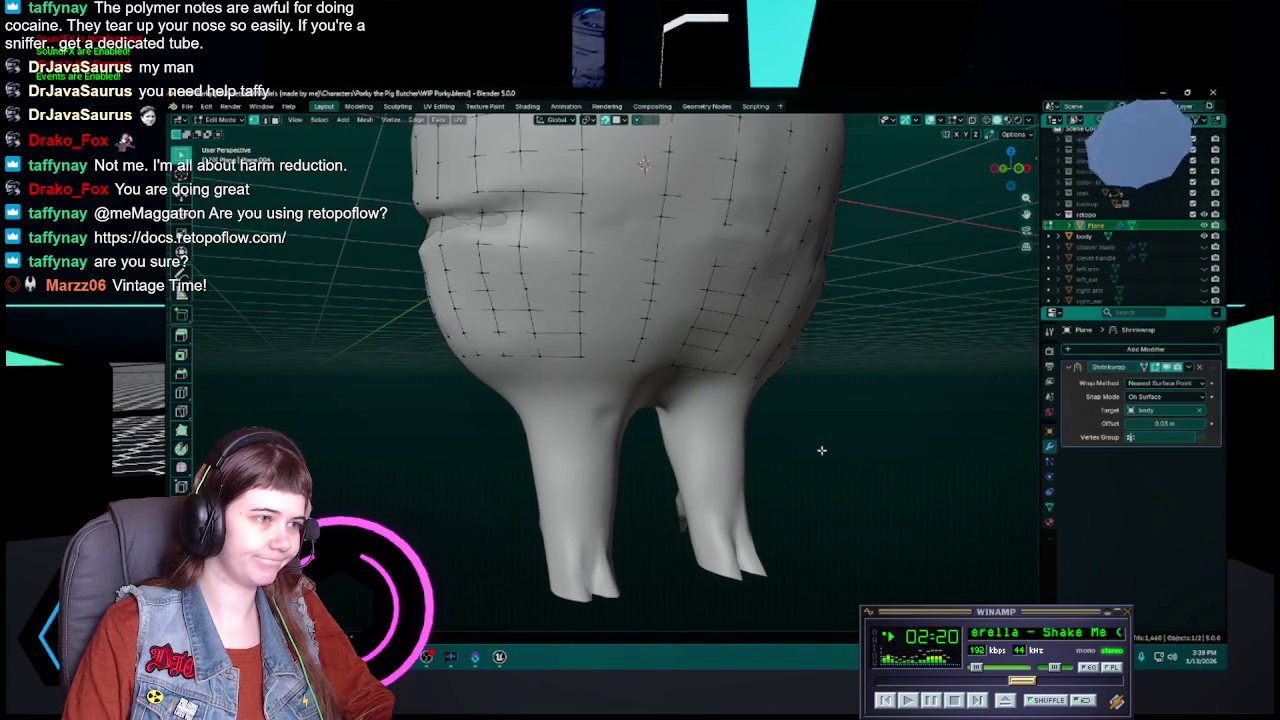
pyautogui.hotkey('ctrl', 's')
pyautogui.press('super+d')
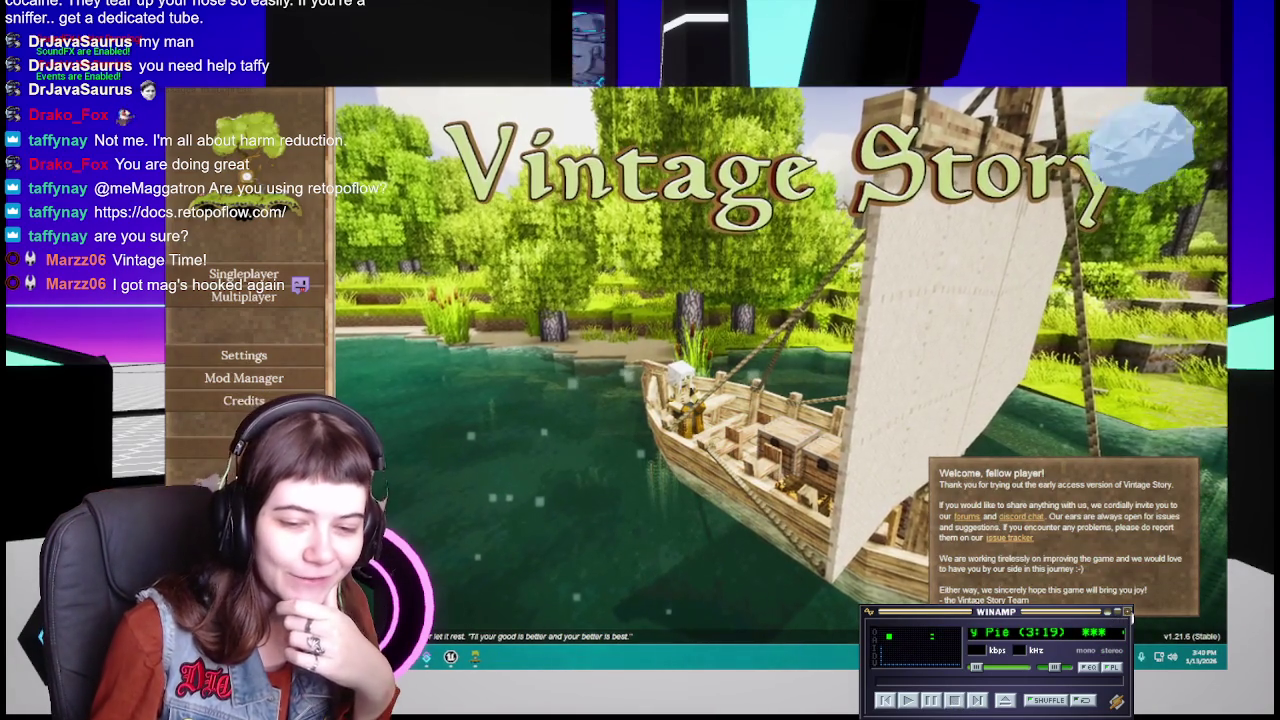
# Step: Close the Winamp window and open Multiplayer from the Vintage Story main menu
pyautogui.click(1128, 612)
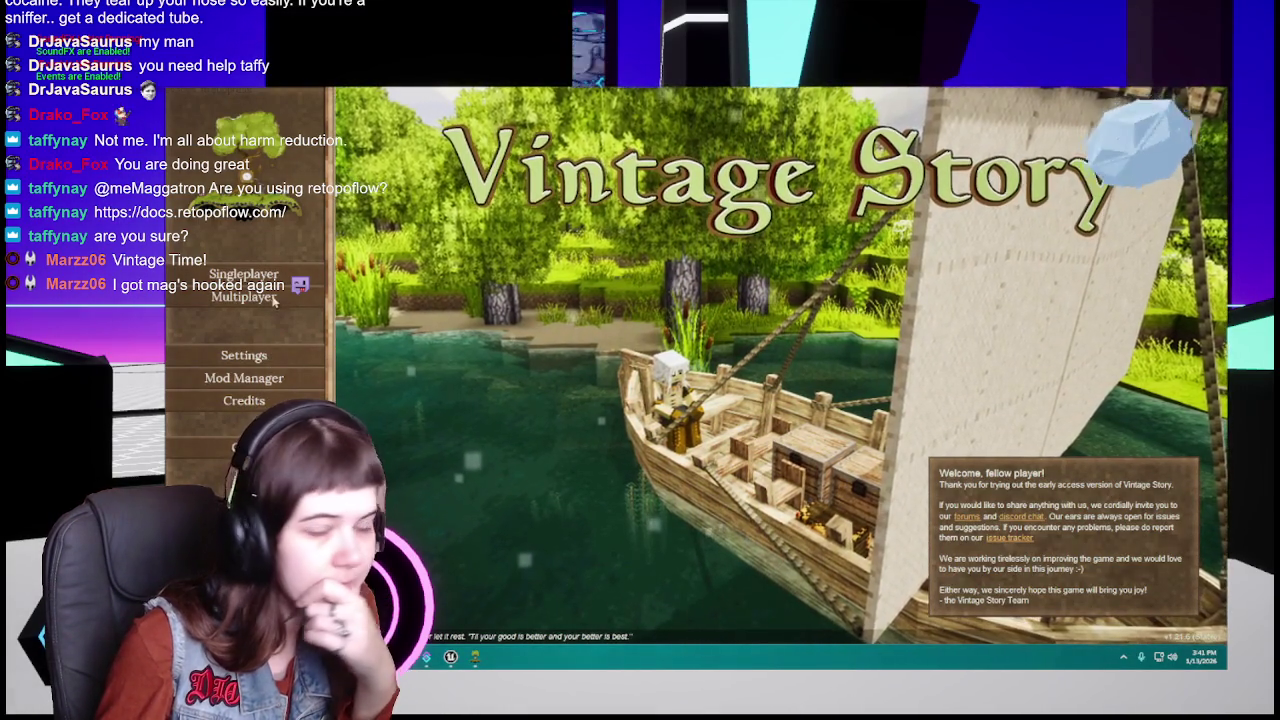
pyautogui.click(272, 304)
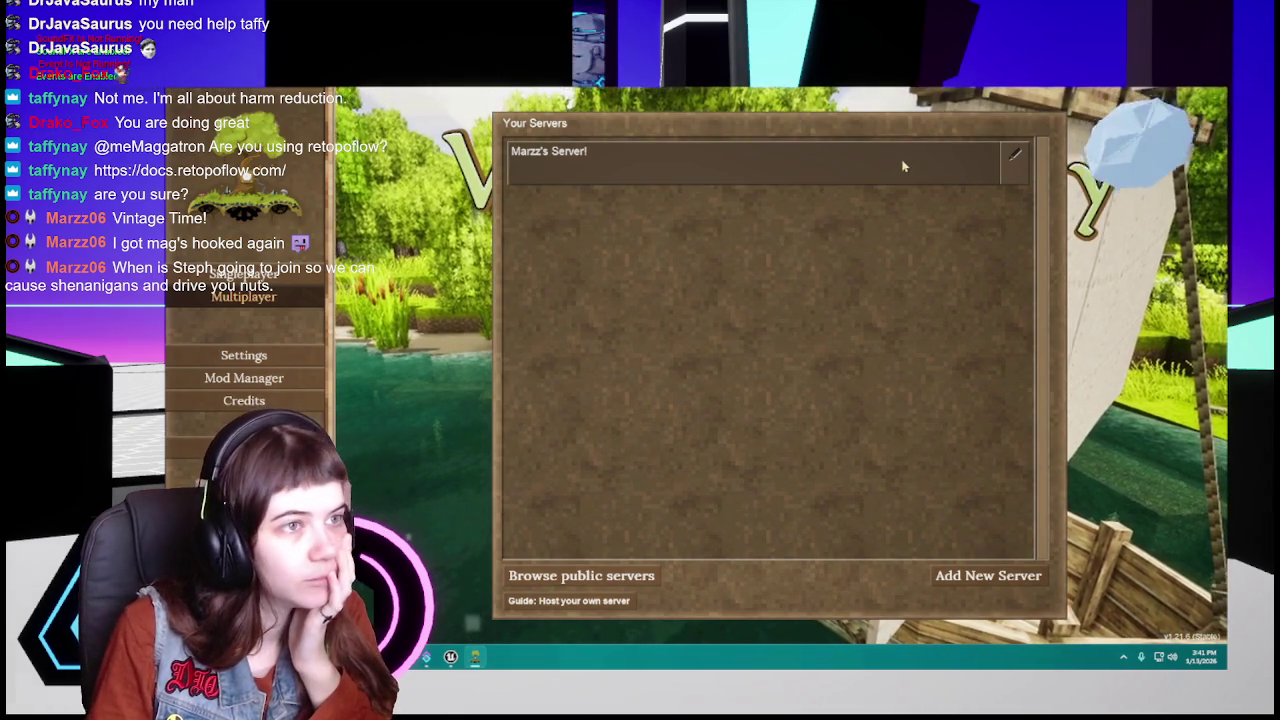
# Step: Connect to the saved server in the Your Servers list
pyautogui.click(600, 162)
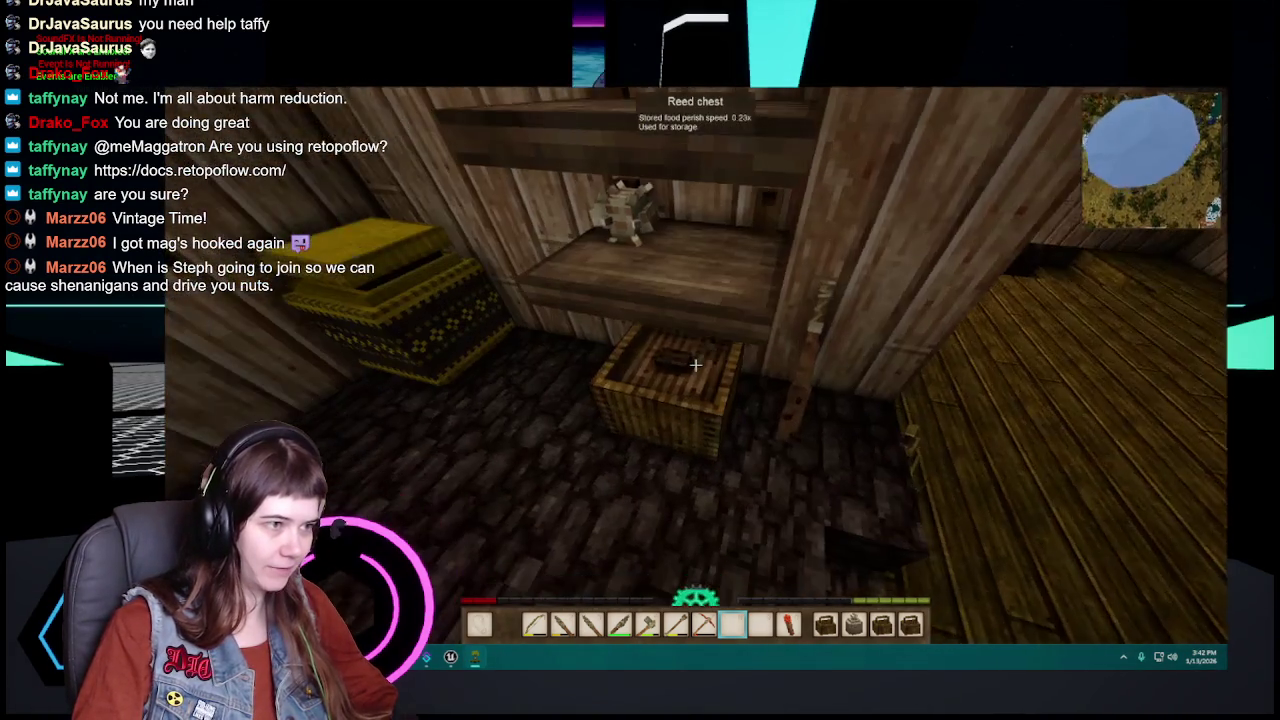
# Step: Check the floor basket's contents, close it, and move toward the stone-walled room
pyautogui.rightClick(697, 369)
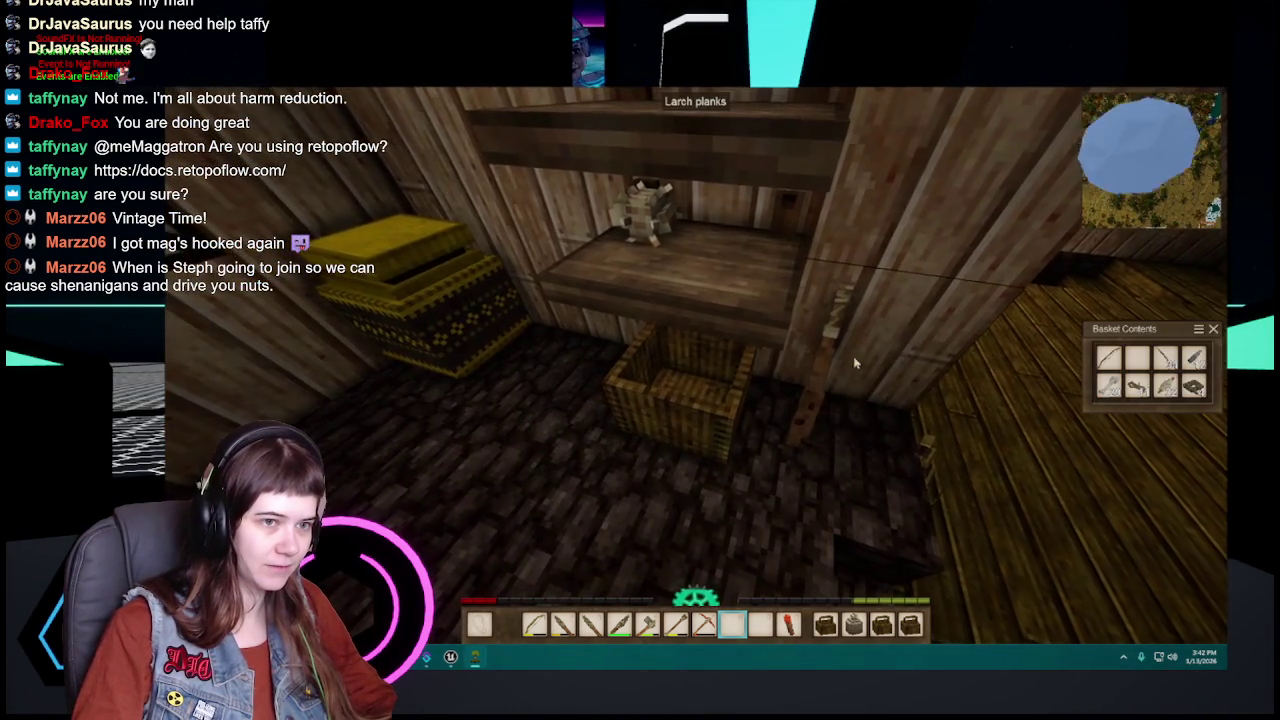
pyautogui.press('Escape')
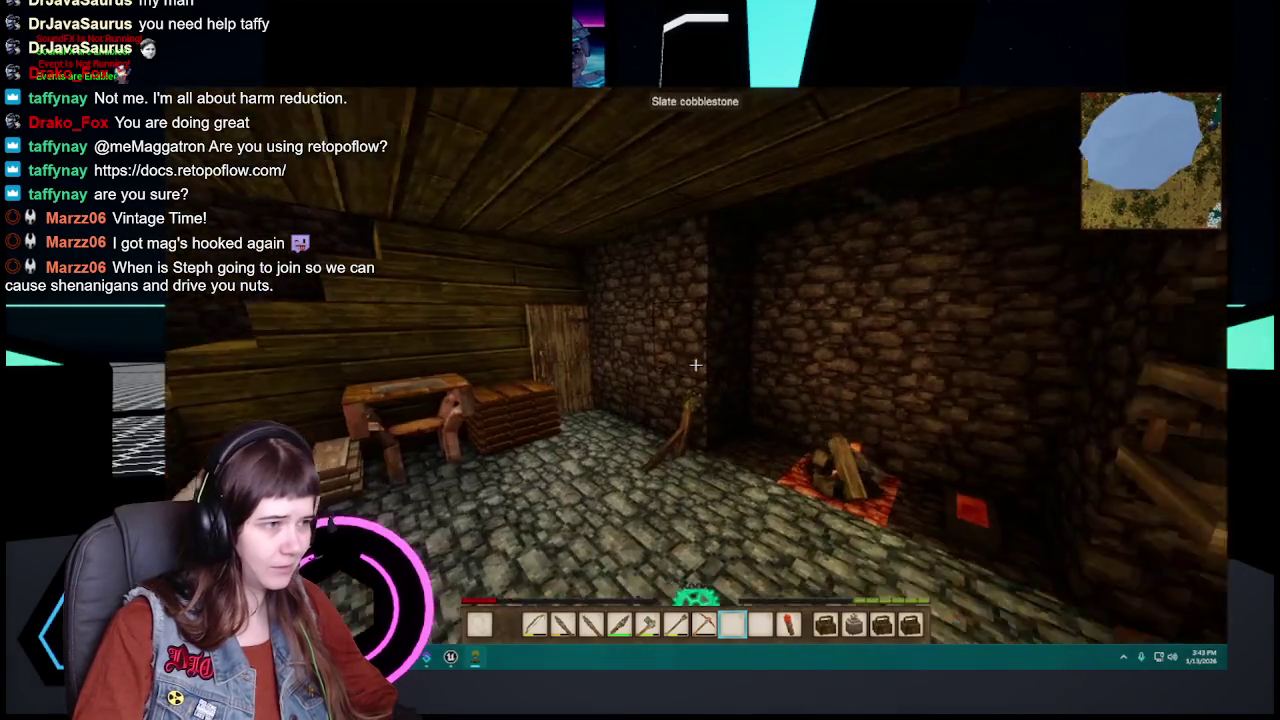
pyautogui.press('d')
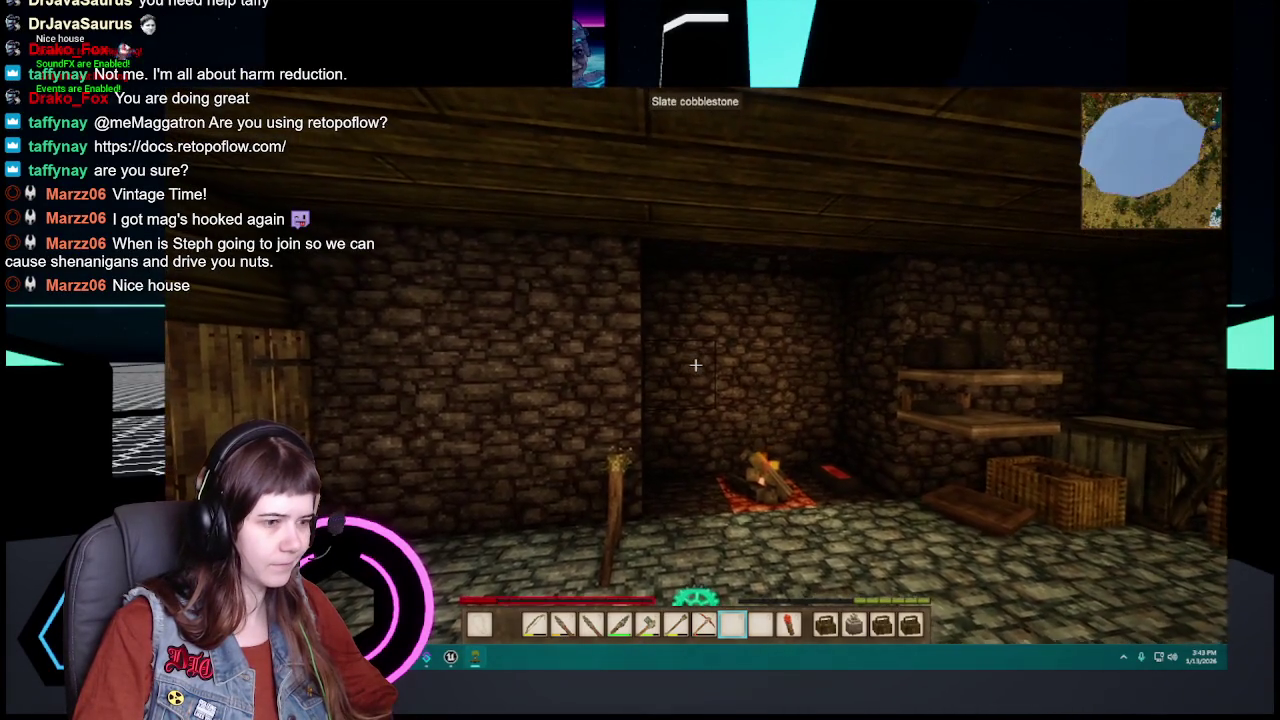
pyautogui.scroll(-1, 696, 365)
# Step: Move the torch to the off hand, open the storage vessel, and glance at character stats
pyautogui.scroll(-1, 696, 365)
pyautogui.press('w')
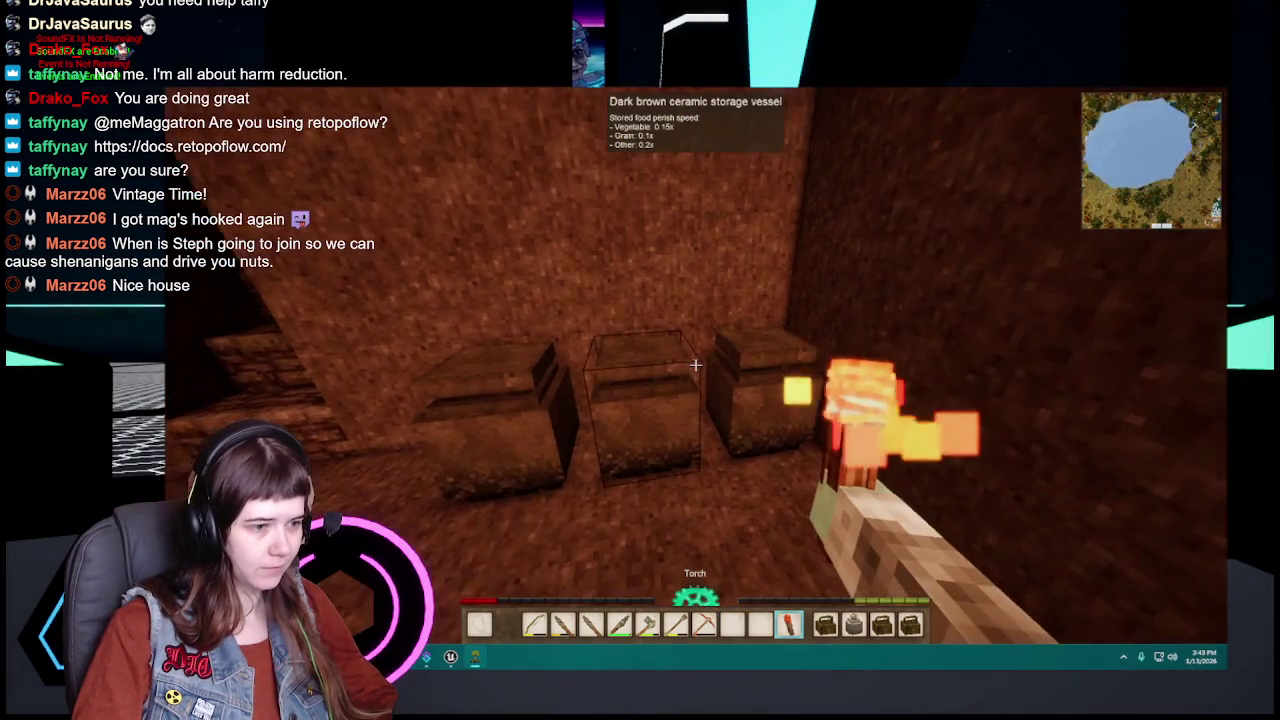
pyautogui.press('f')
pyautogui.scroll(2, 696, 365)
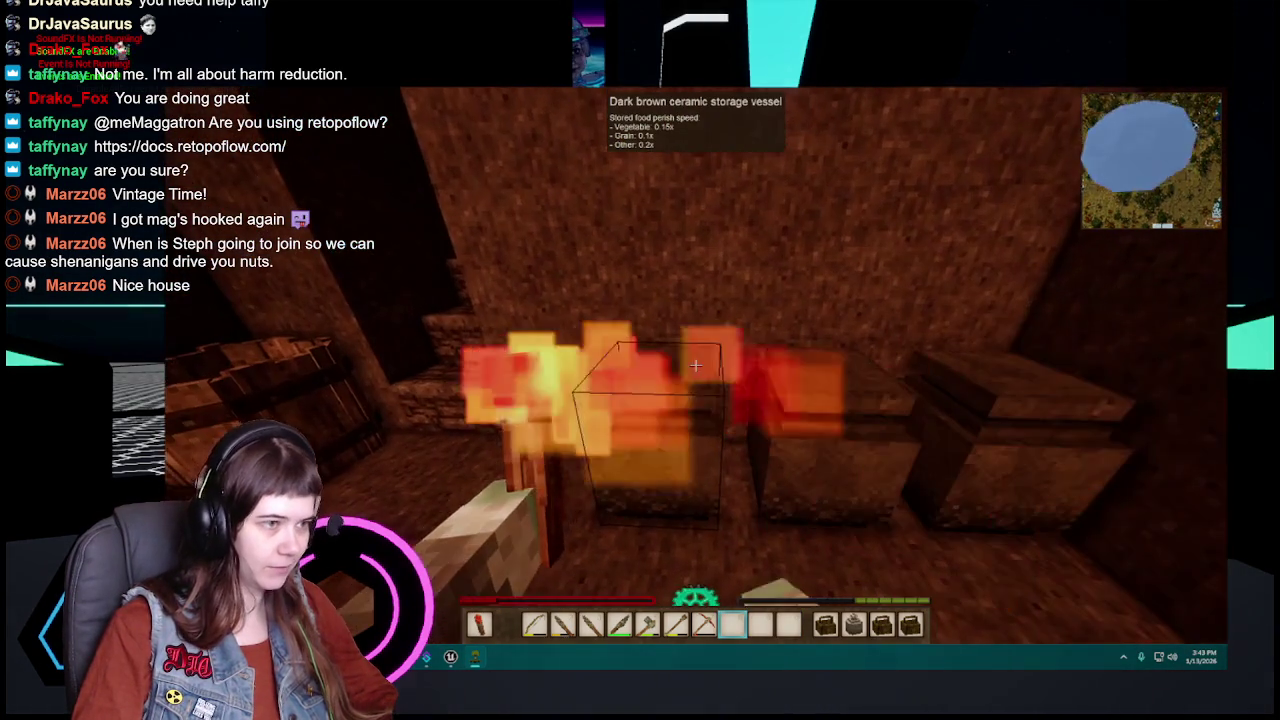
pyautogui.rightClick(696, 365)
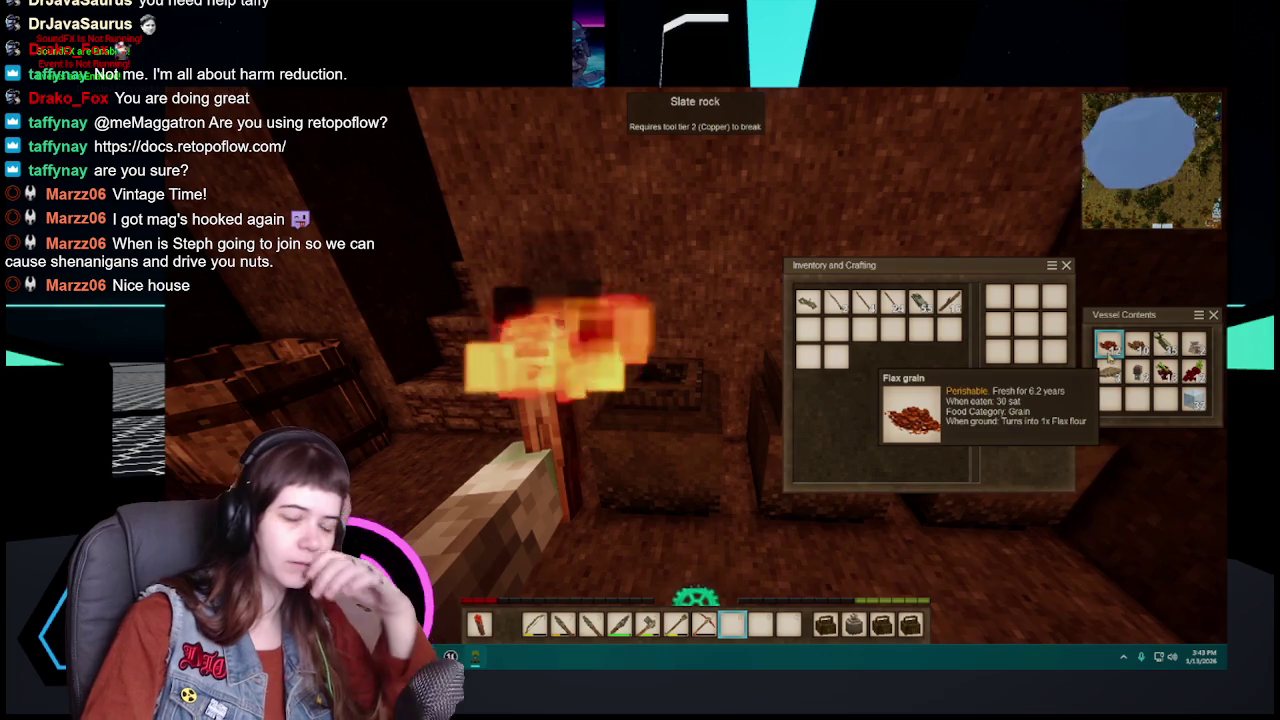
pyautogui.press('c')
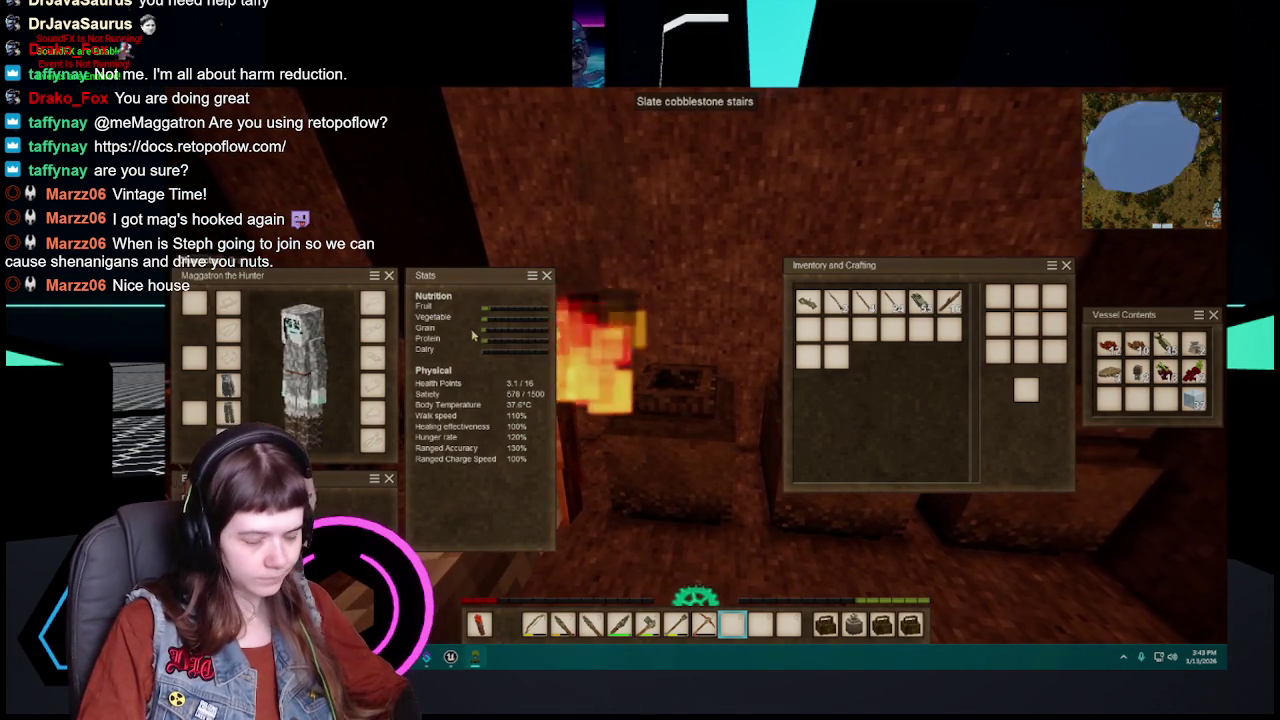
pyautogui.press('c')
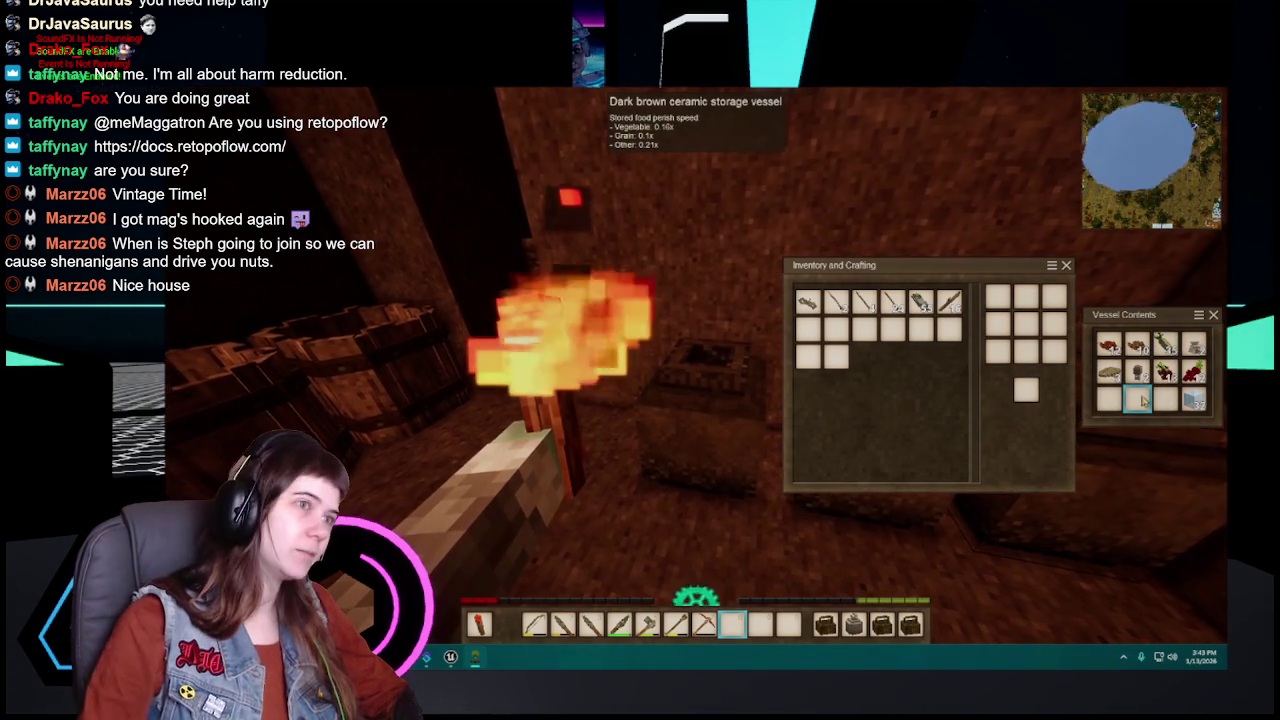
# Step: Take the red currants from the vessel into the hotbar, eat them, and recheck the vessel
pyautogui.click(1195, 372)
pyautogui.click(760, 624)
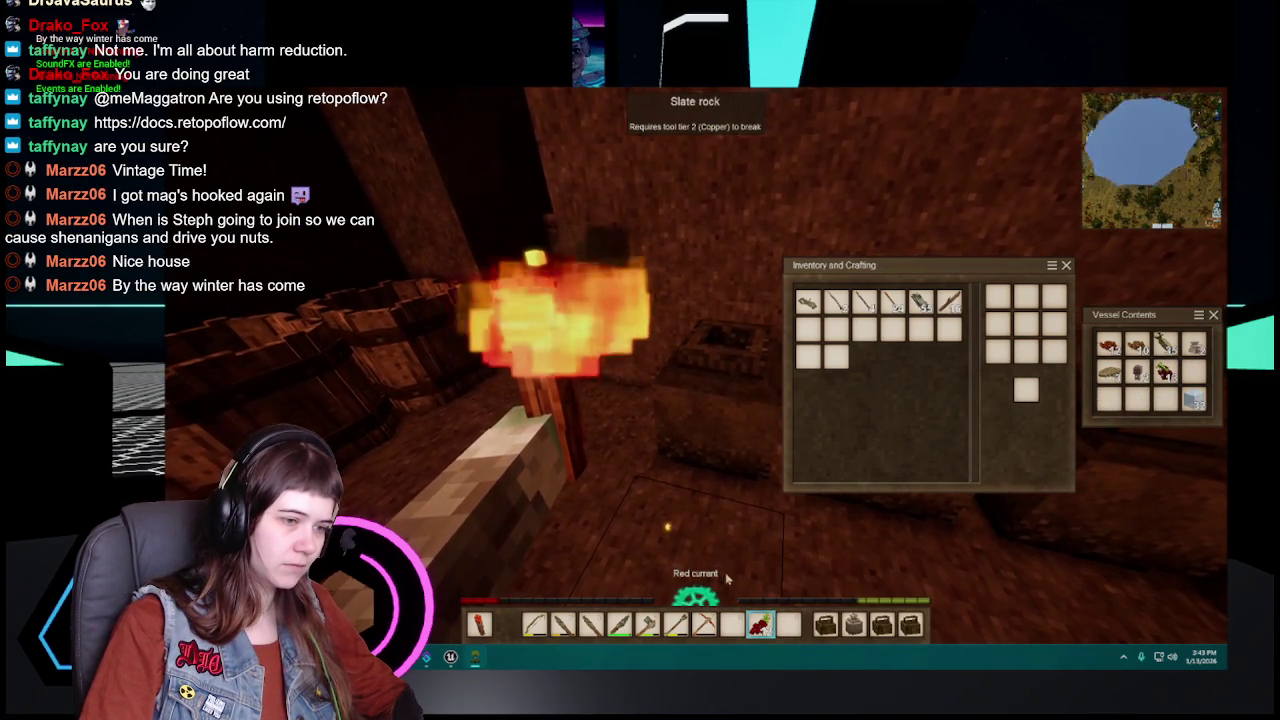
pyautogui.press('e')
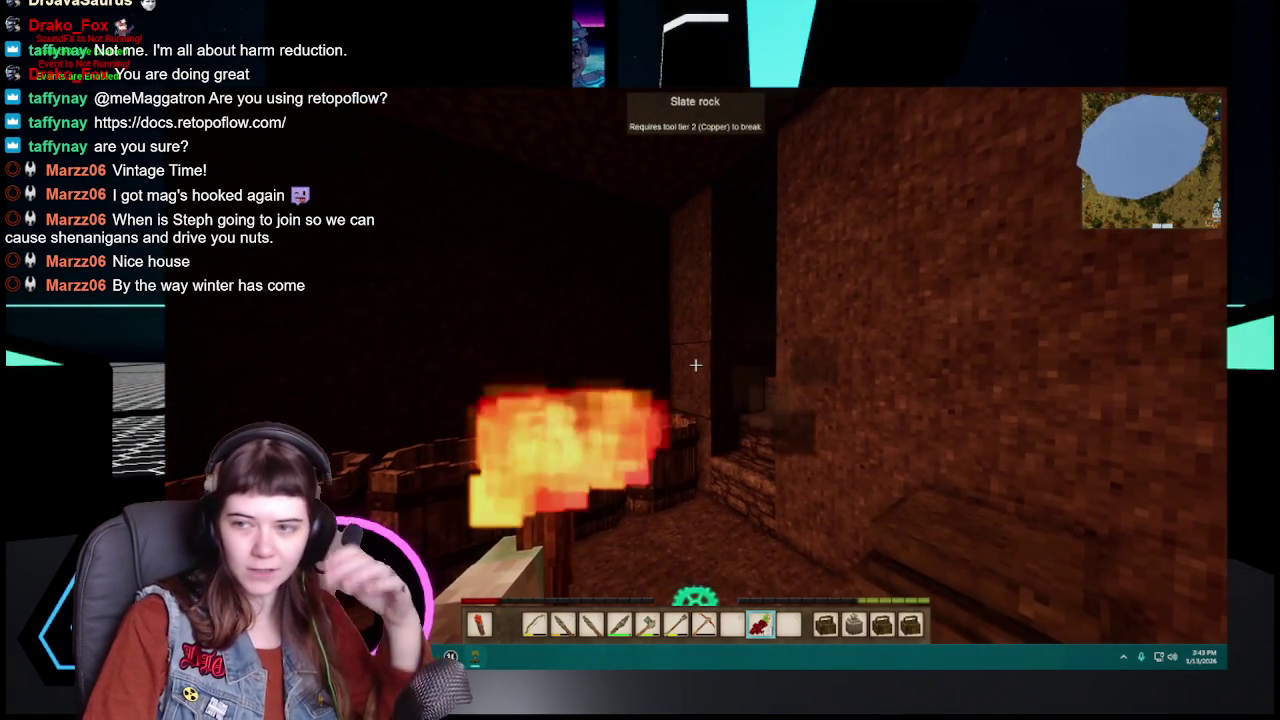
pyautogui.rightClick(696, 365)
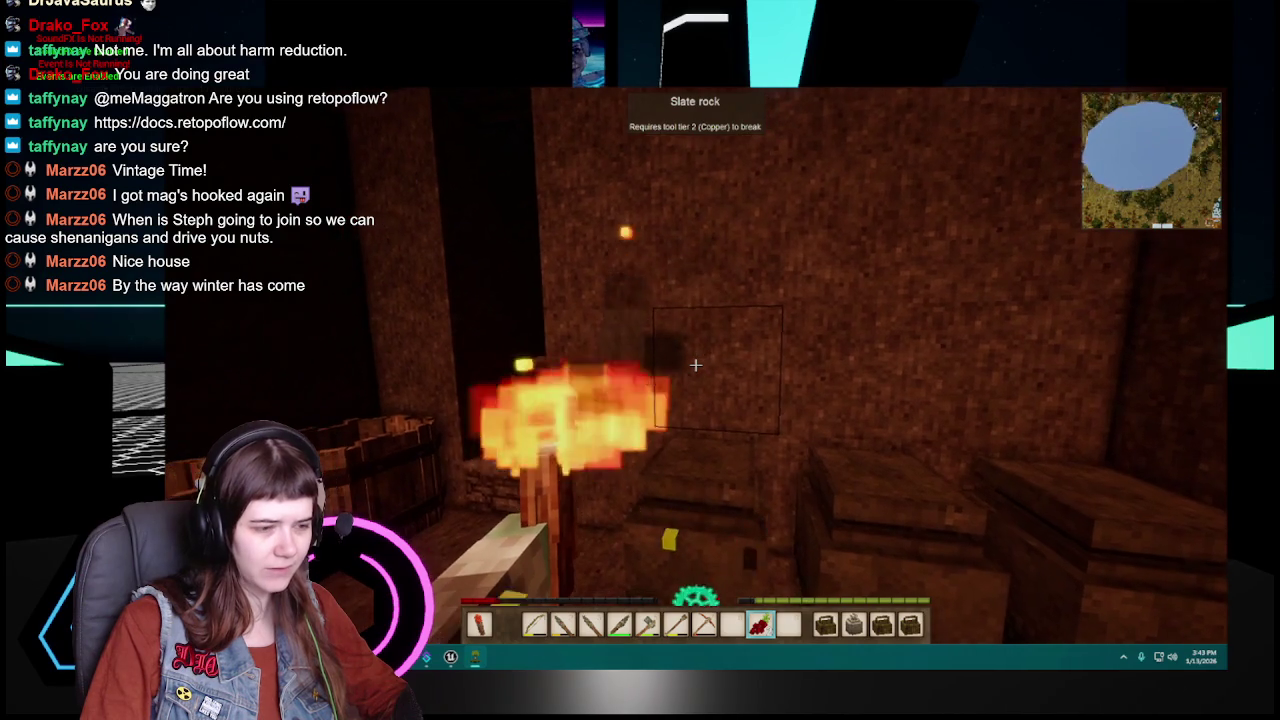
pyautogui.rightClick(696, 365)
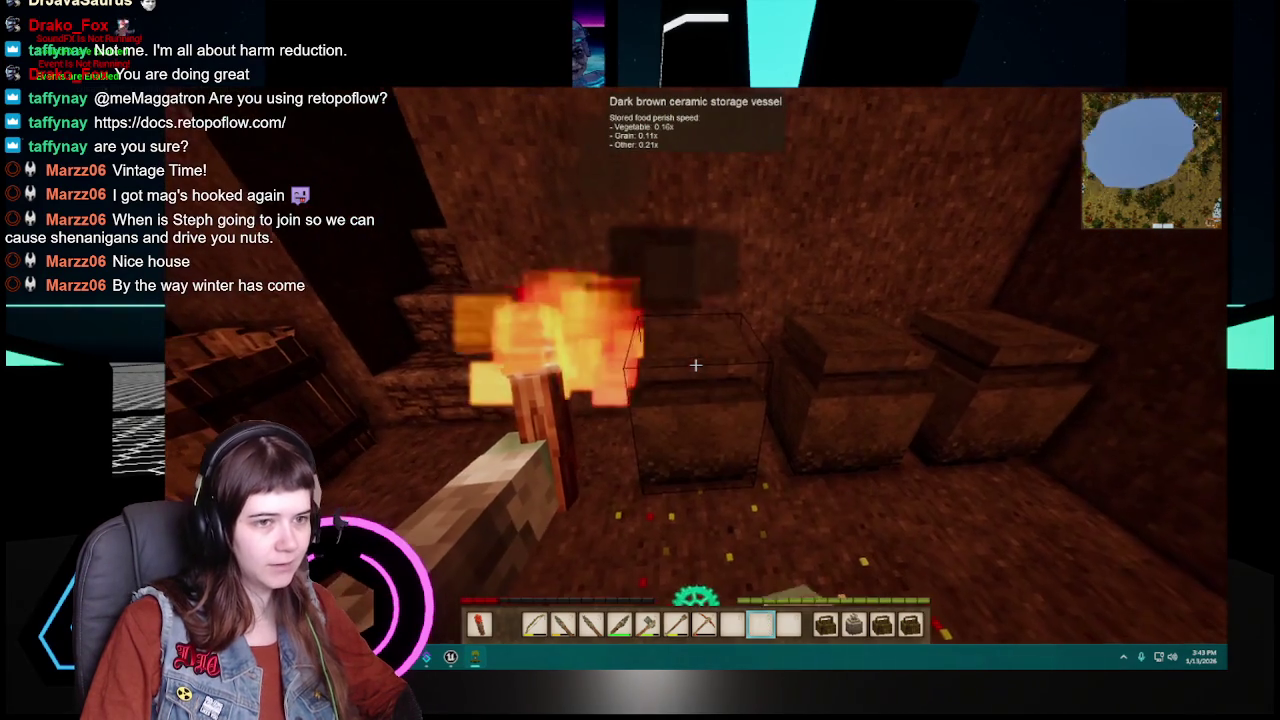
pyautogui.rightClick(696, 365)
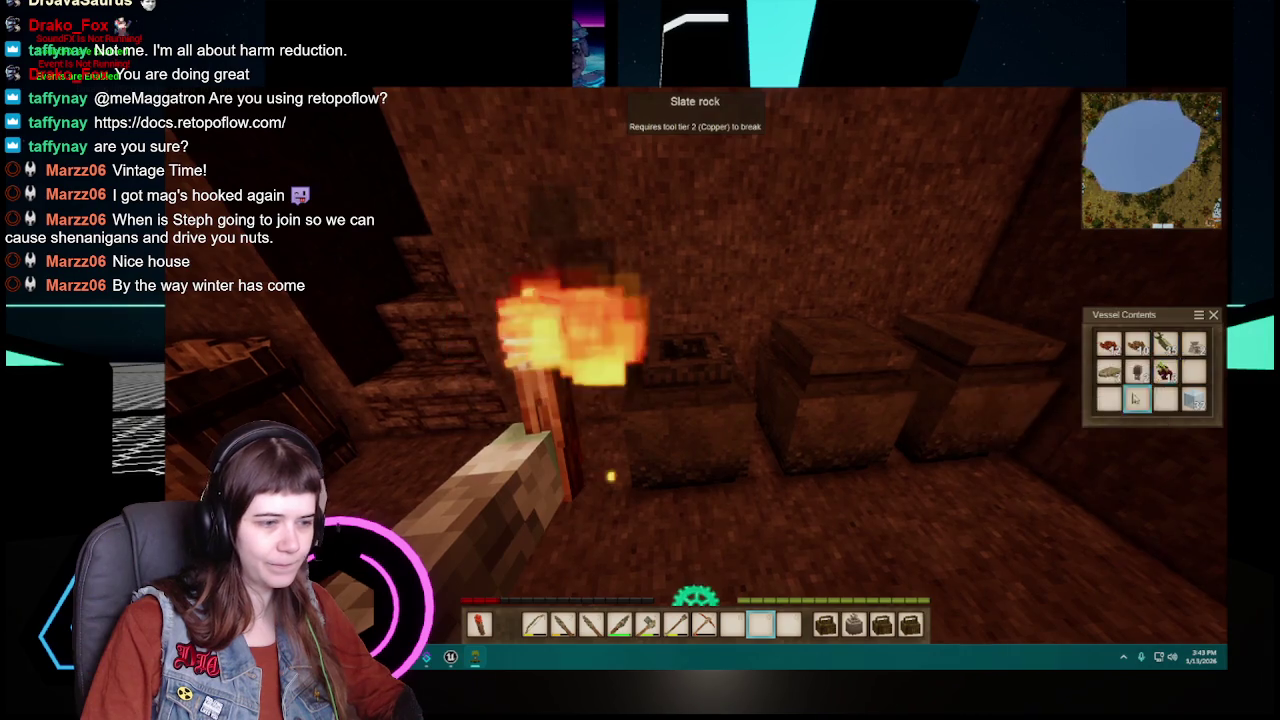
pyautogui.press('Escape')
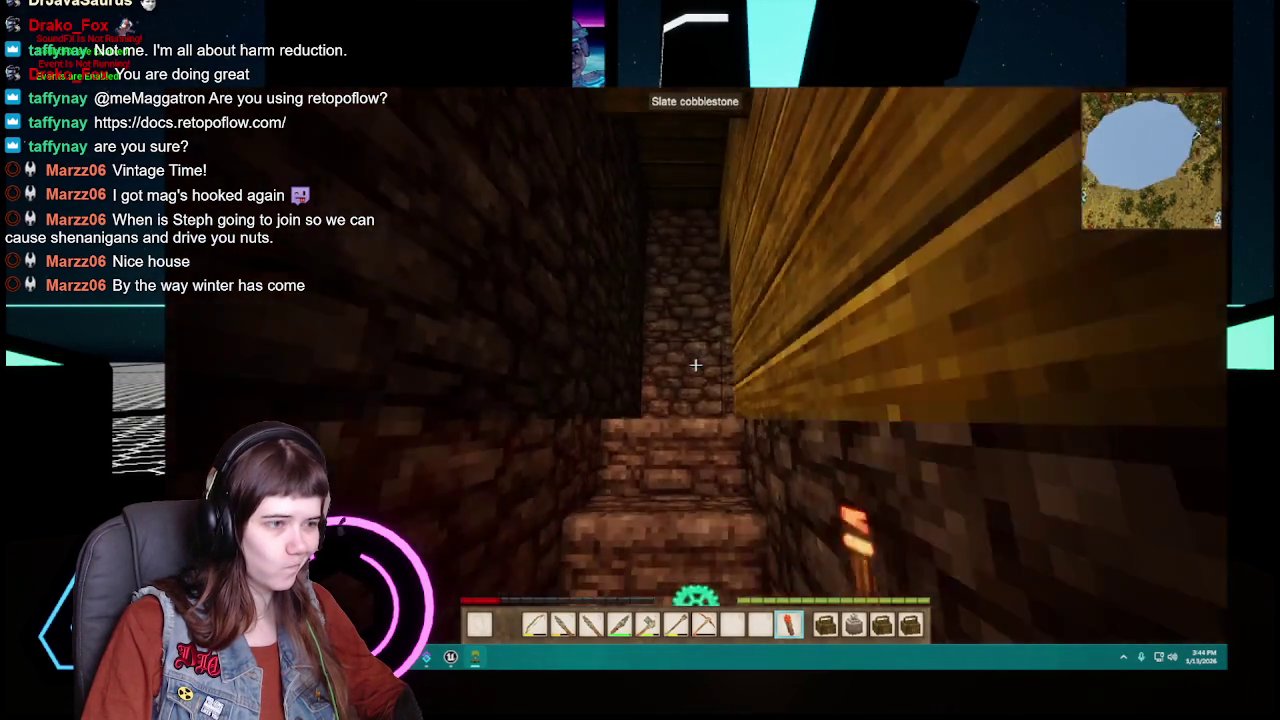
# Step: Check the firepit's contents and close its panel
pyautogui.scroll(2, 695, 365)
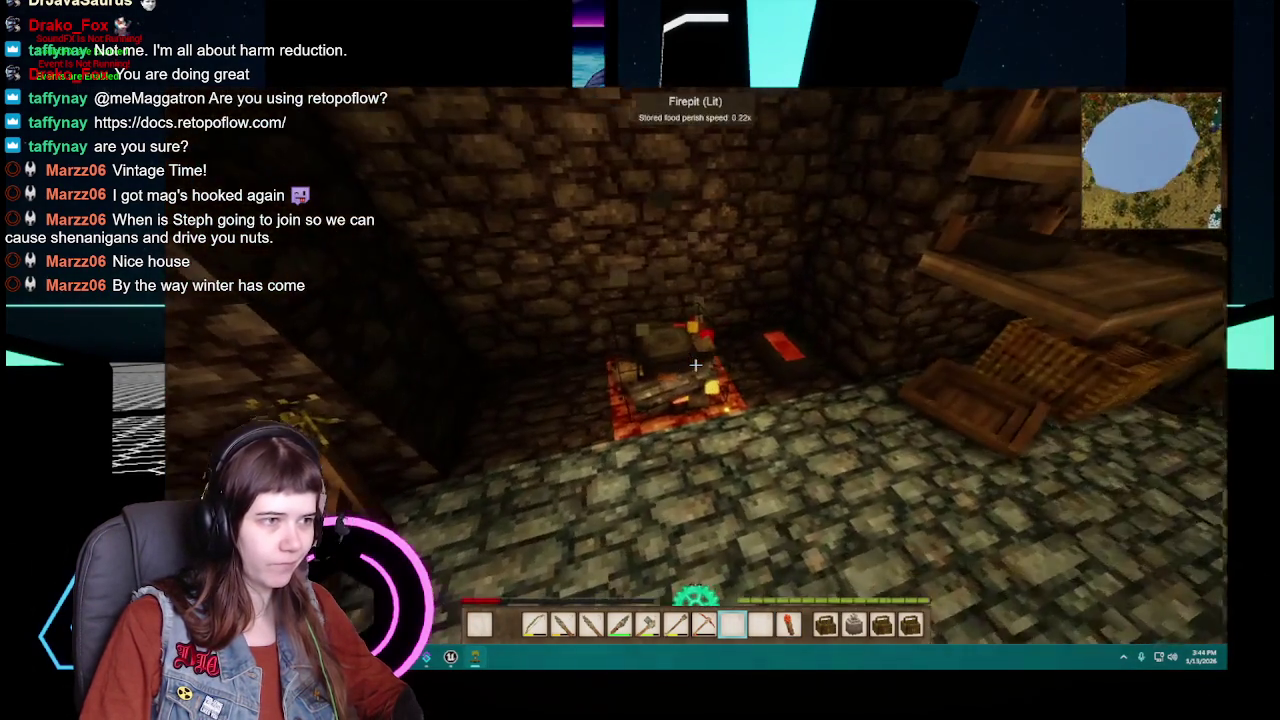
pyautogui.rightClick(695, 365)
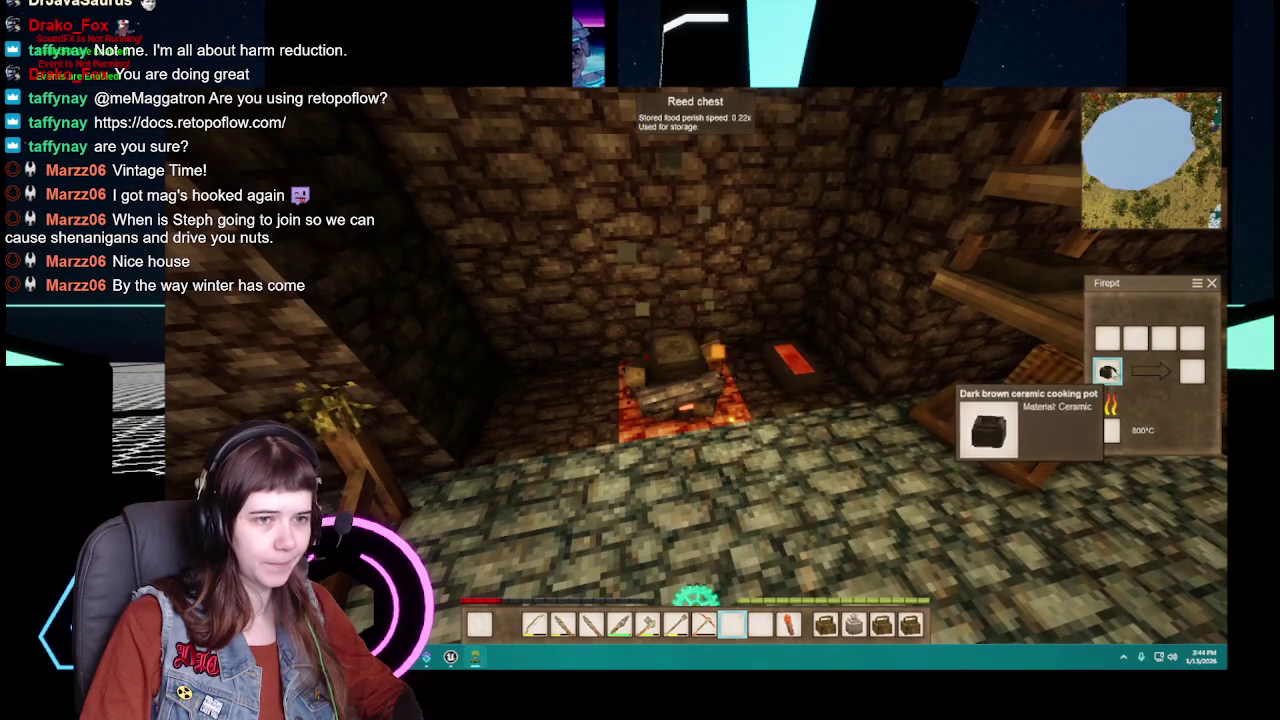
pyautogui.press('Escape')
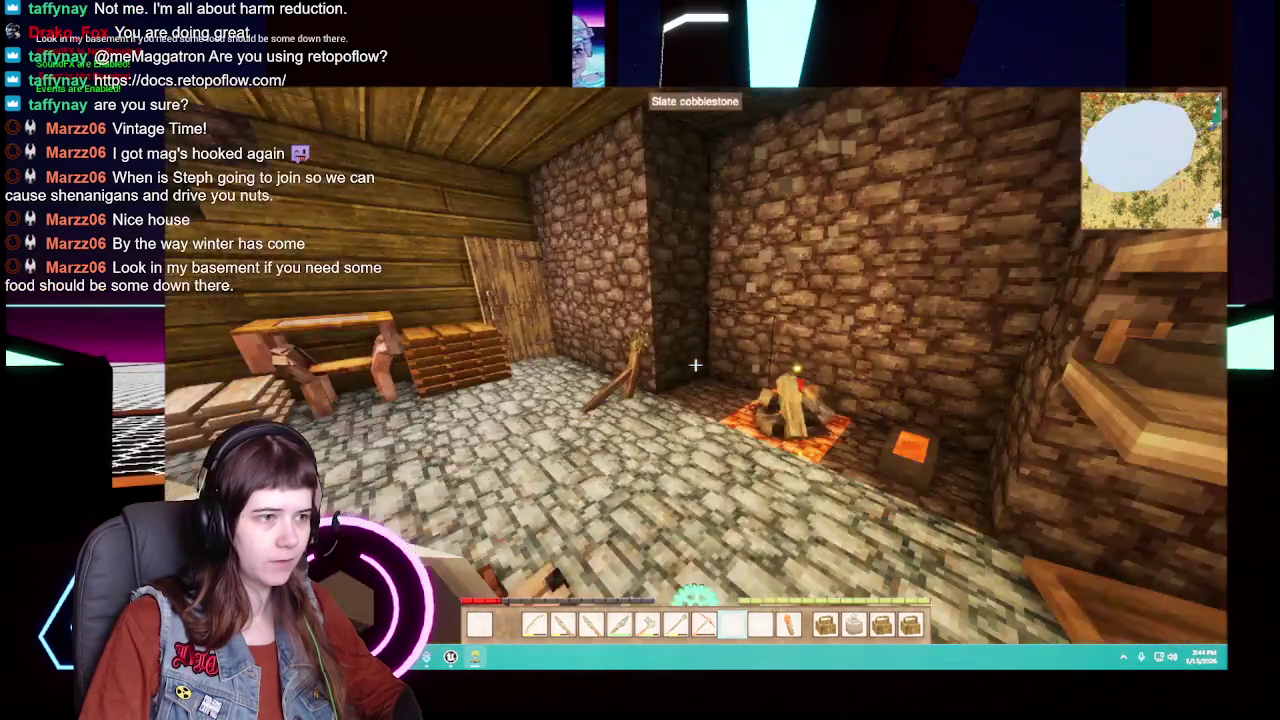
pyautogui.scroll(-2, 695, 365)
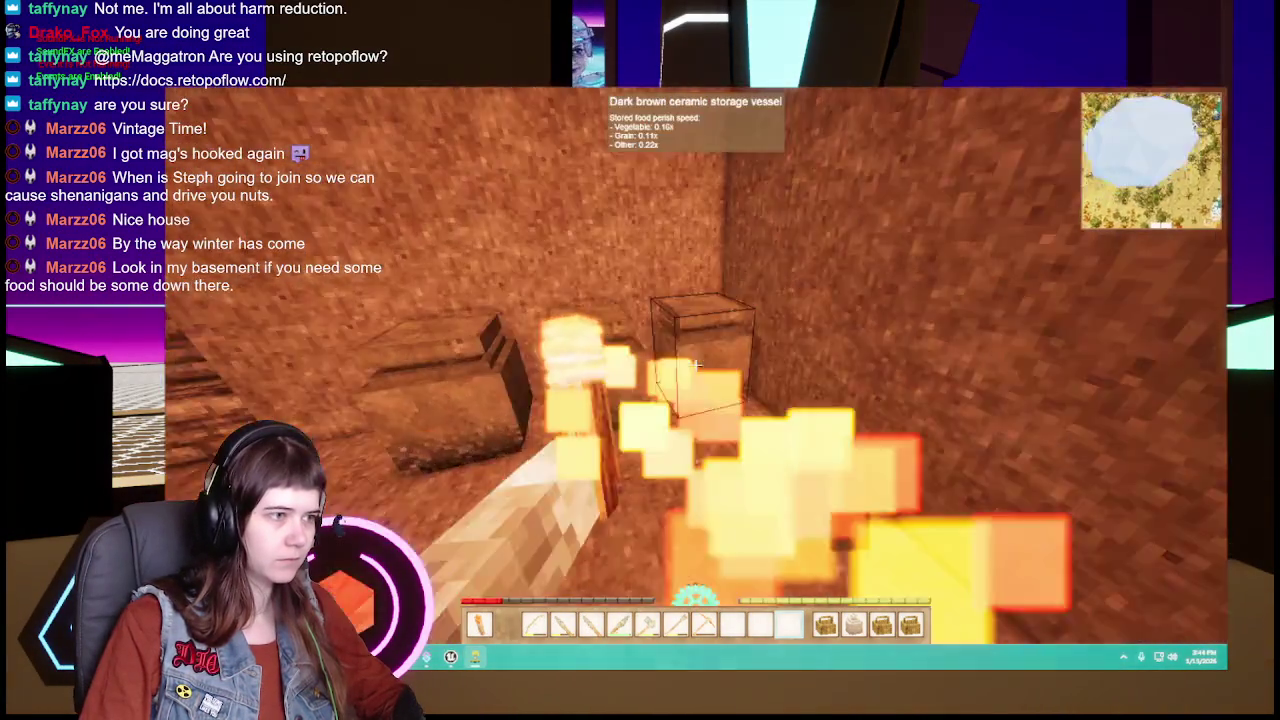
# Step: Move the torch to the off hand, peek into the storage vessel, and walk to the tool rack
pyautogui.press('f')
pyautogui.rightClick(695, 365)
pyautogui.press('Escape')
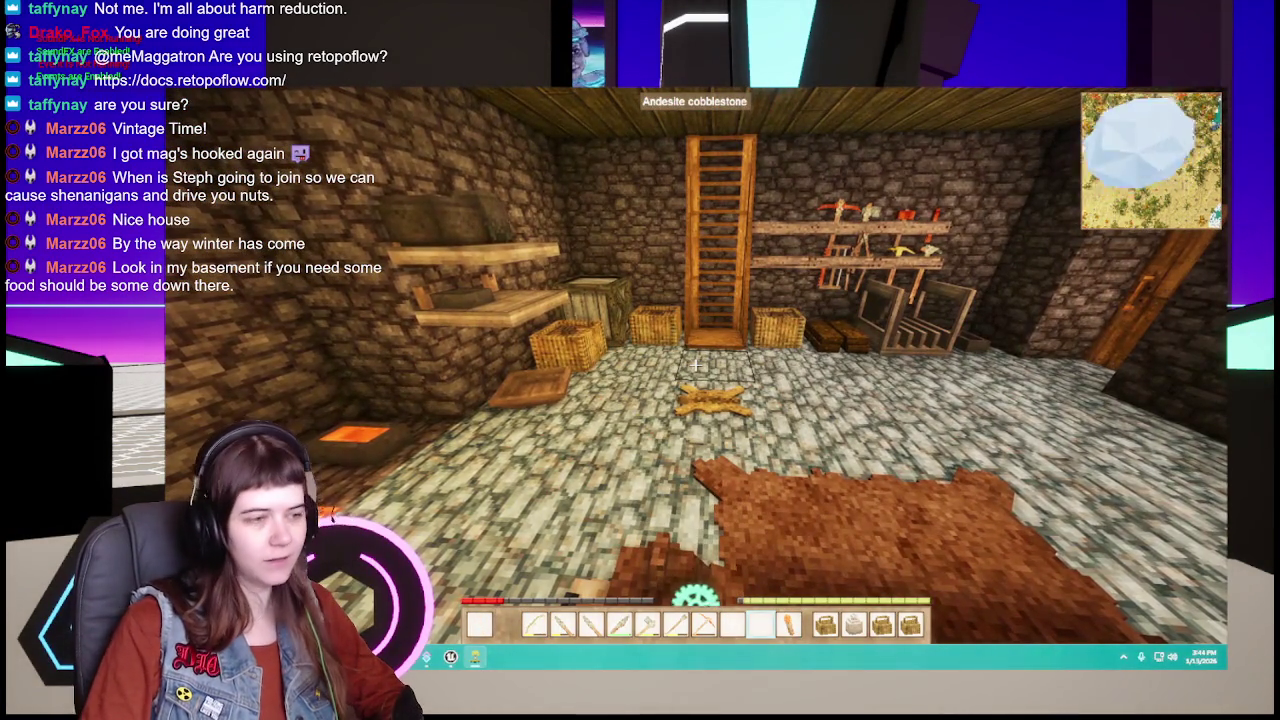
pyautogui.press('w')
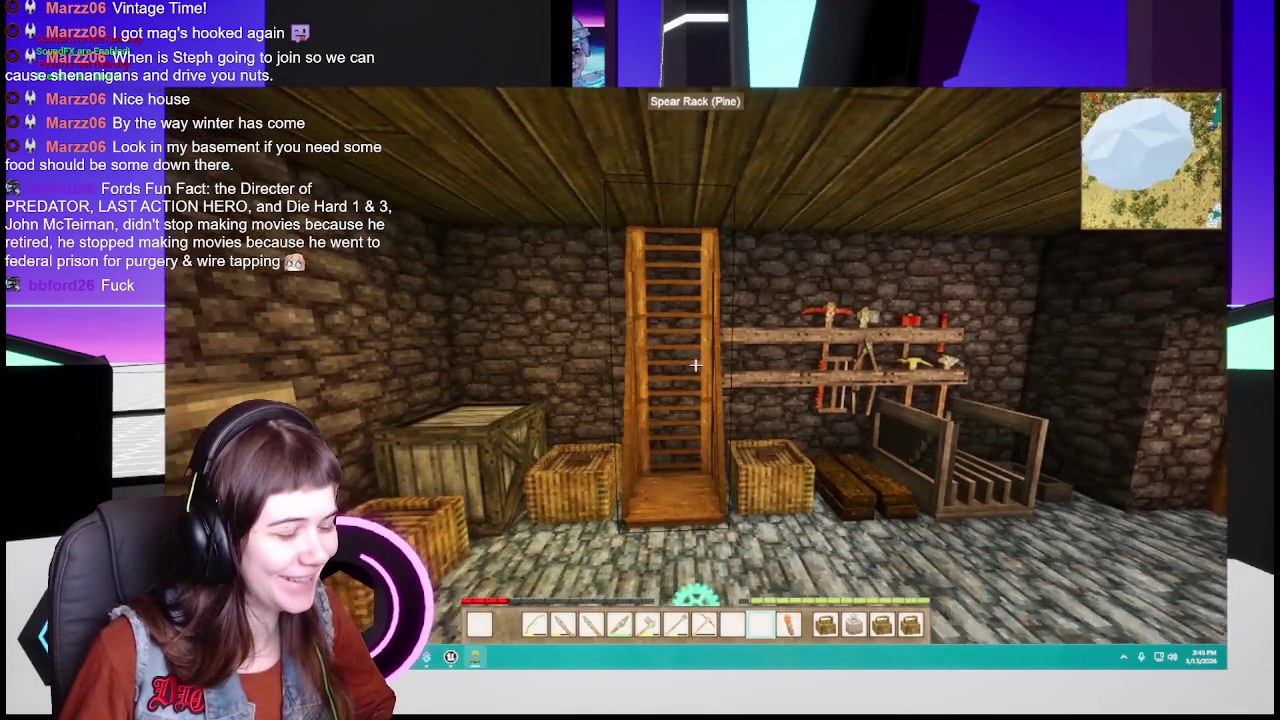
# Step: Place flint spears onto the pine spear rack from the hotbar
pyautogui.press('e')
pyautogui.press('e')
pyautogui.press('4')
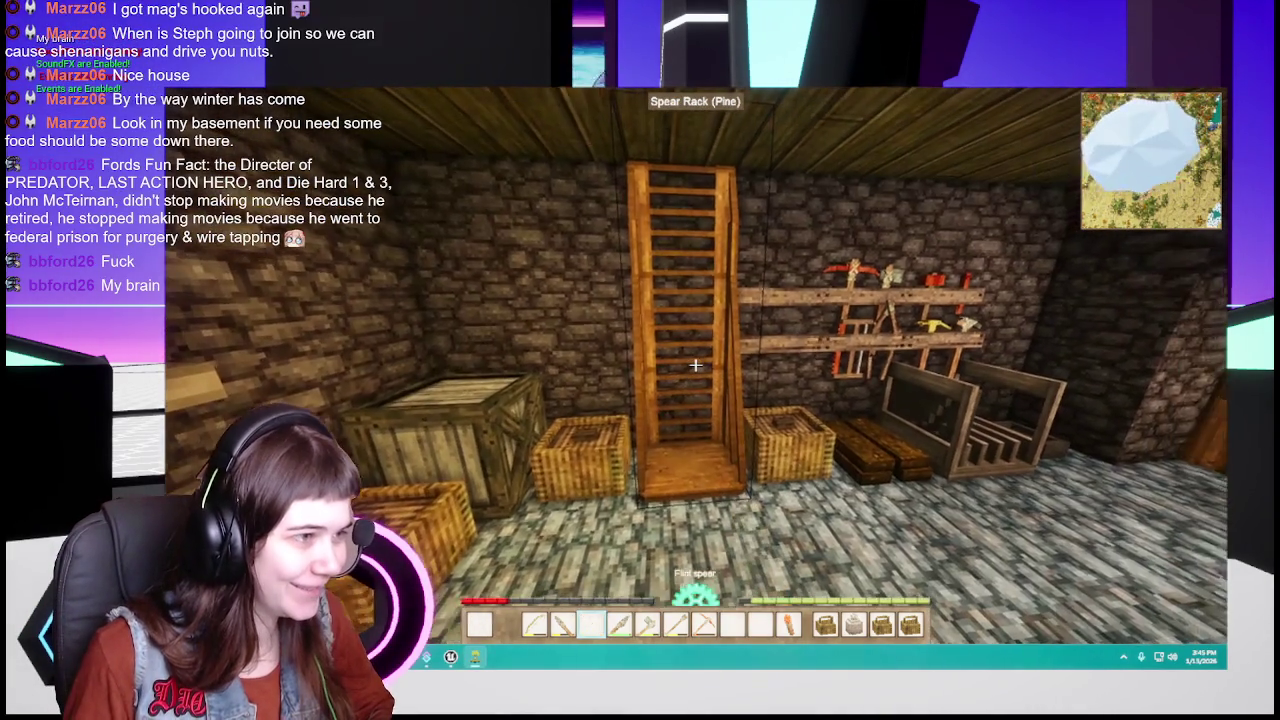
pyautogui.rightClick(695, 365)
pyautogui.press('3')
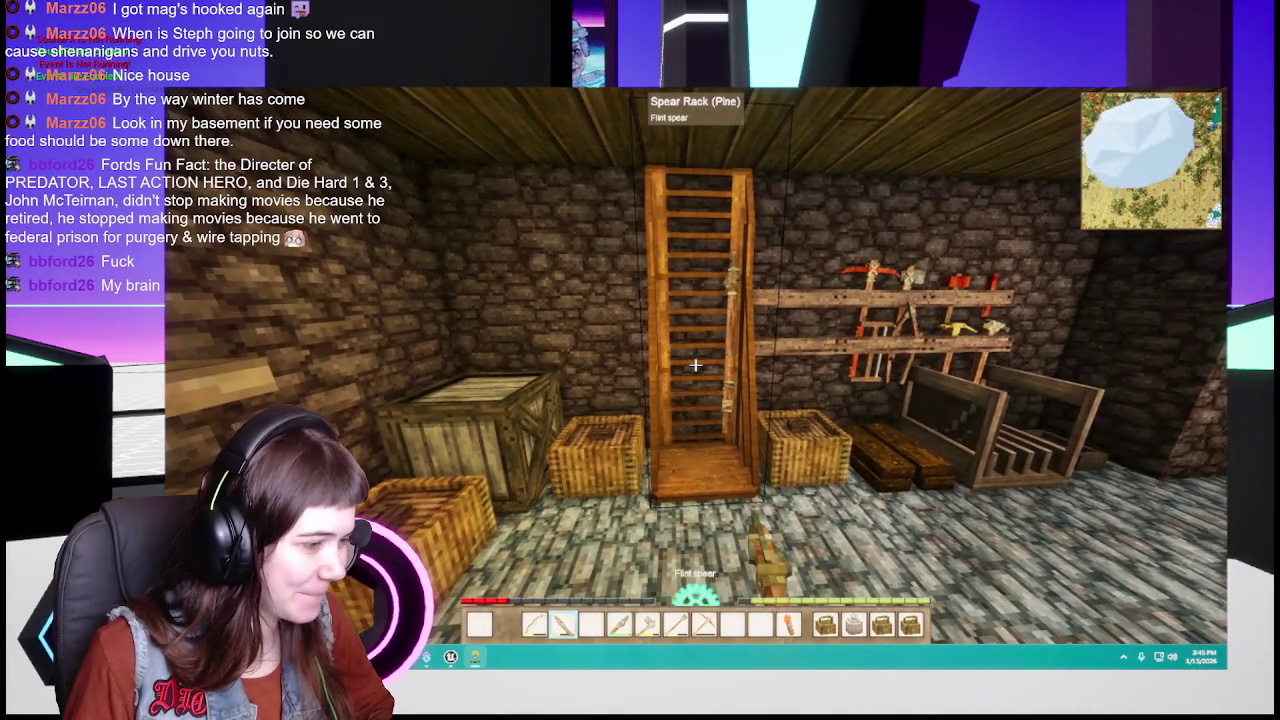
pyautogui.rightClick(695, 365)
# Step: Hold the flint knife and rearrange items between the inventory and hotbar
pyautogui.press('6')
pyautogui.press('e')
pyautogui.scroll(2, 640, 626)
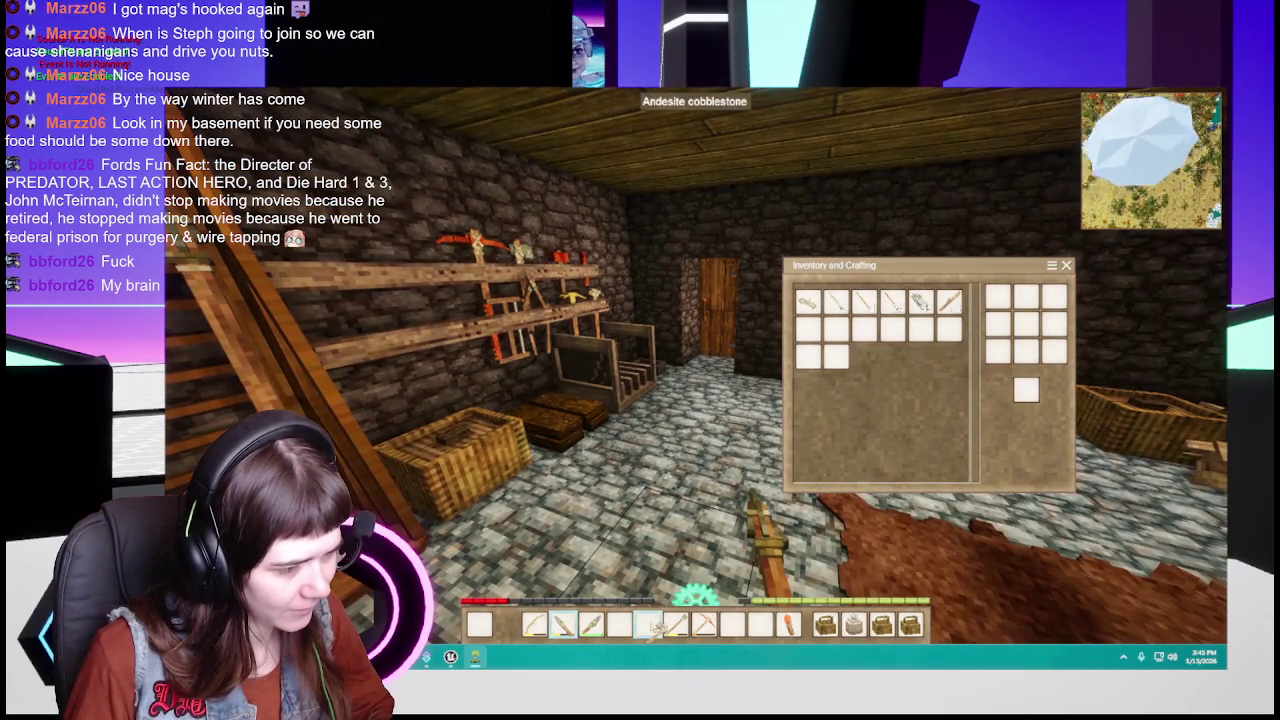
pyautogui.moveTo(675, 625)
pyautogui.mouseDown()
pyautogui.moveTo(647, 625)
pyautogui.moveTo(675, 625)
pyautogui.mouseUp()
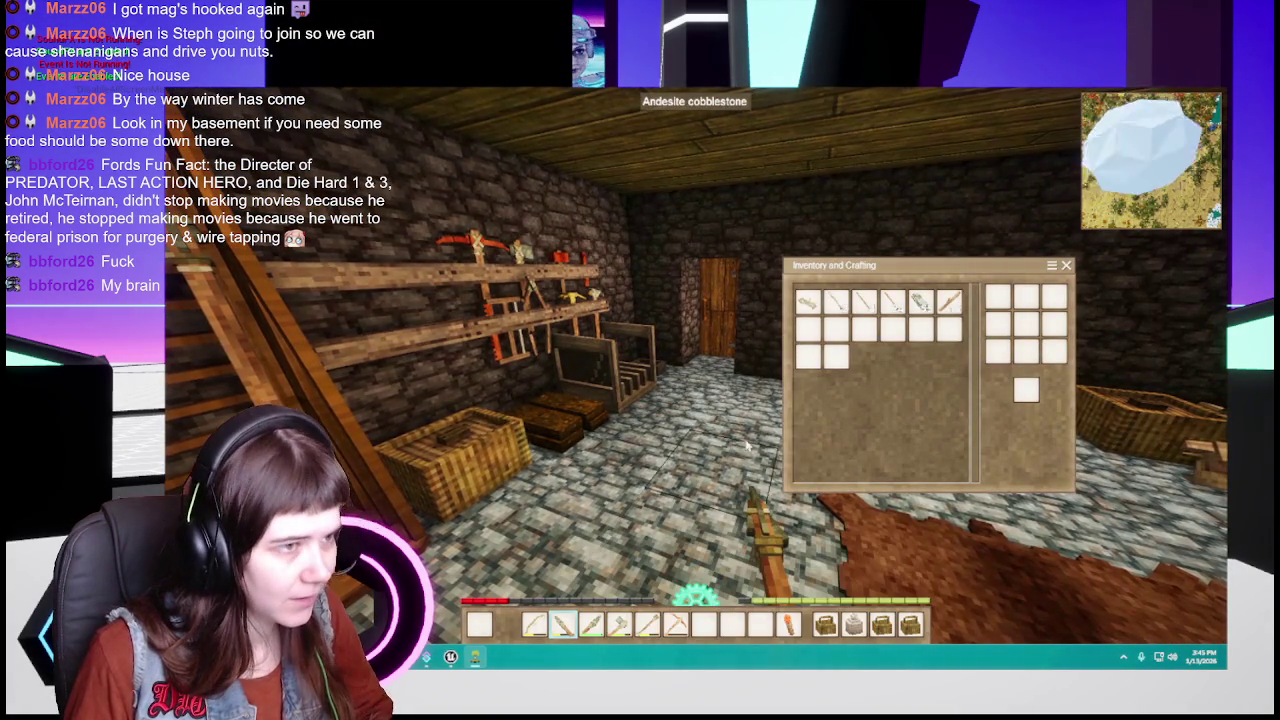
pyautogui.press('e')
pyautogui.press('e')
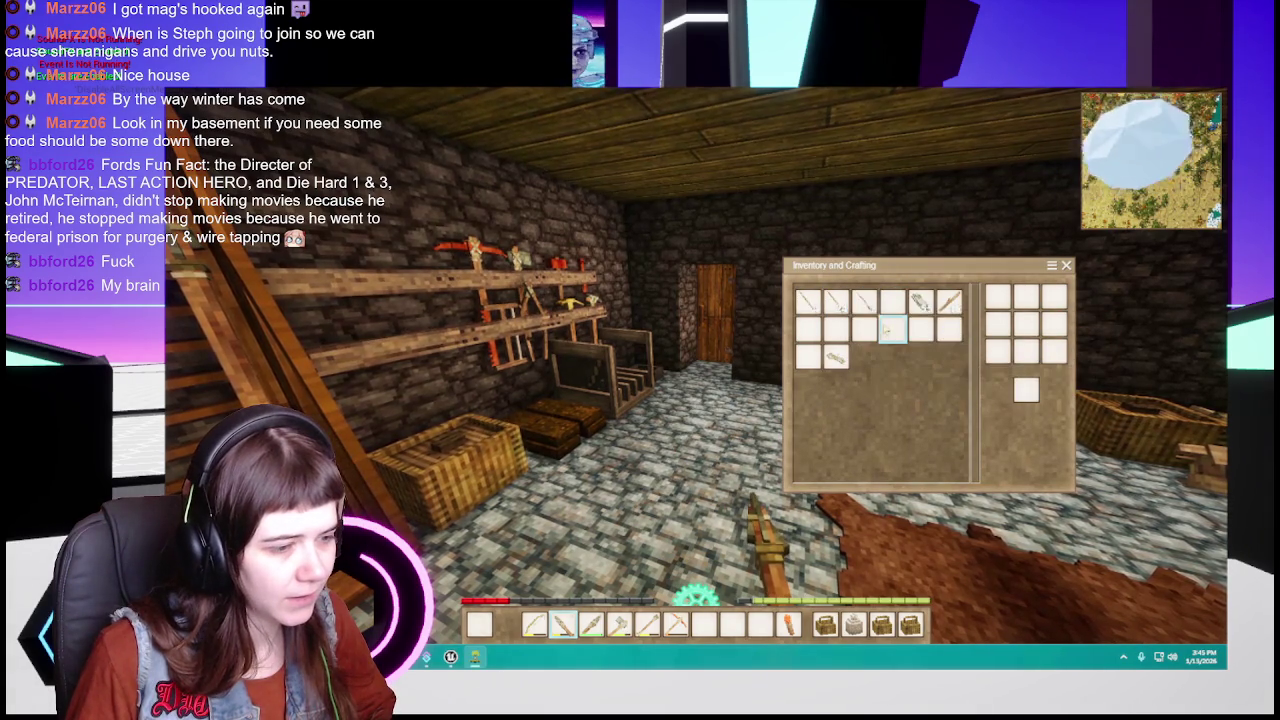
pyautogui.moveTo(853, 622); pyautogui.dragTo(893, 301)
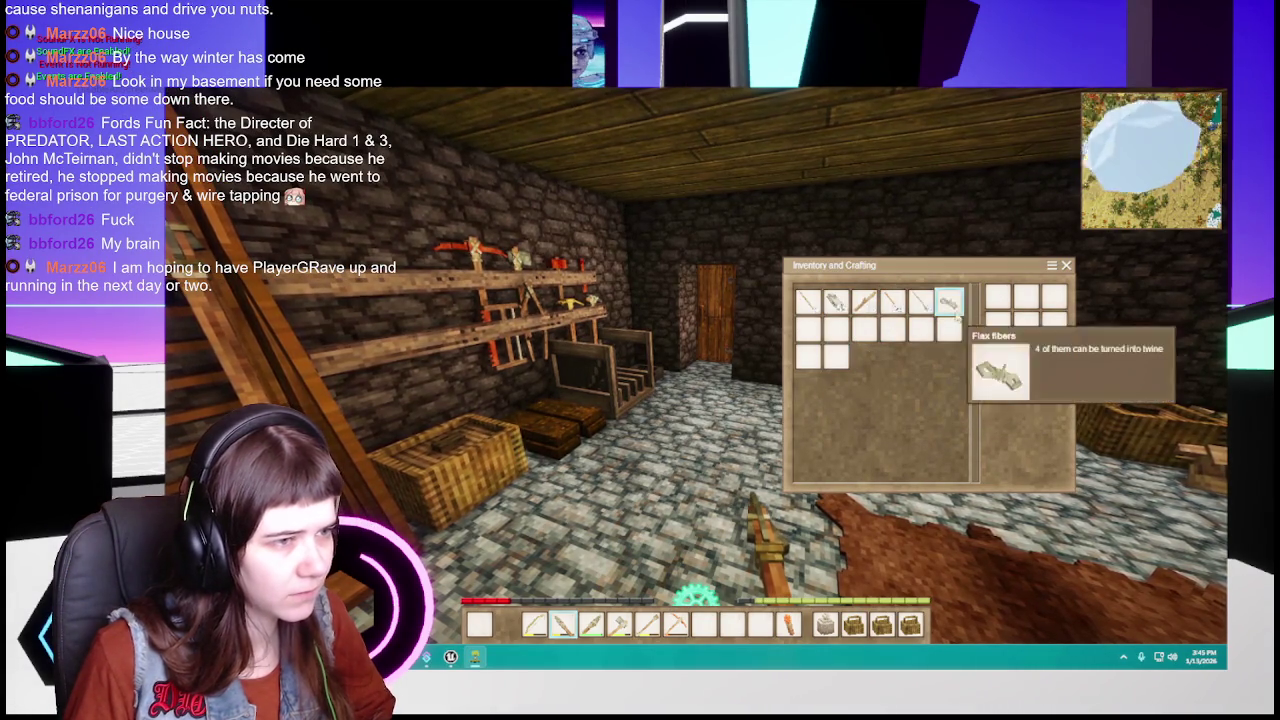
# Step: Climb upstairs and stash spare items in the reed chest by the bed
pyautogui.press('e')
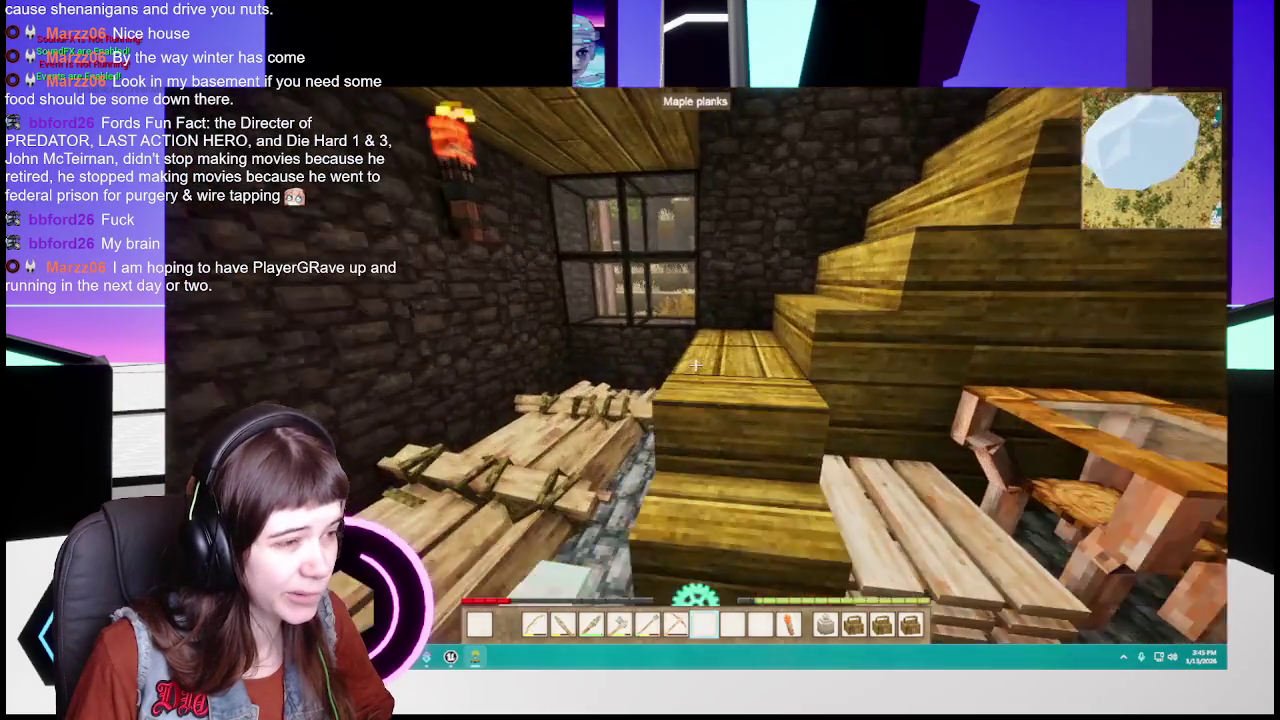
pyautogui.press('w')
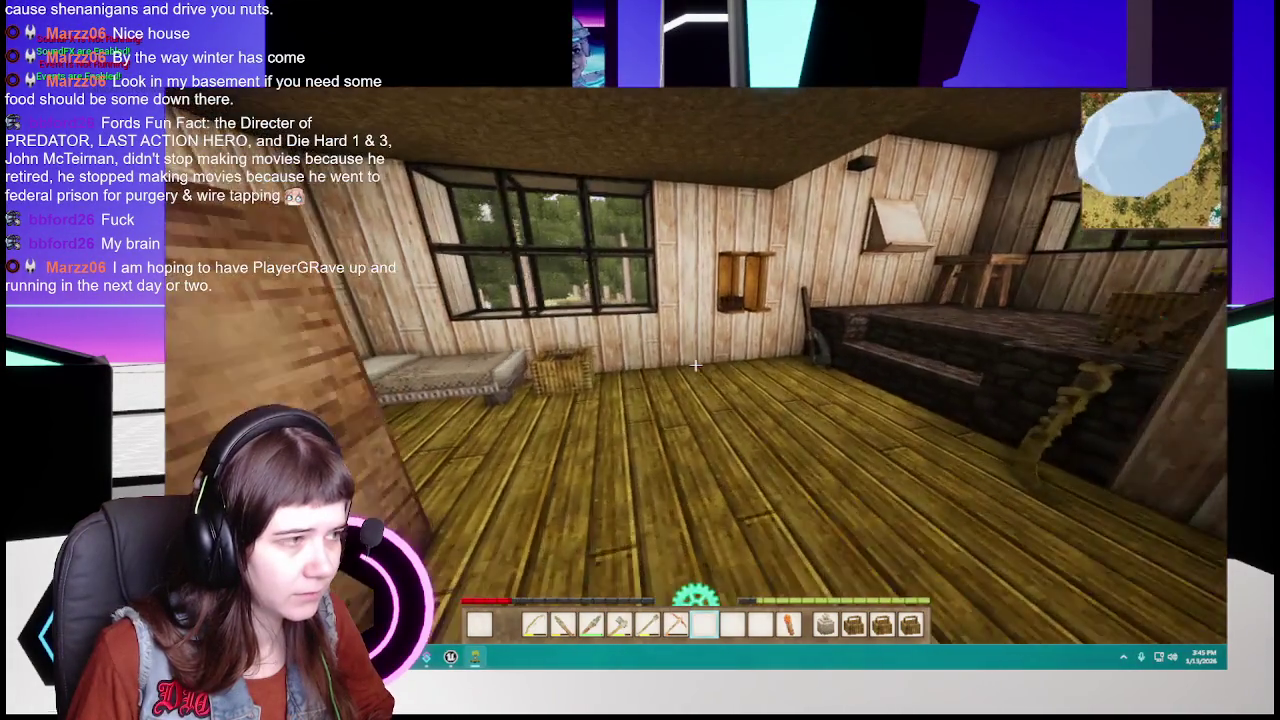
pyautogui.press('w')
pyautogui.rightClick(704, 372)
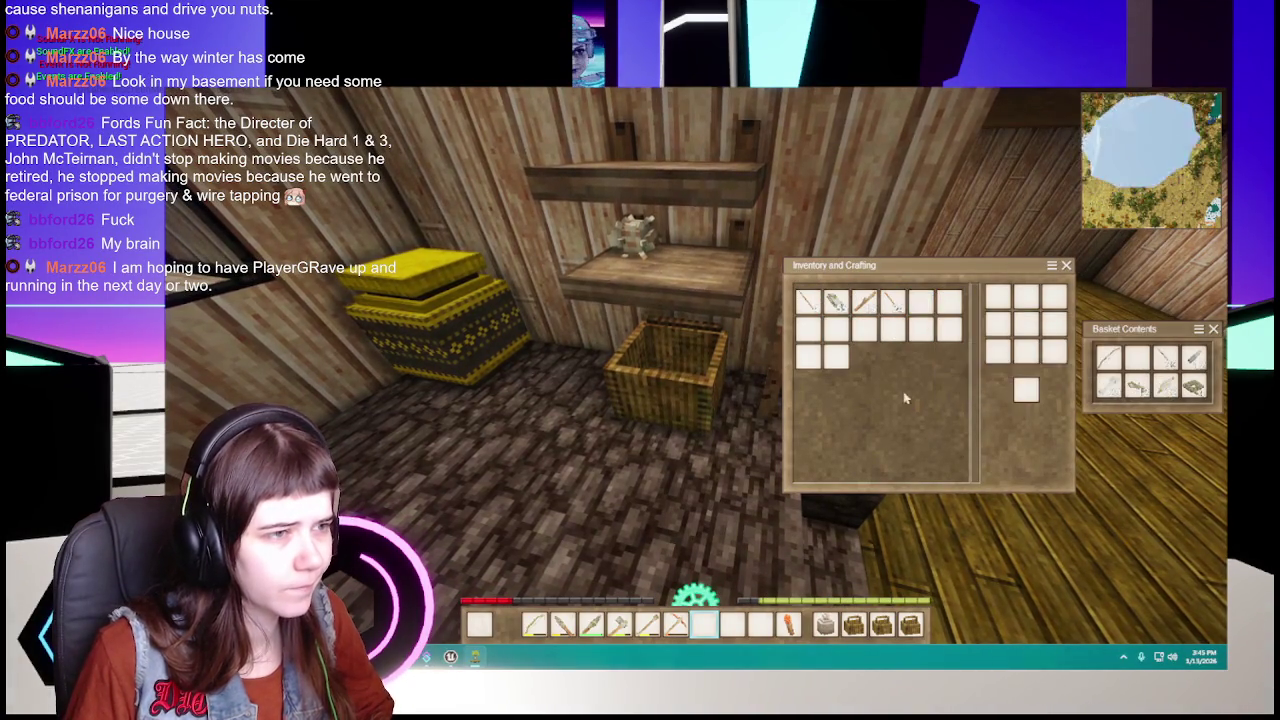
pyautogui.press('e')
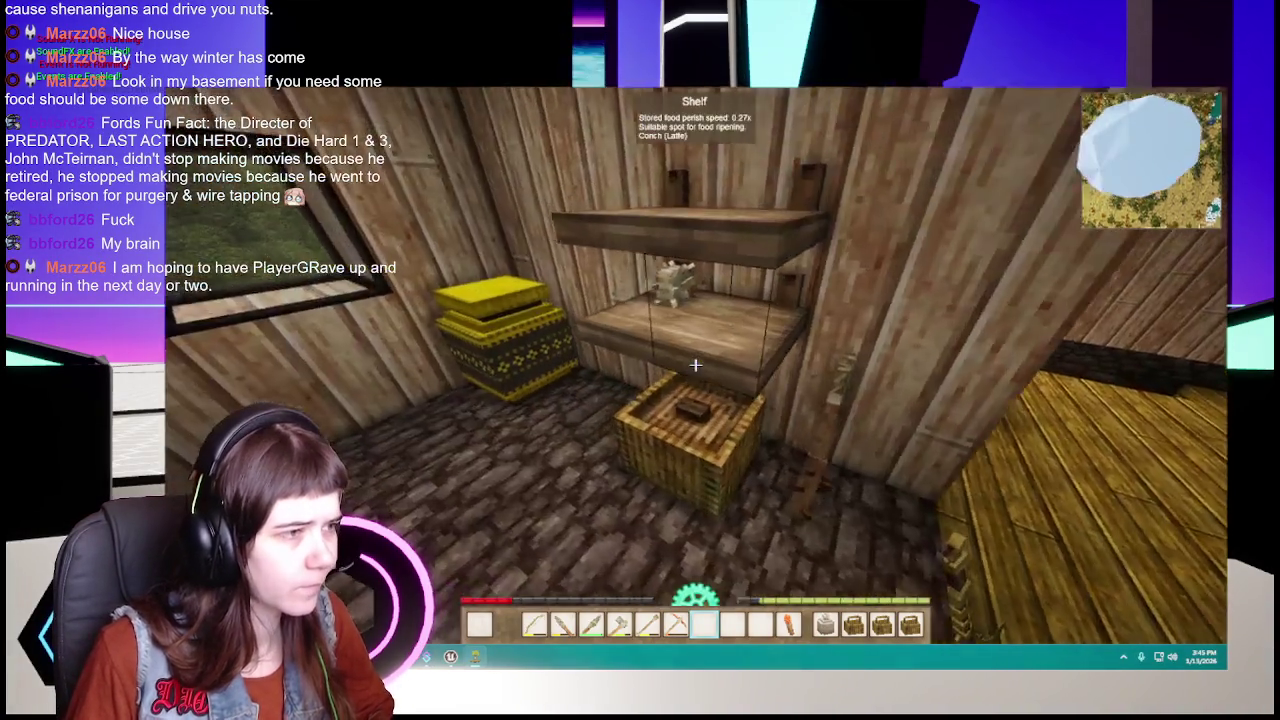
# Step: Check the other reed chest, then drop back down onto the basement floor
pyautogui.rightClick(695, 365)
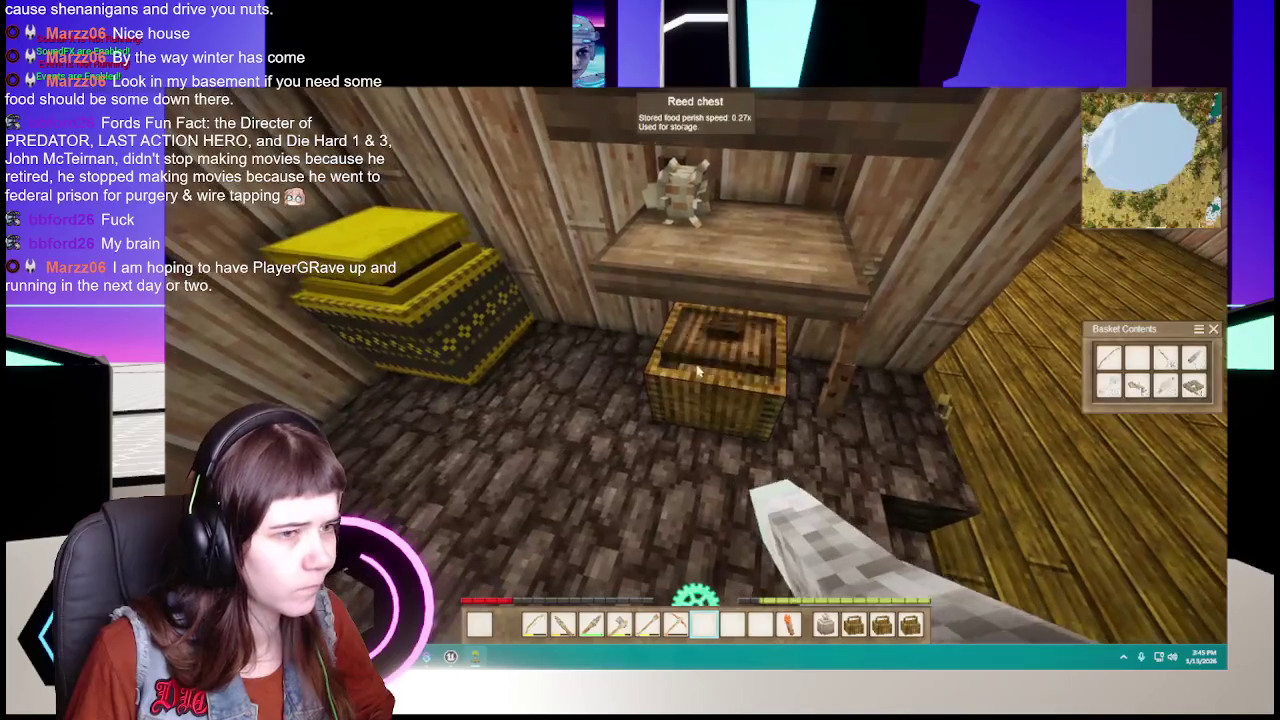
pyautogui.press('e')
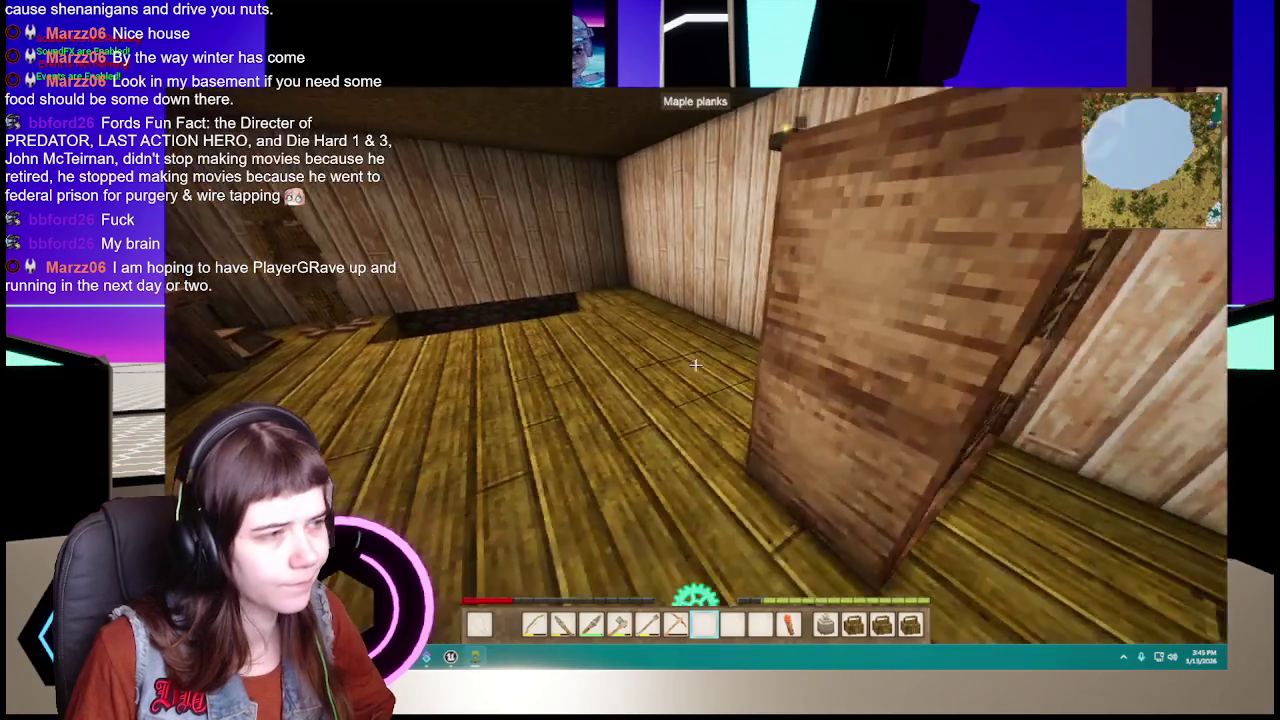
pyautogui.press('w')
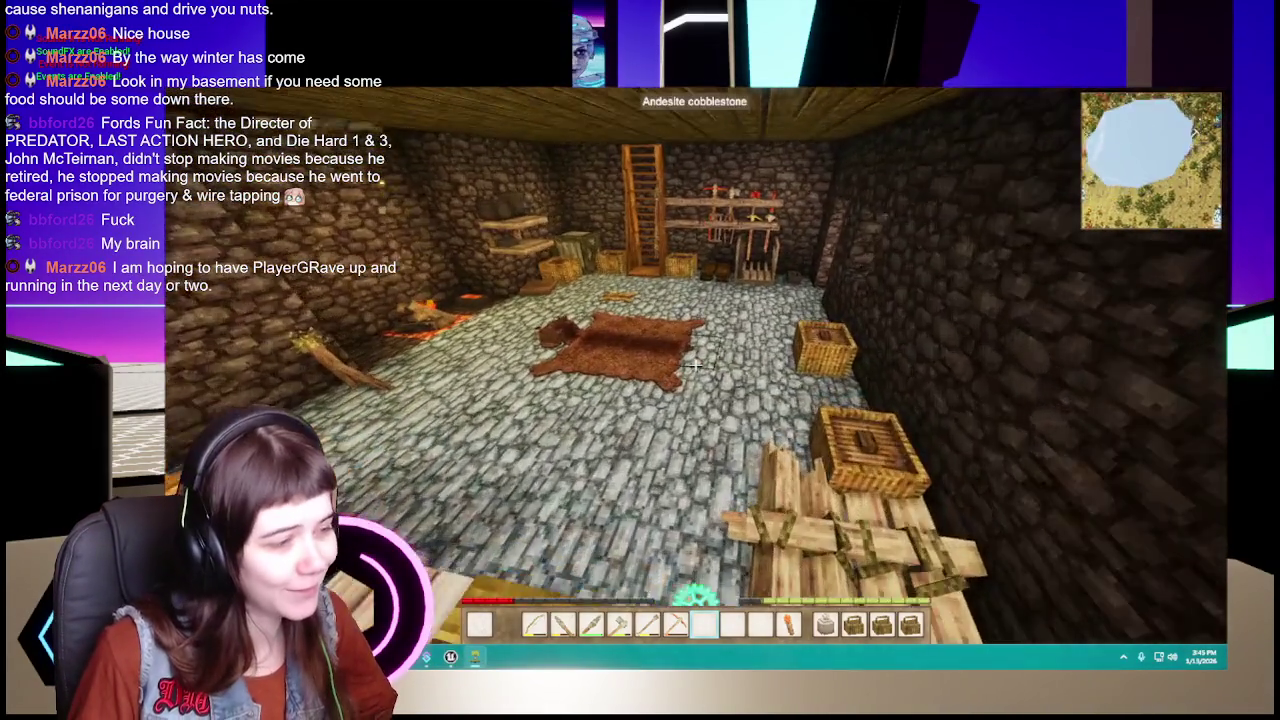
pyautogui.press('w')
pyautogui.press('w')
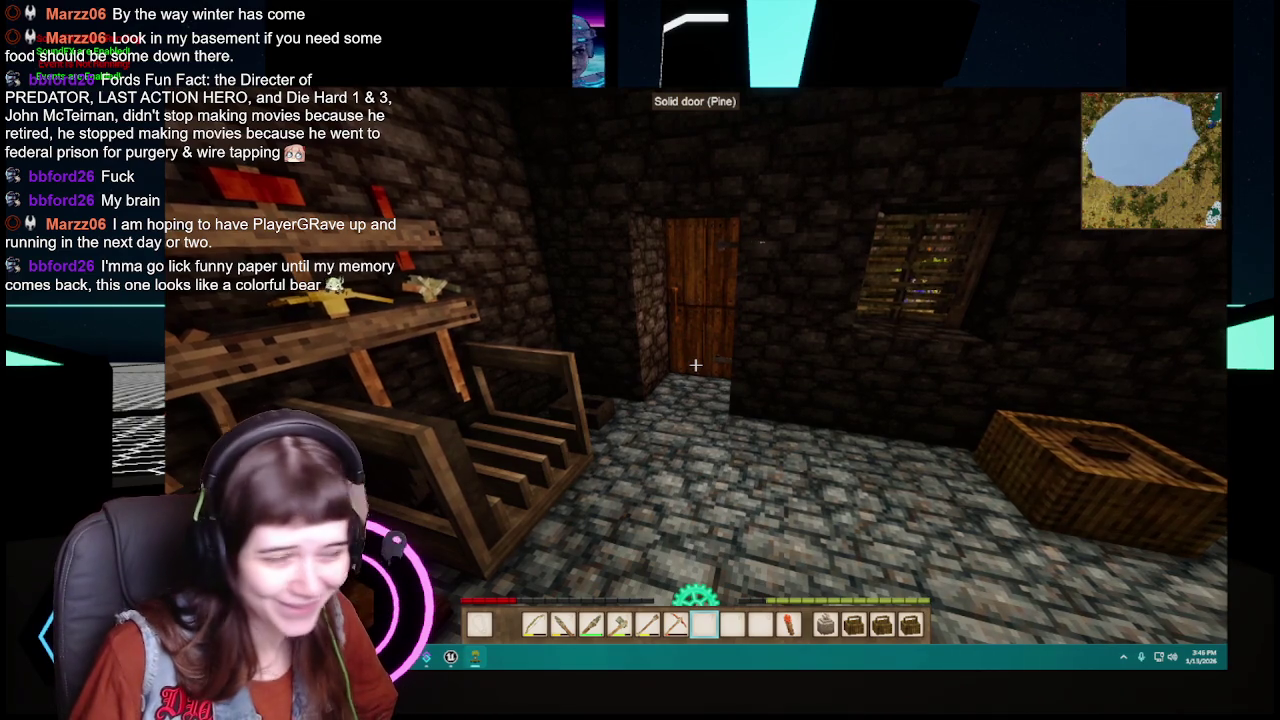
# Step: Open the pine door and walk out past the log stumps to the horsetail patch
pyautogui.press('w')
pyautogui.rightClick(695, 365)
pyautogui.press('w')
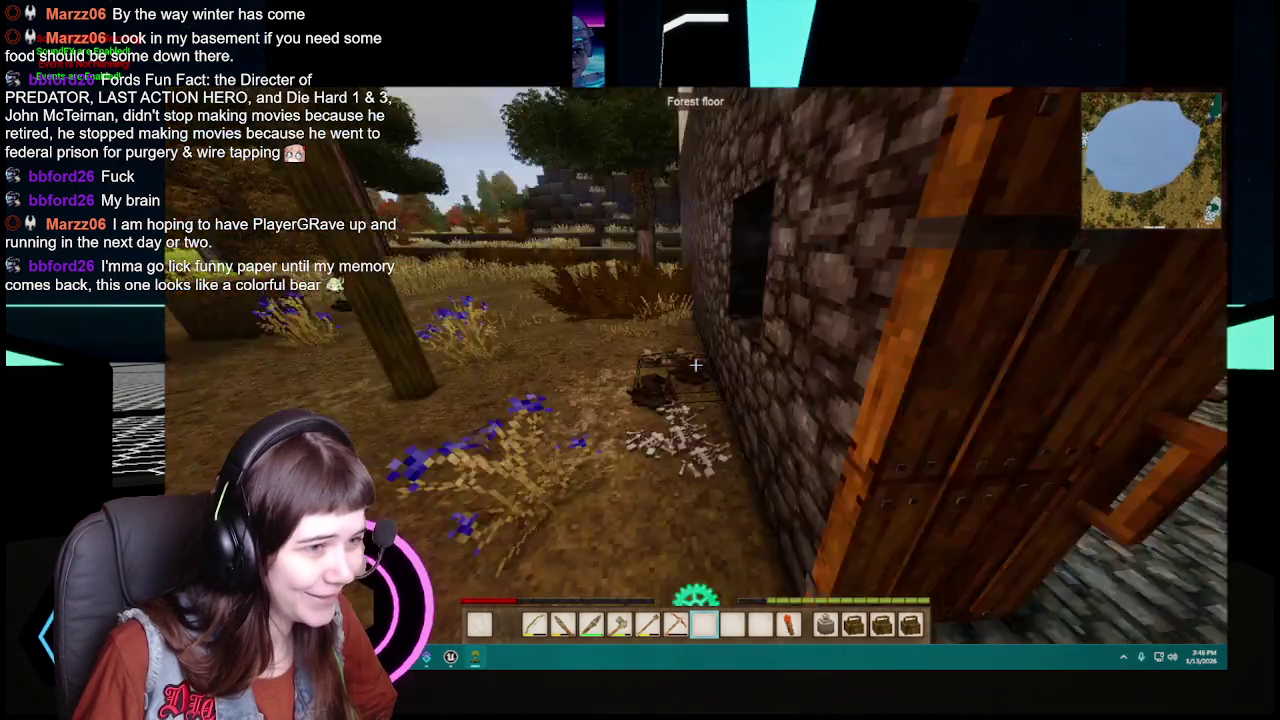
pyautogui.press('w')
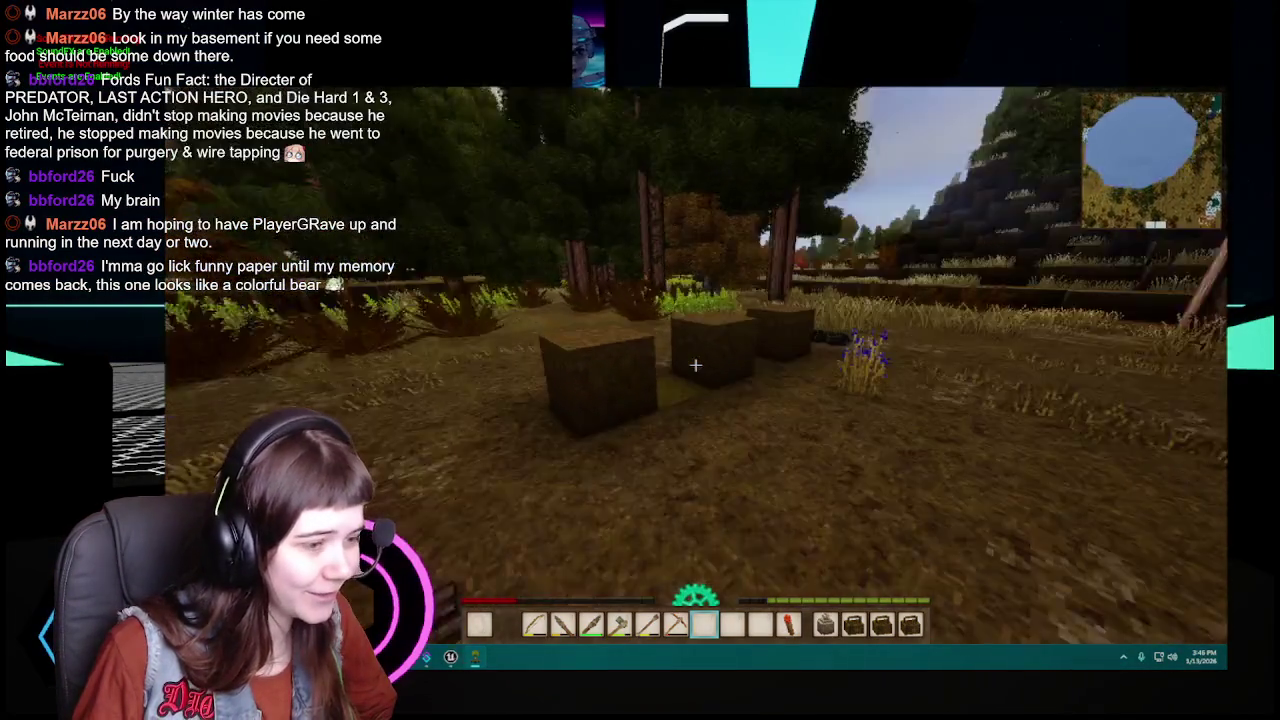
pyautogui.press('w')
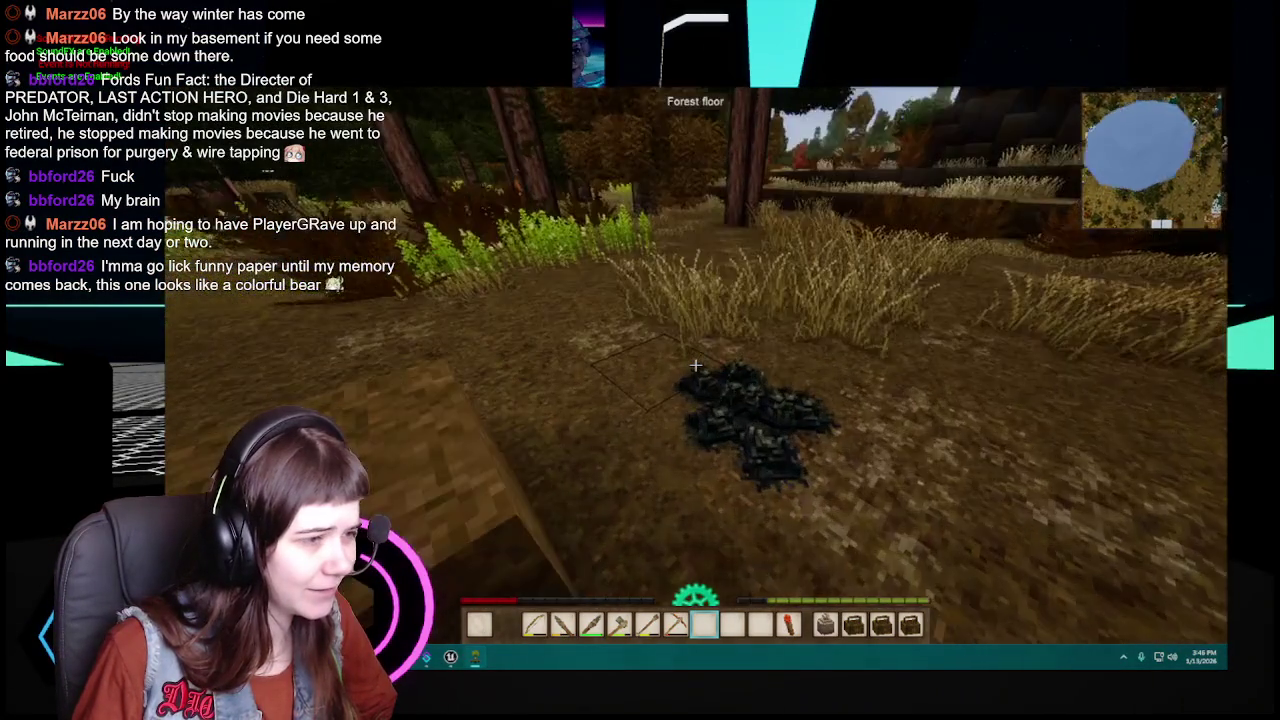
pyautogui.press('w')
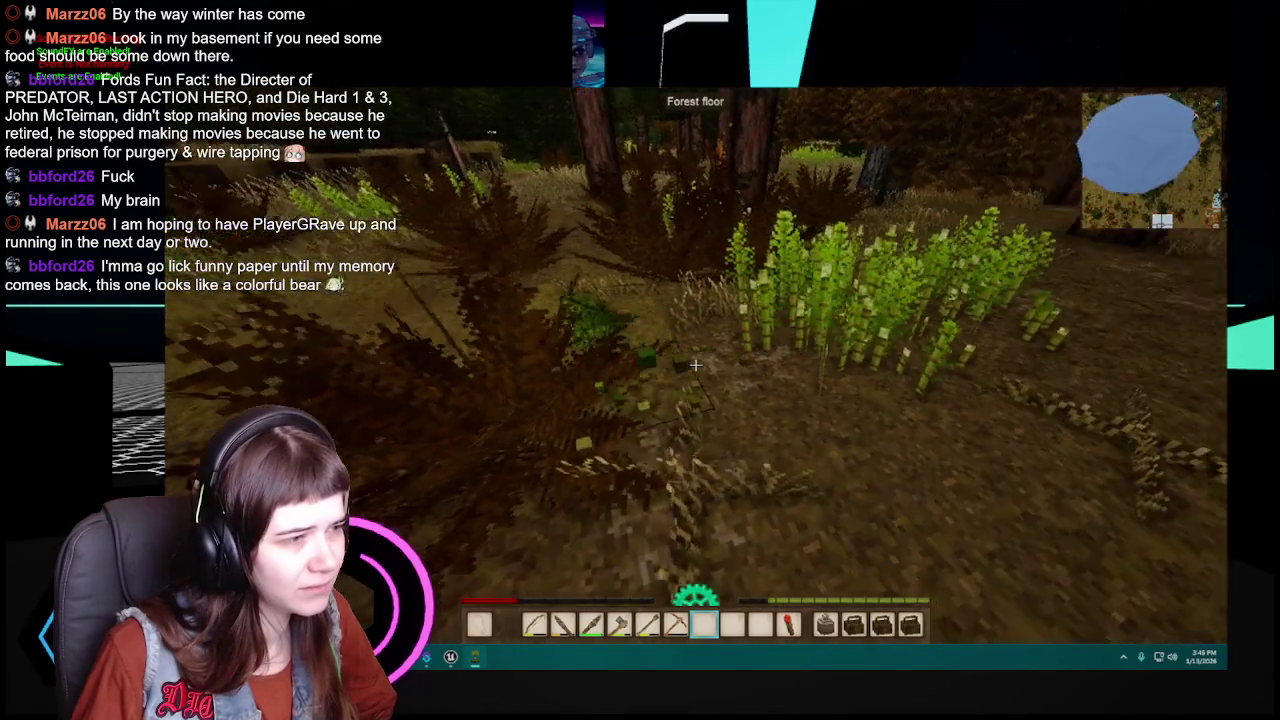
# Step: Harvest the horsetail patch with the knife, then search the handbook for 'salve'
pyautogui.click(695, 365)
pyautogui.click(695, 365)
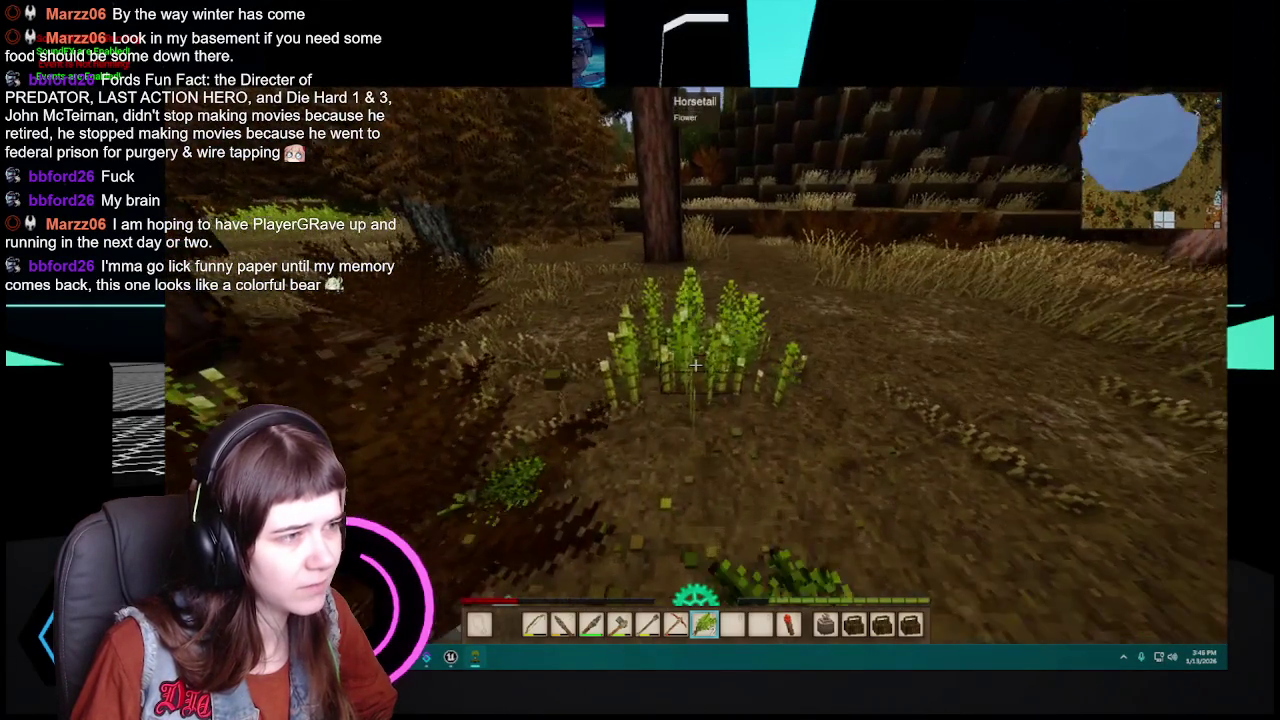
pyautogui.click(695, 365)
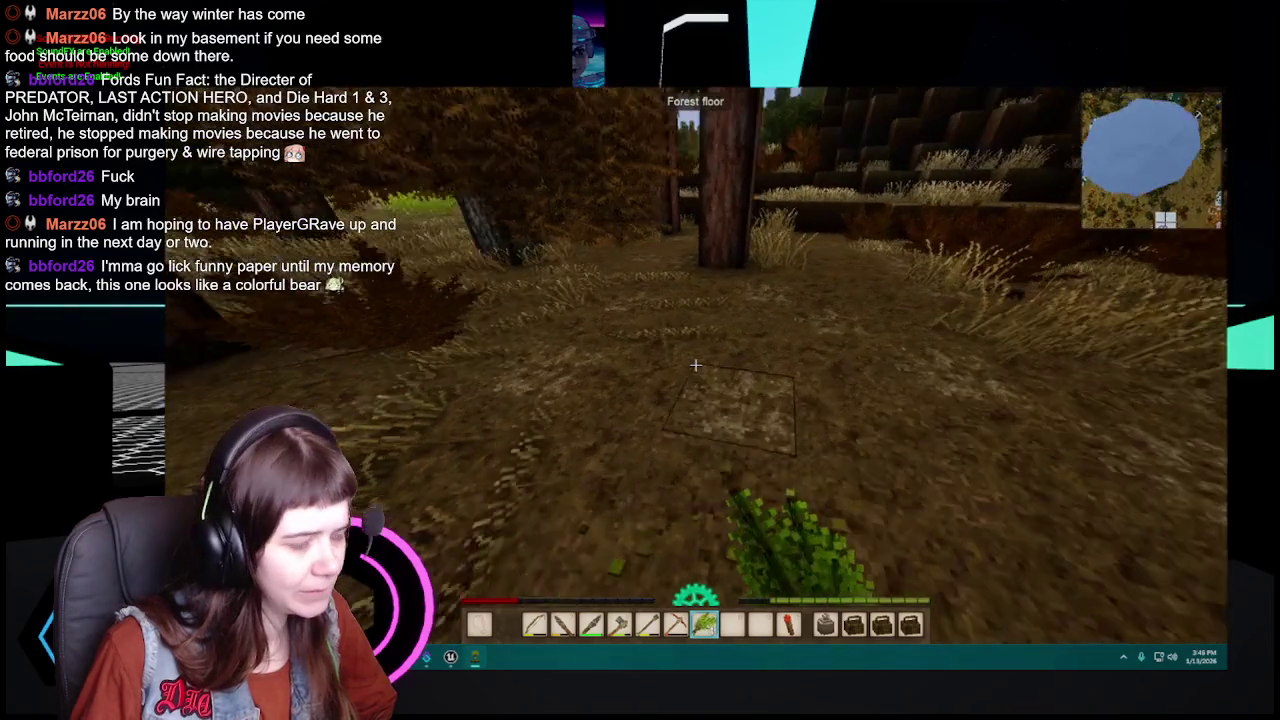
pyautogui.write('hsalve')
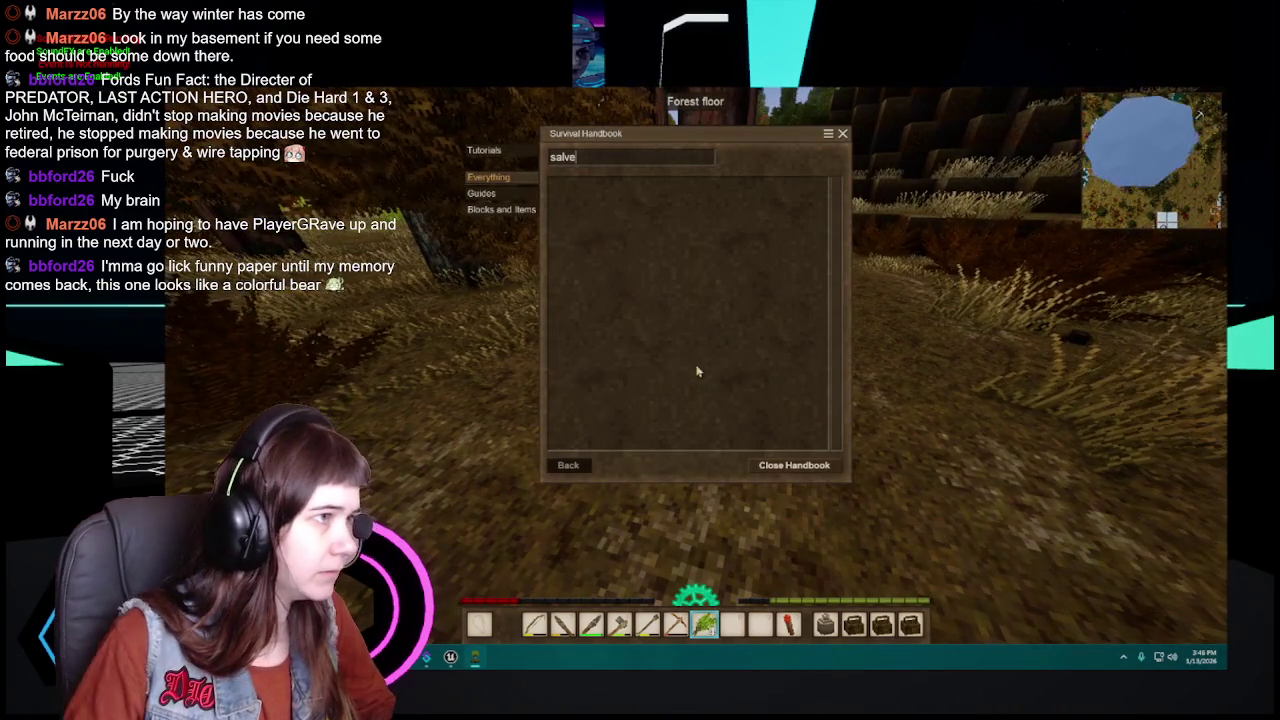
# Step: Search the handbook for 'horset', read the Horsetail Poultice (from reeds) recipe, and close it
pyautogui.press('BackSpace')
pyautogui.press('BackSpace')
pyautogui.press('BackSpace')
pyautogui.write('h')
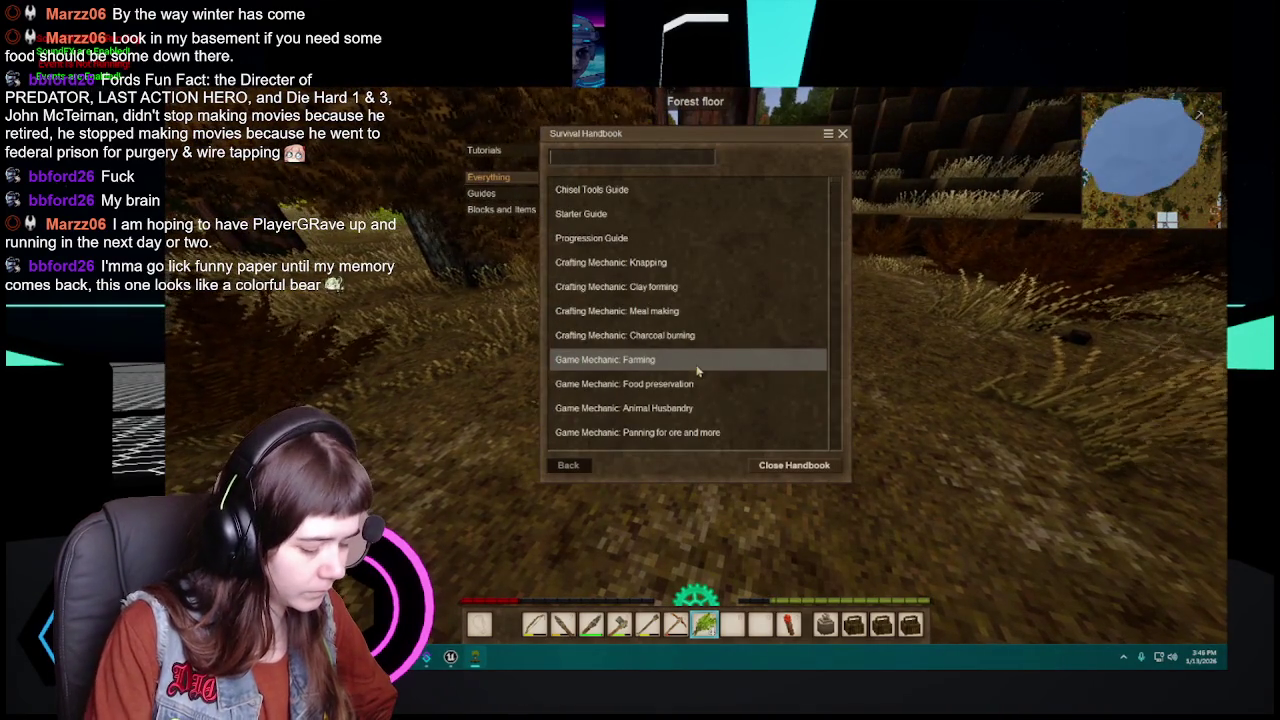
pyautogui.write('orset')
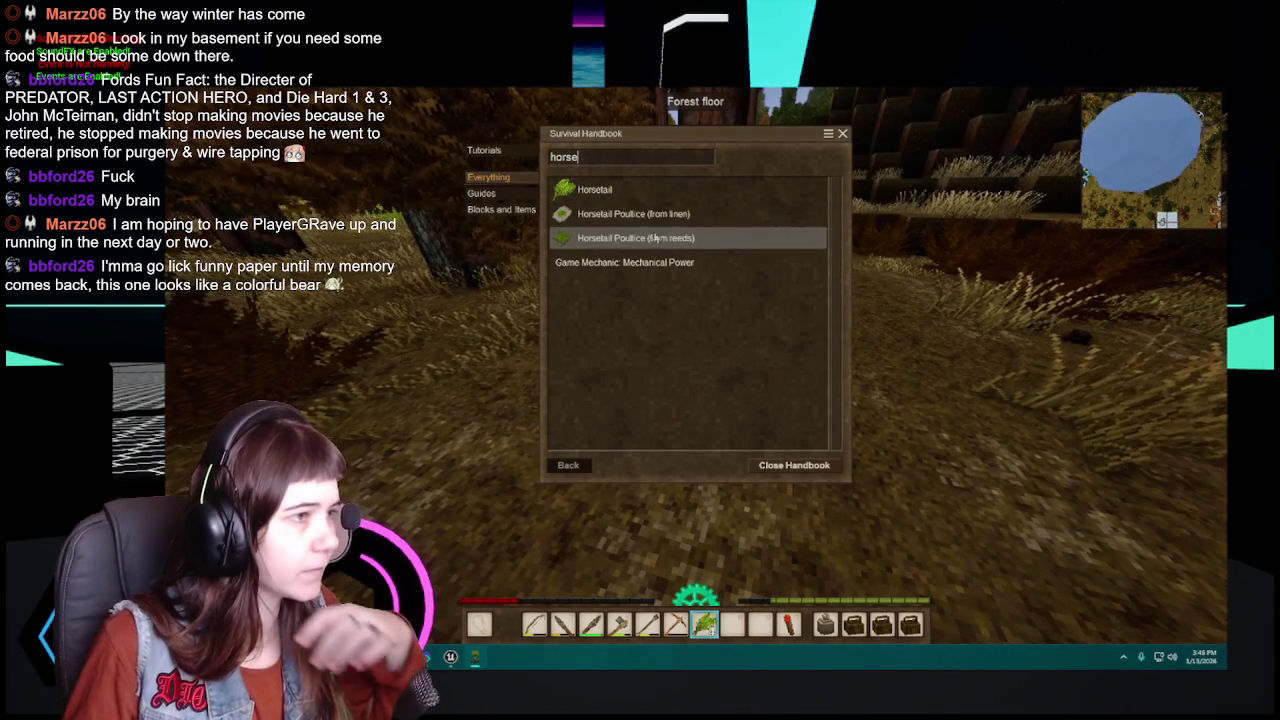
pyautogui.click(650, 212)
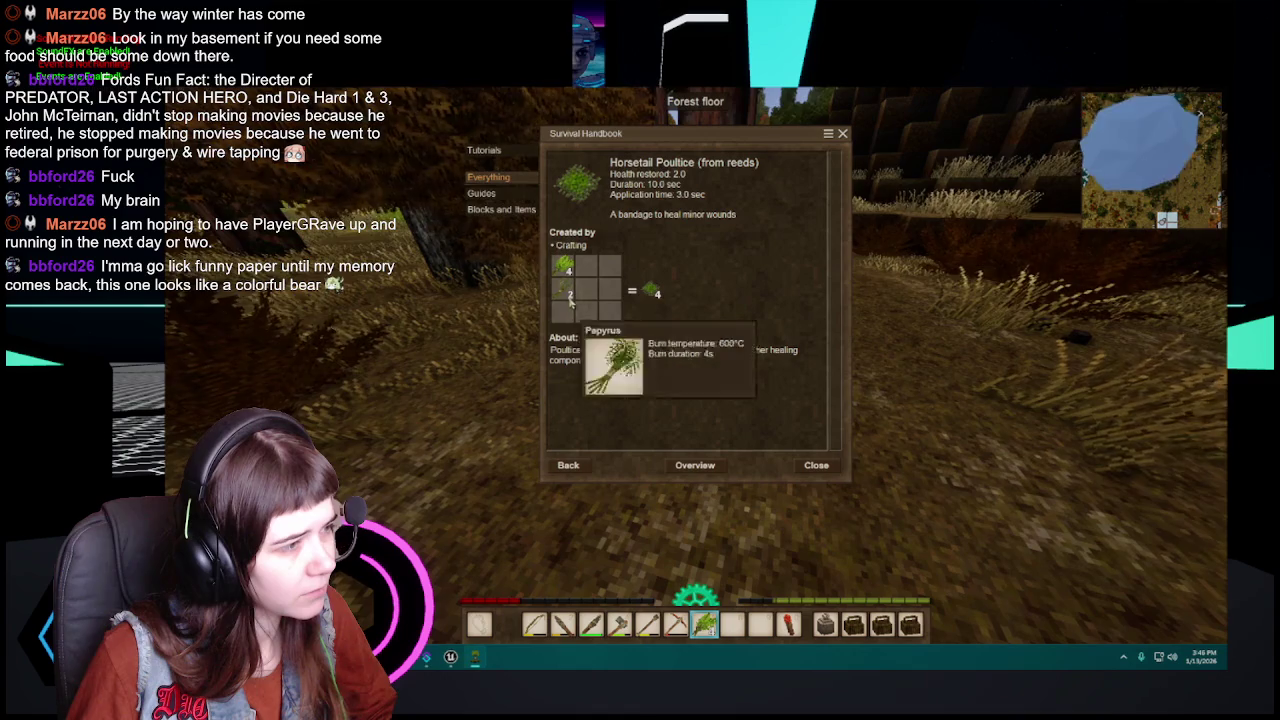
pyautogui.press('Escape')
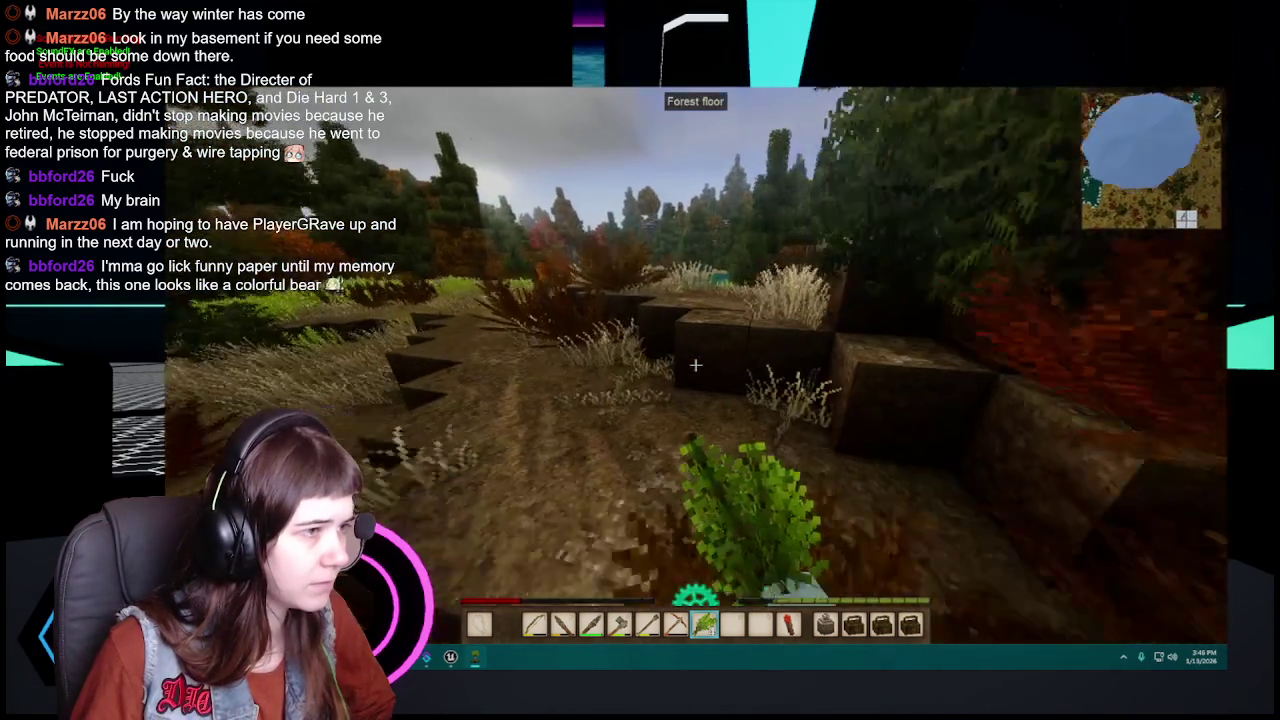
# Step: Select an empty hotbar slot and harvest horsetail from the green forest-floor patches
pyautogui.scroll(-1, 695, 365)
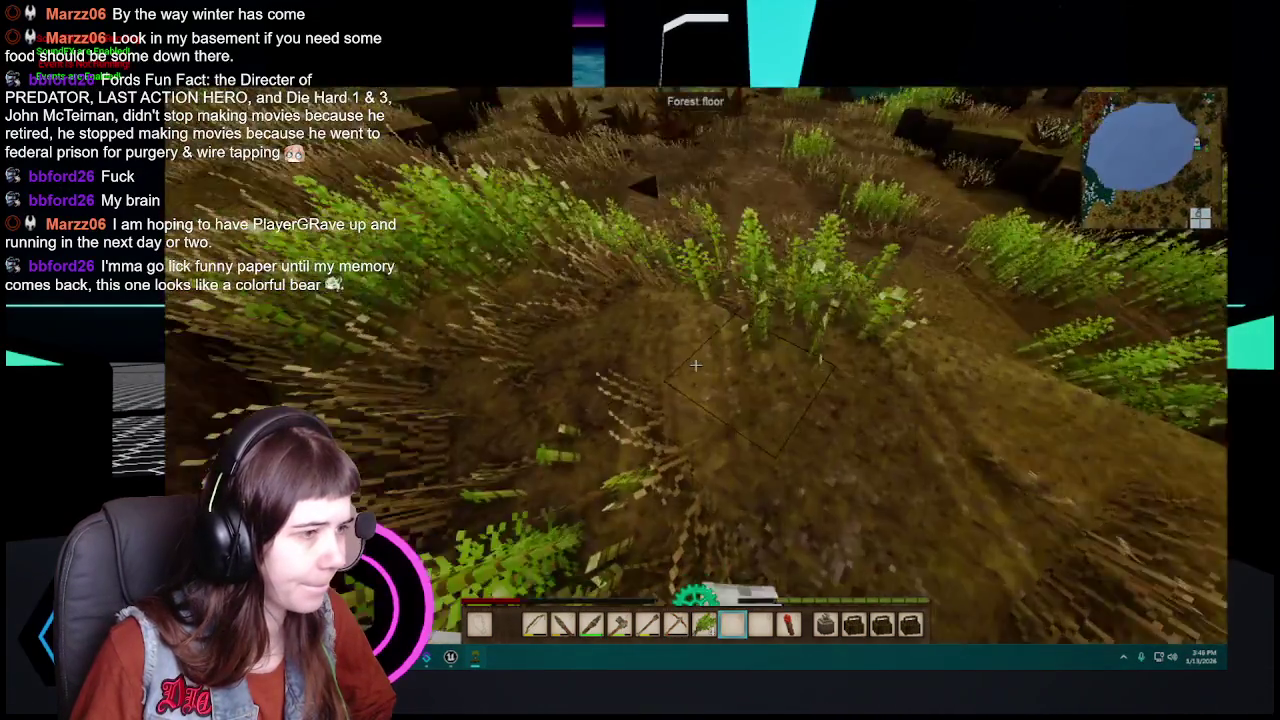
pyautogui.click(695, 365)
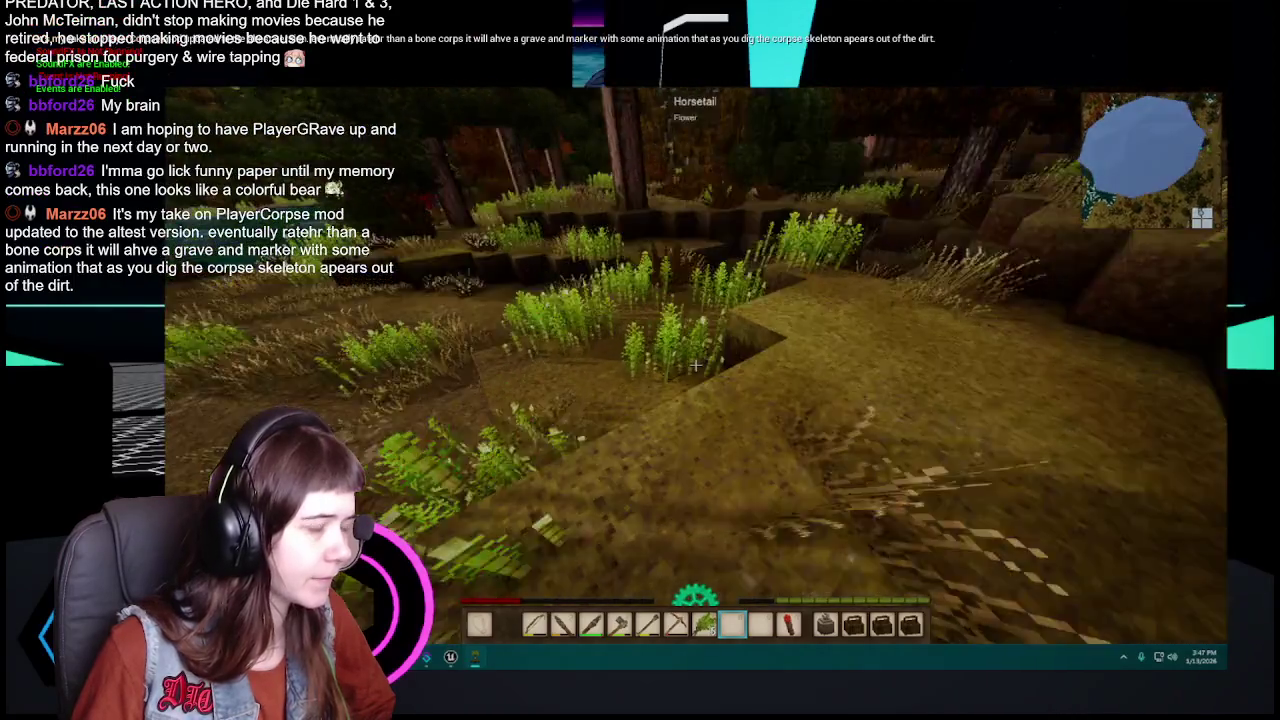
pyautogui.click(695, 365)
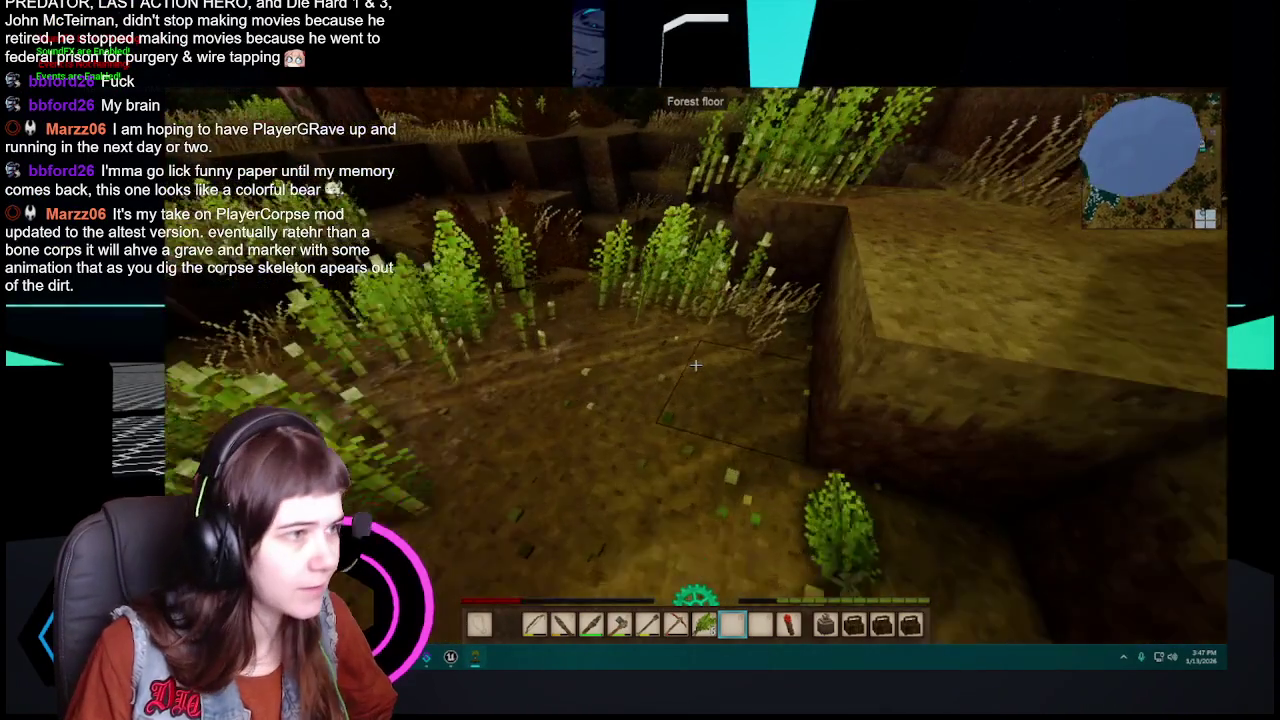
pyautogui.click(695, 365)
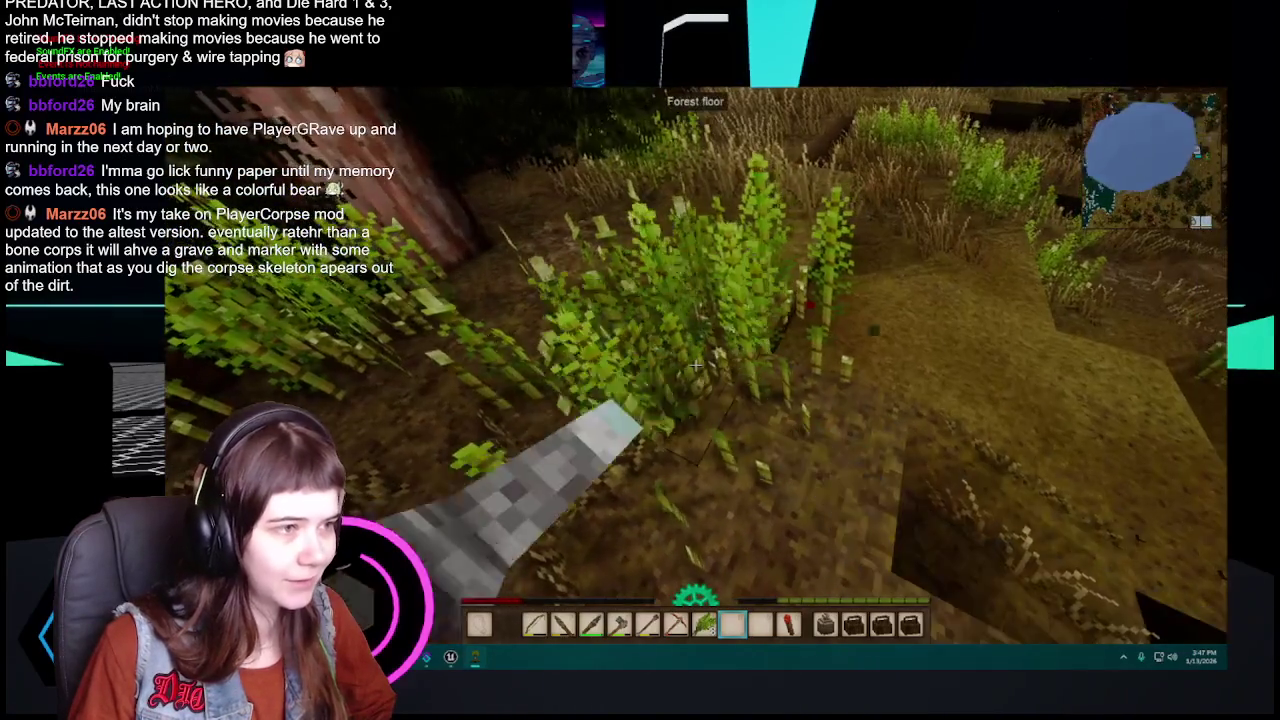
pyautogui.click(695, 365)
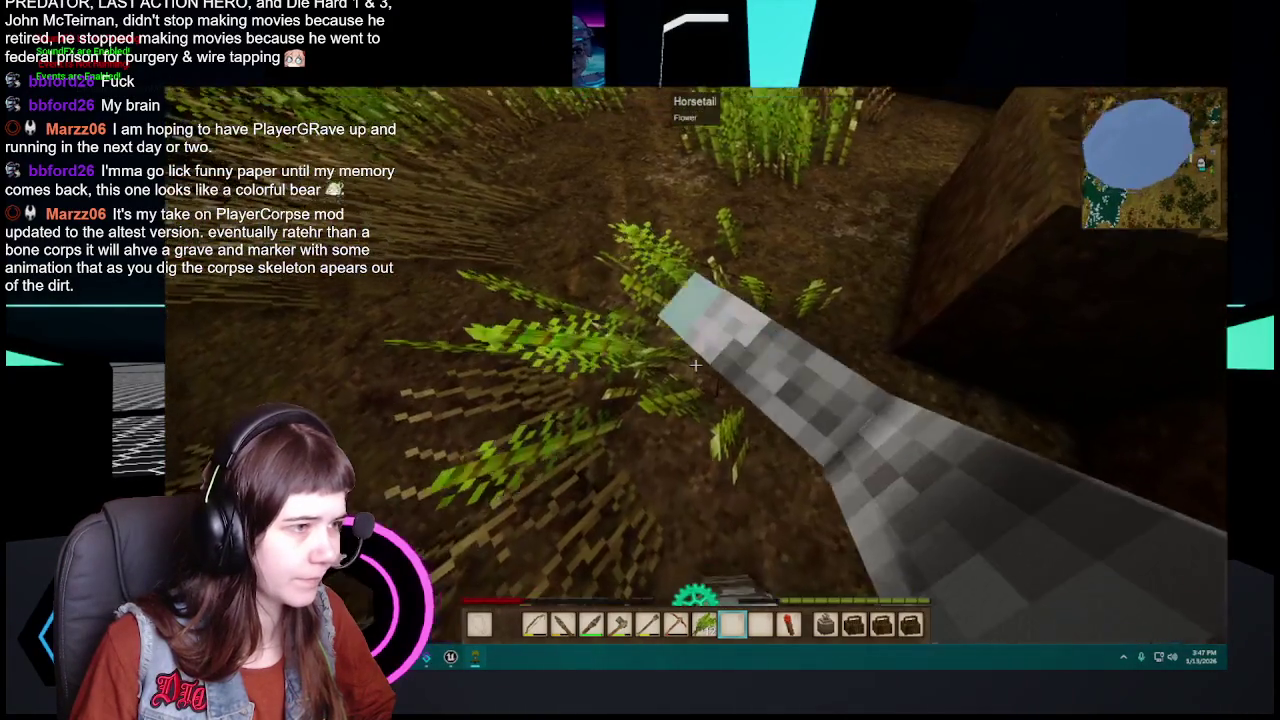
pyautogui.click(695, 365)
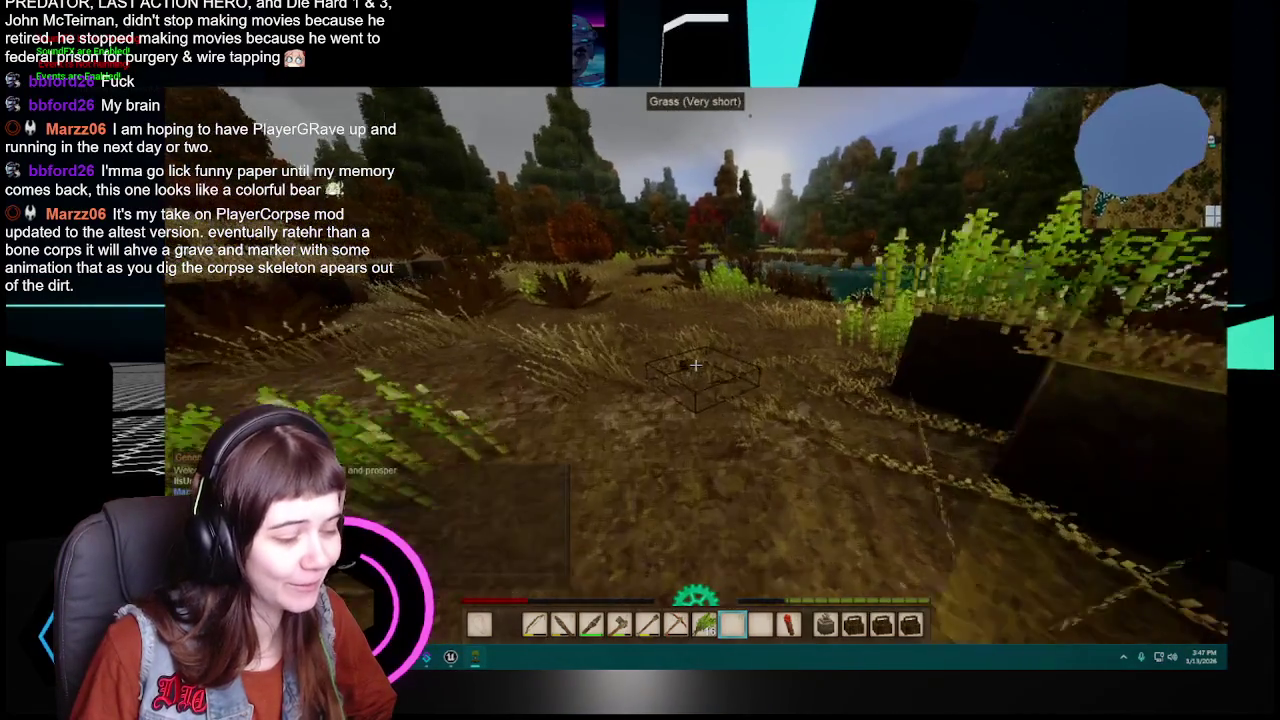
# Step: Scroll the hotbar to select the flint knife
pyautogui.scroll(3, 695, 365)
pyautogui.scroll(2, 695, 365)
pyautogui.scroll(1, 695, 365)
pyautogui.scroll(-1, 695, 365)
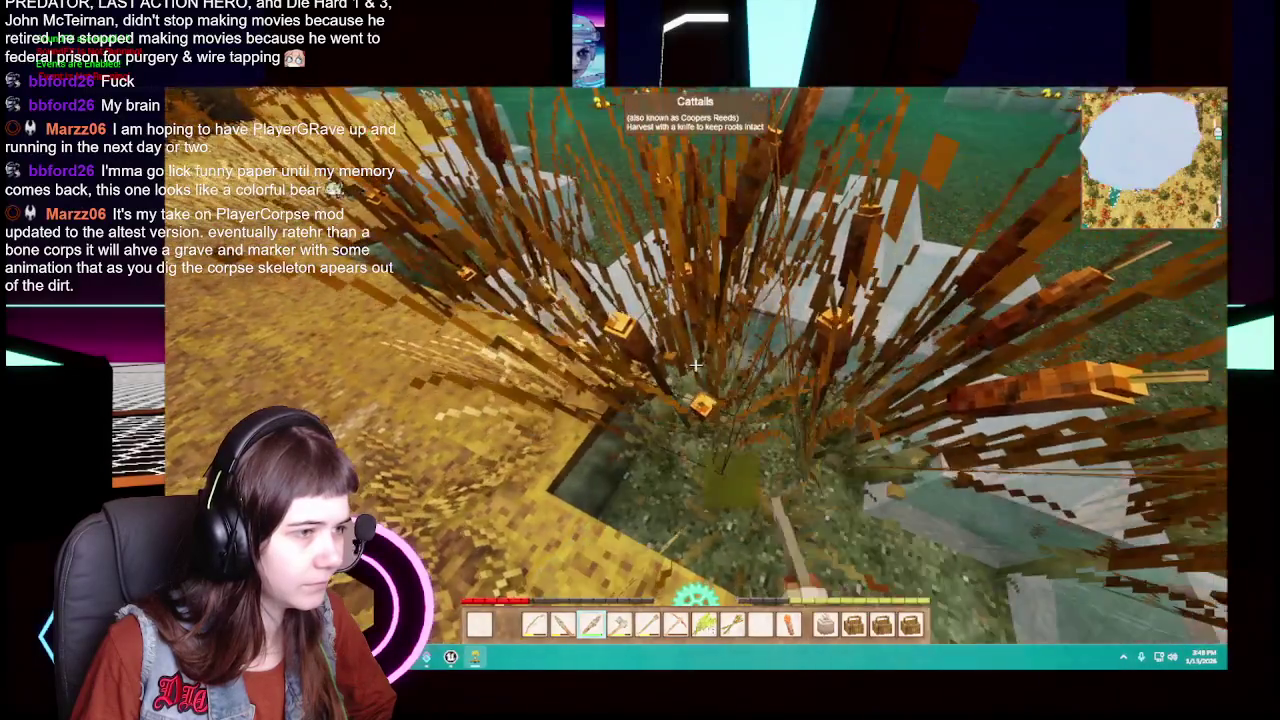
# Step: Cut three cattail clumps along the icy pond edge with the flint knife
pyautogui.click(695, 365)
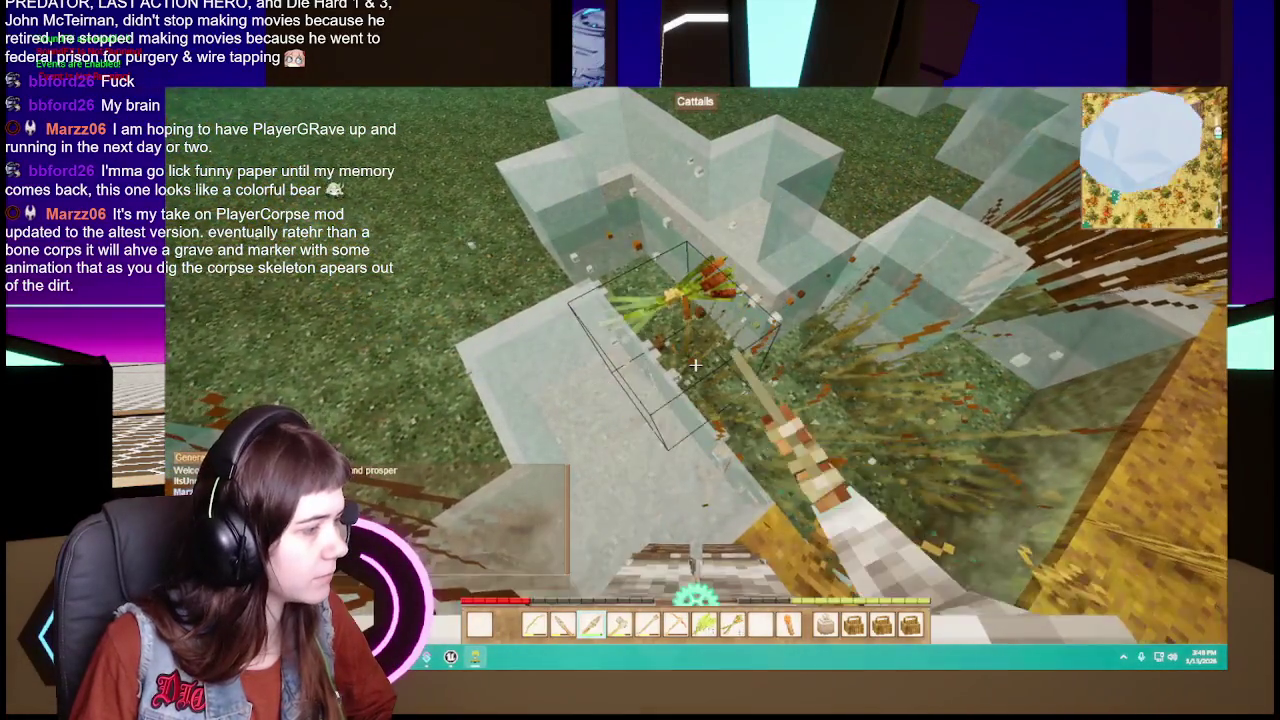
pyautogui.click(695, 365)
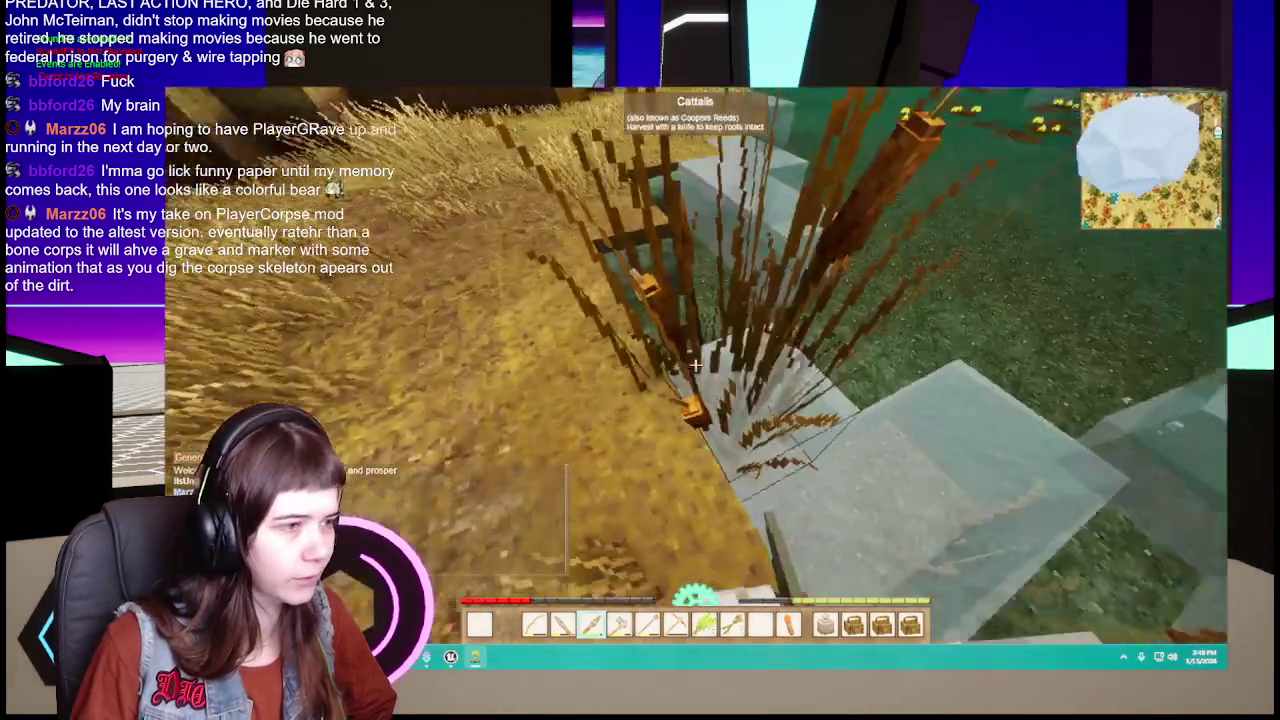
pyautogui.click(695, 365)
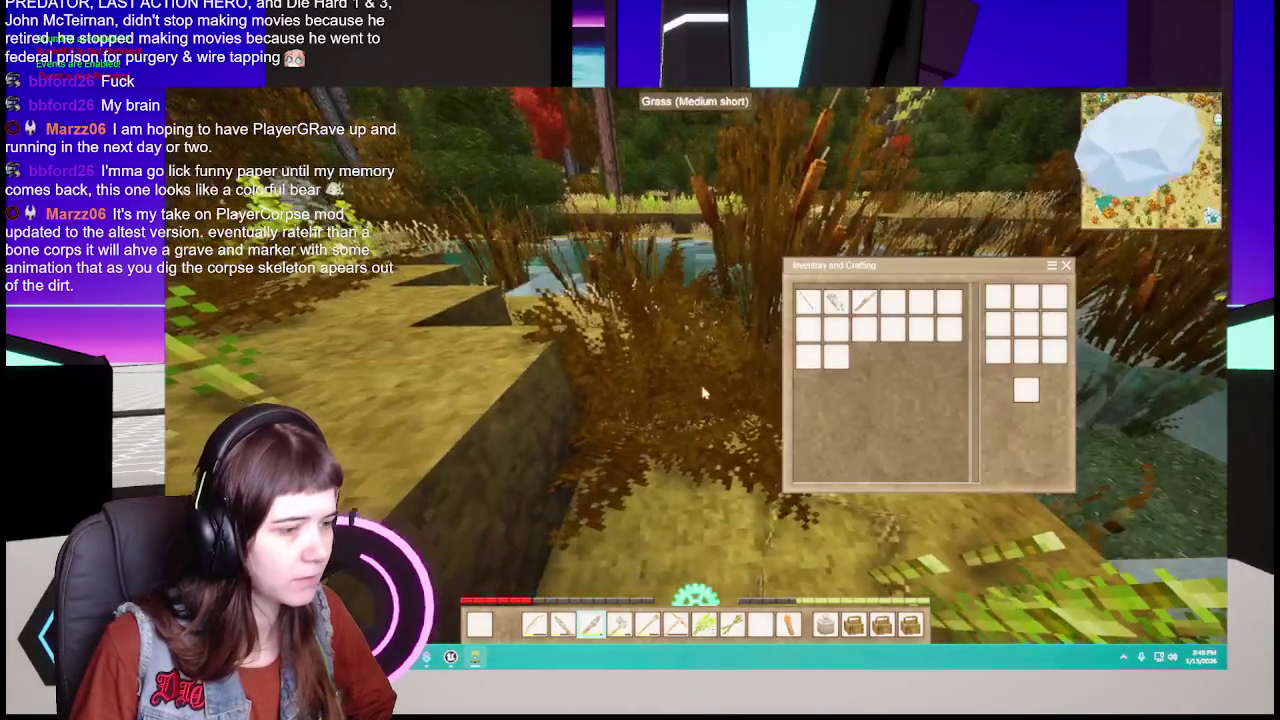
# Step: Craft a horsetail poultice from horsetail in the crafting grid and hold it from hotbar slot 7
pyautogui.click(732, 625)
pyautogui.click(1054, 352)
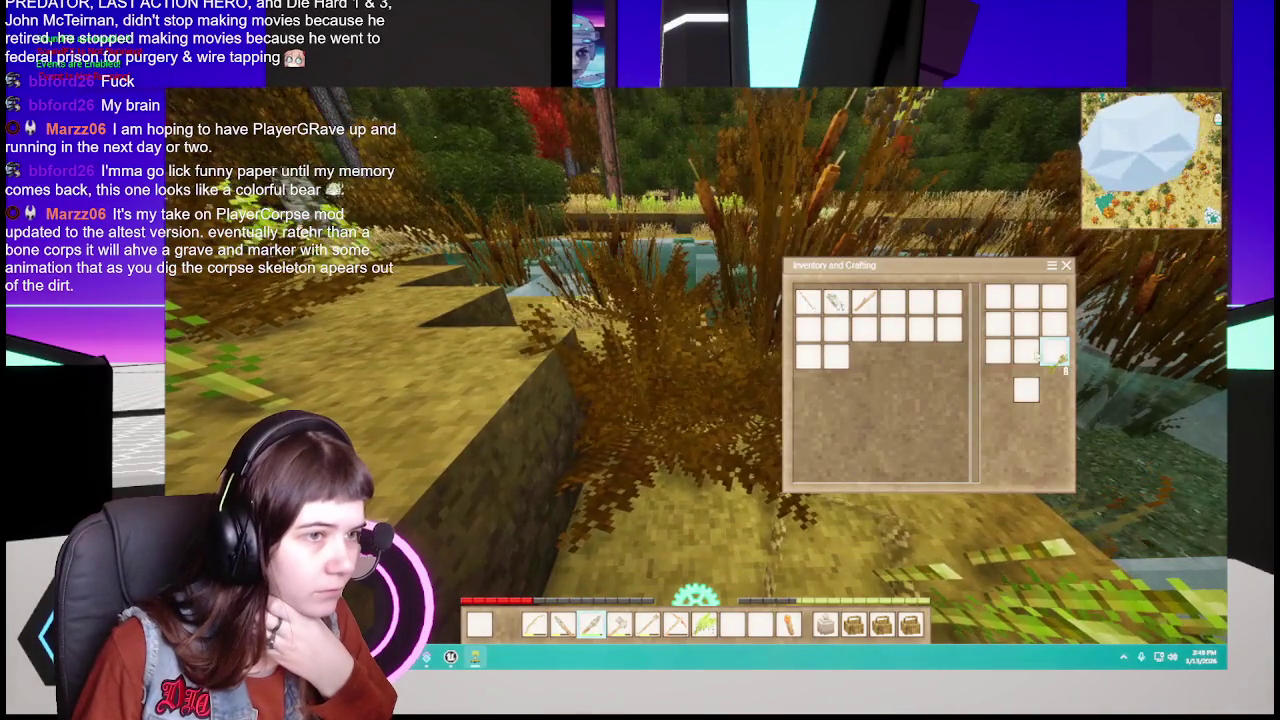
pyautogui.click(704, 625)
pyautogui.click(998, 295)
pyautogui.click(998, 322)
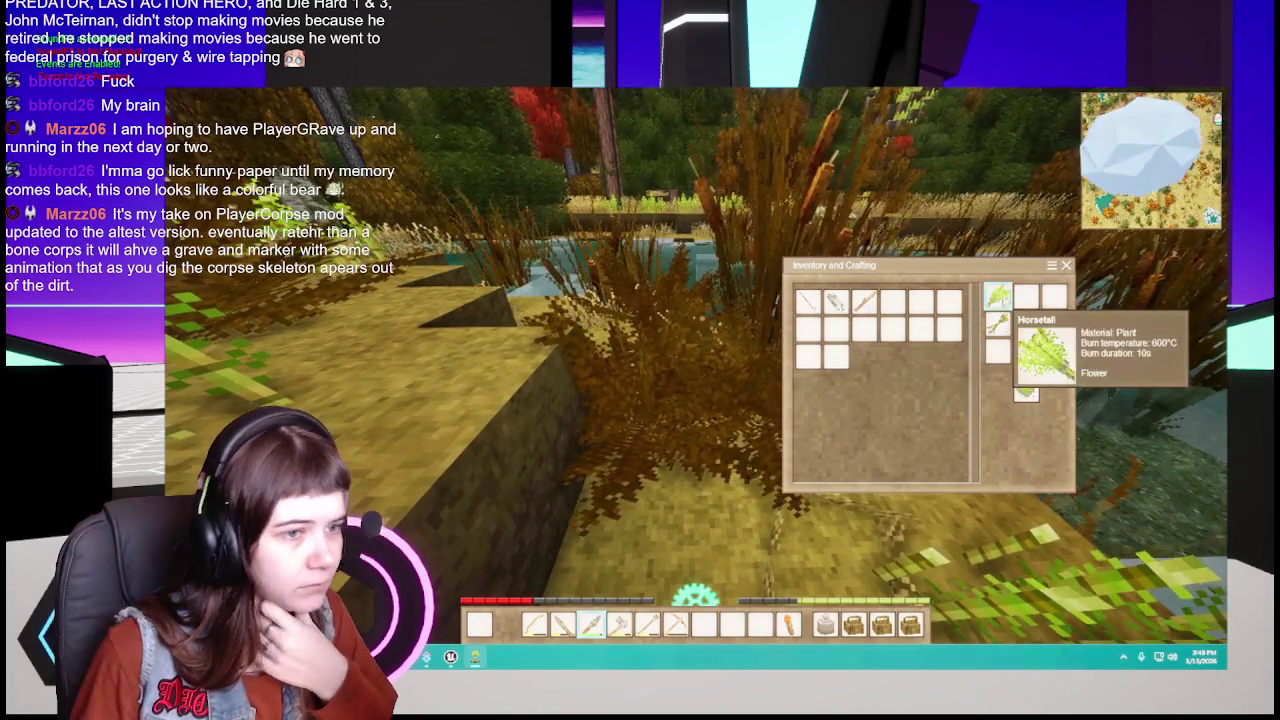
pyautogui.keyDown('shift'); pyautogui.click(1026, 392); pyautogui.keyUp('shift')
pyautogui.press('e')
pyautogui.press('7')
pyautogui.press('e')
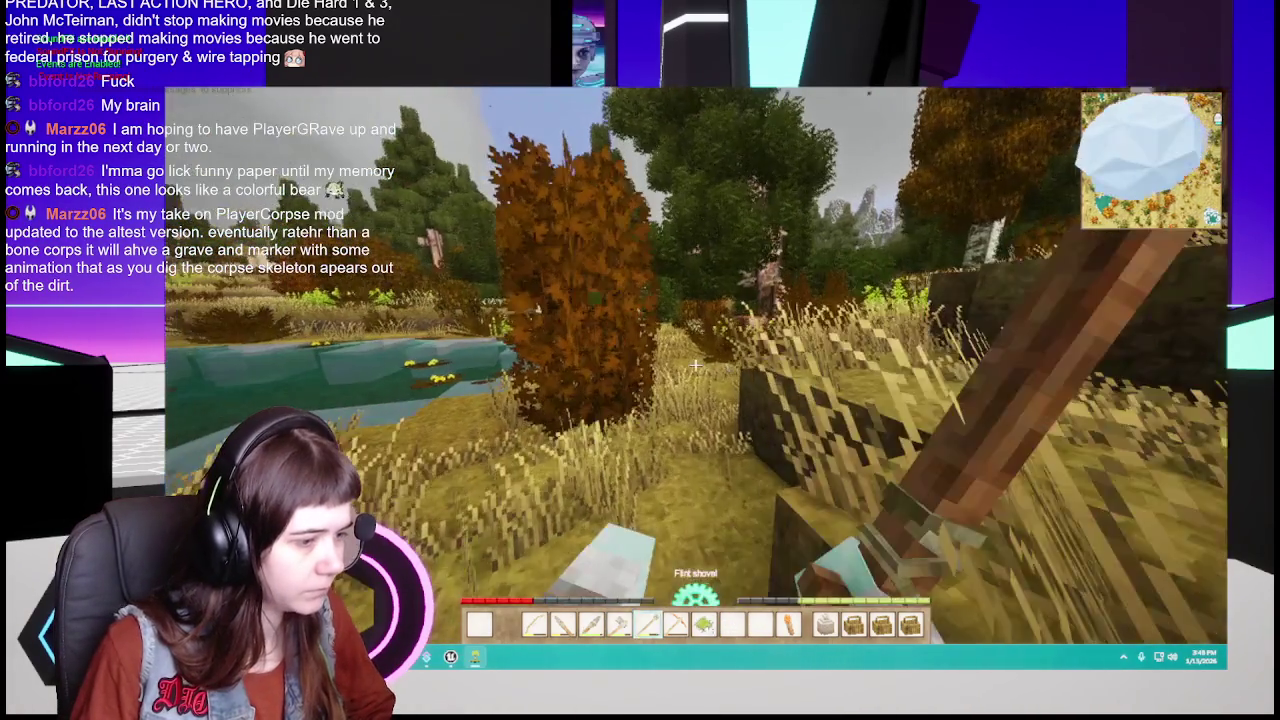
pyautogui.press('7')
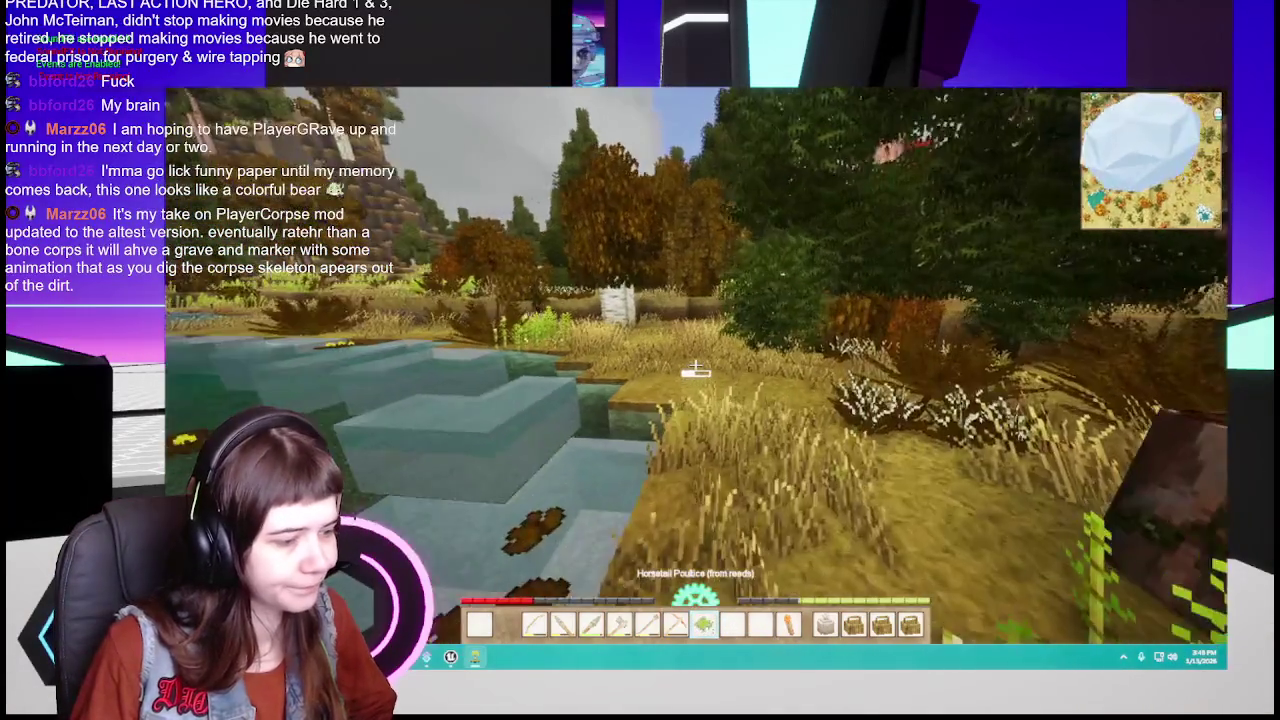
# Step: Walk past the birch and along the pond bank through the grass into the woods
pyautogui.press('w')
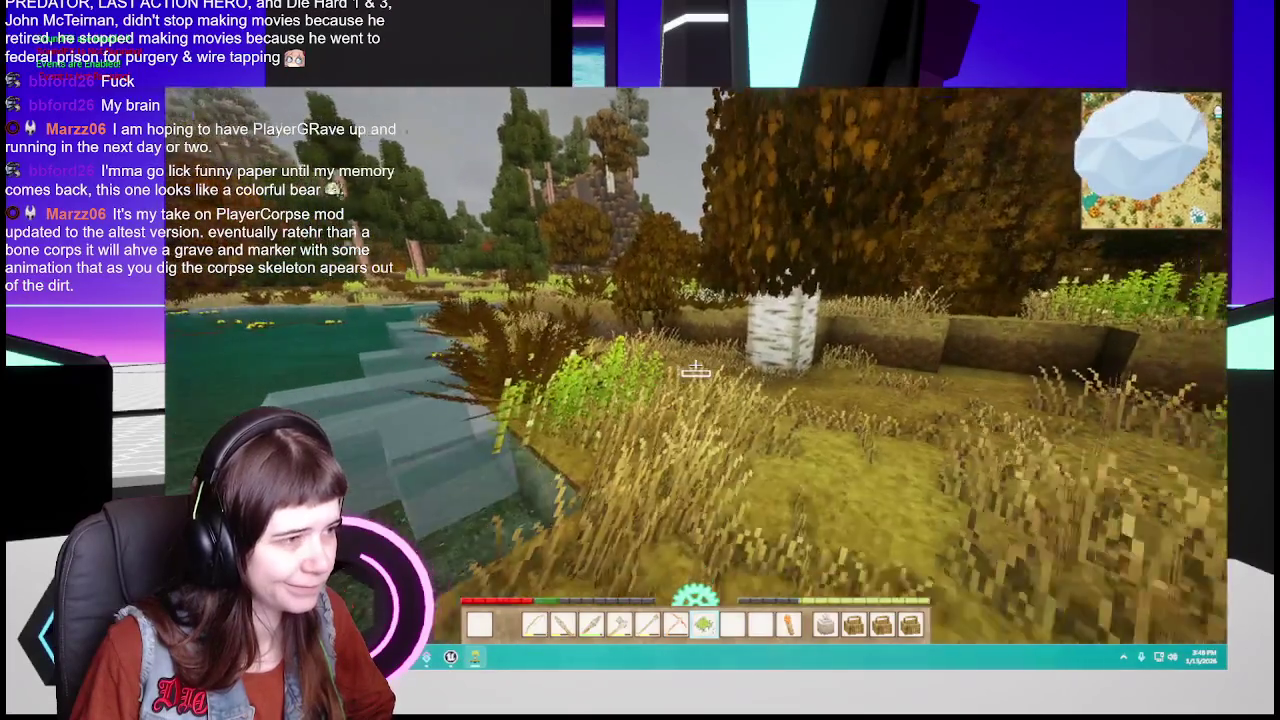
pyautogui.press('w')
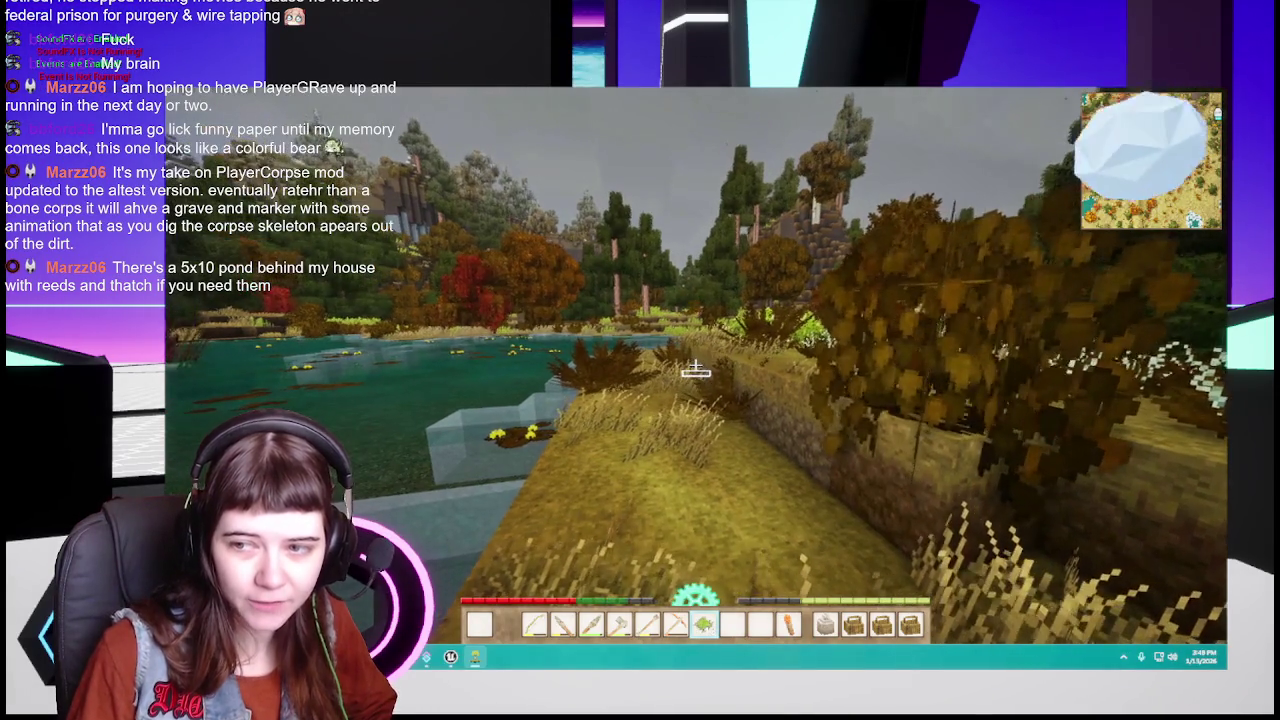
pyautogui.press('w')
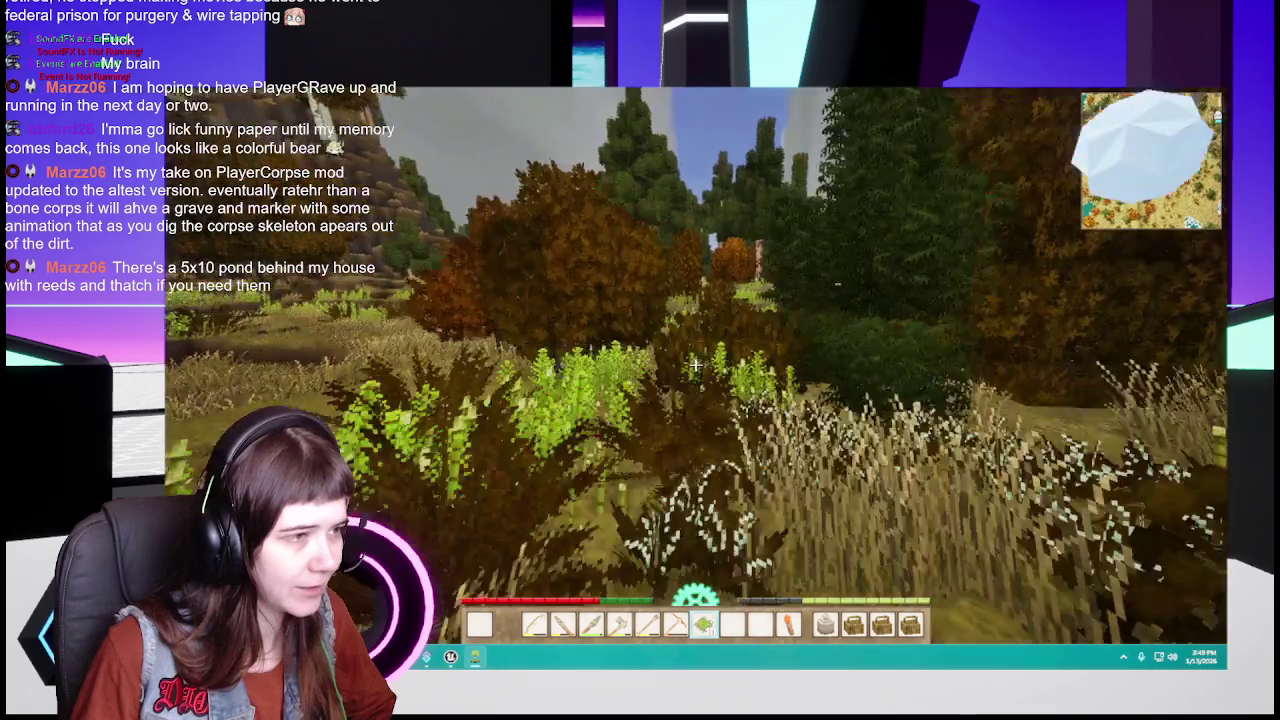
pyautogui.press('w')
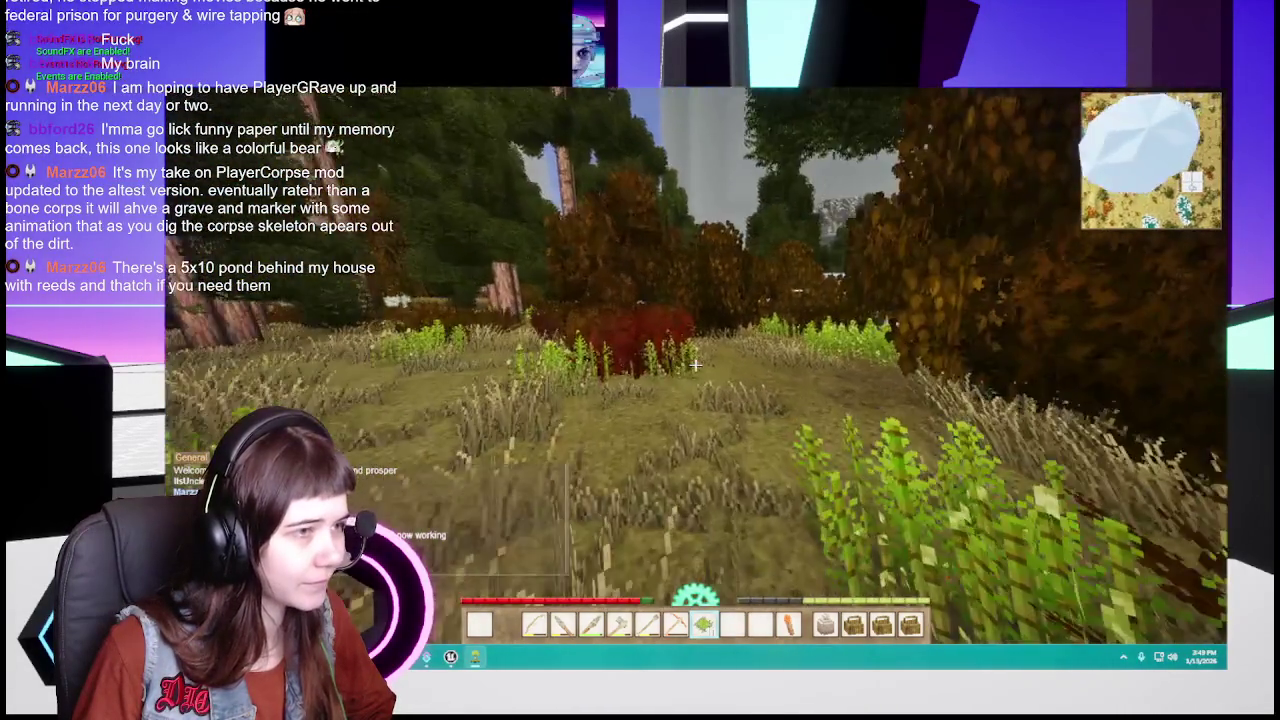
pyautogui.press('w')
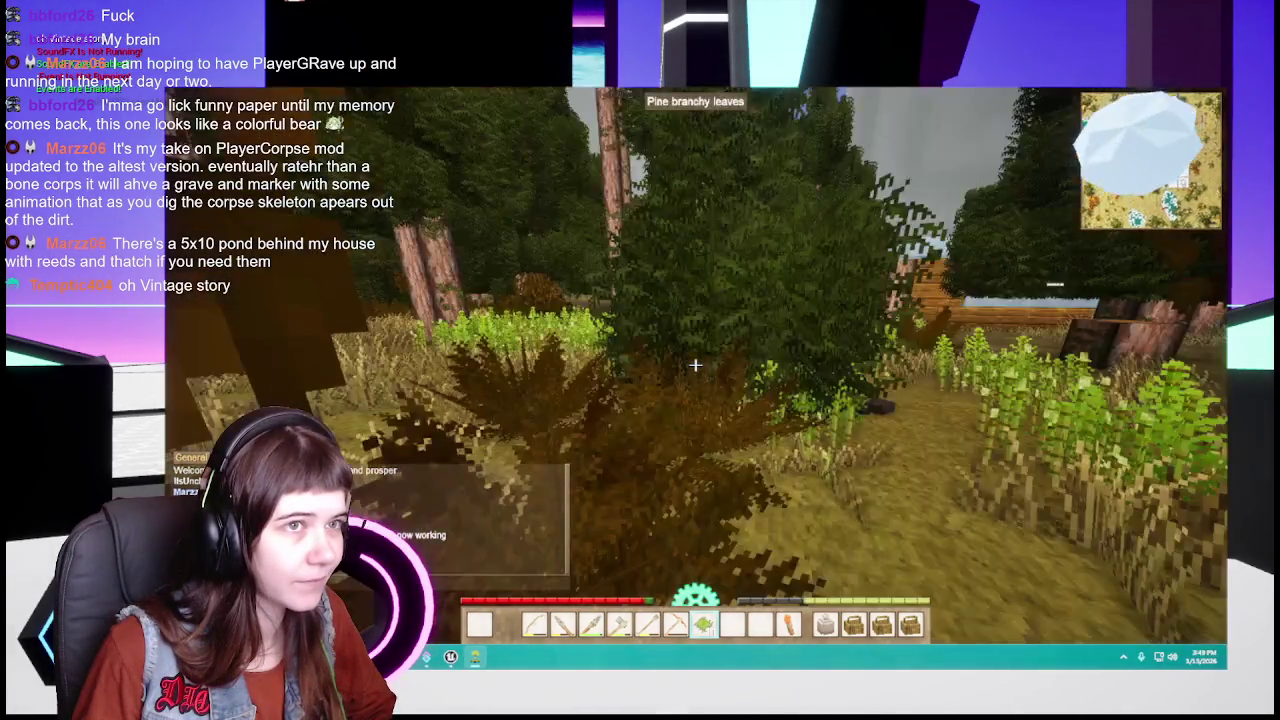
pyautogui.press('w')
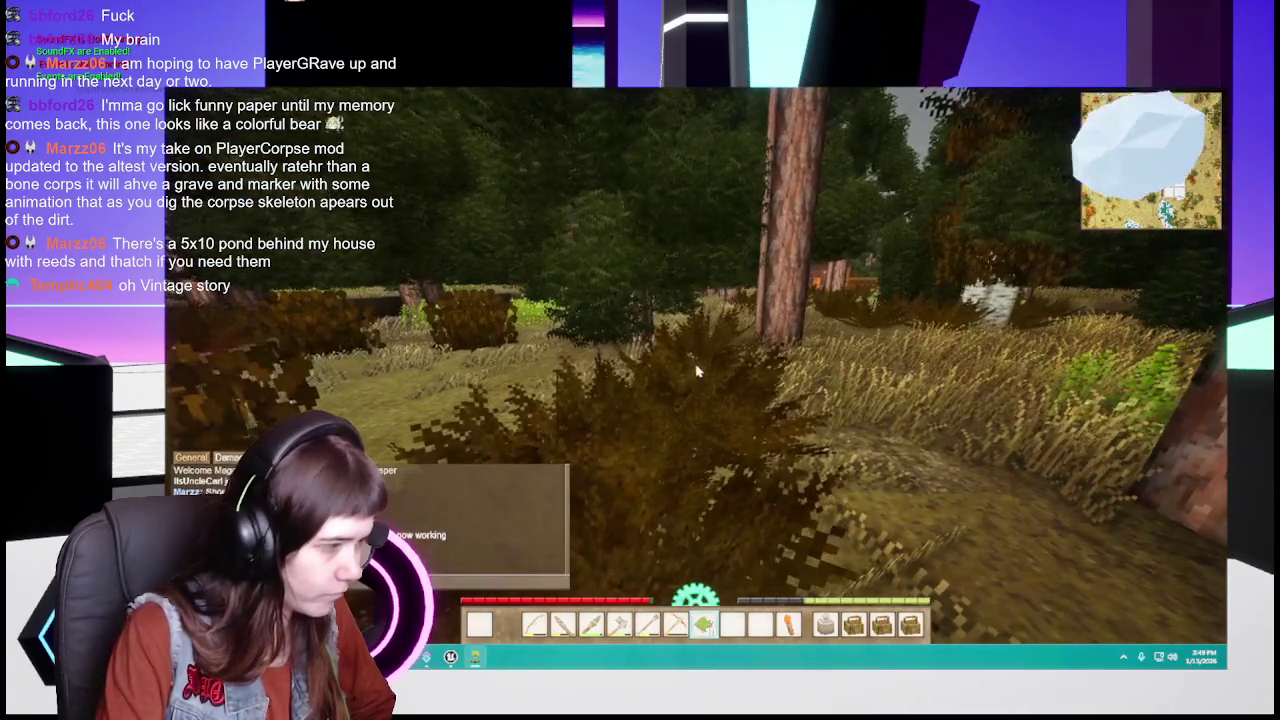
pyautogui.press('w')
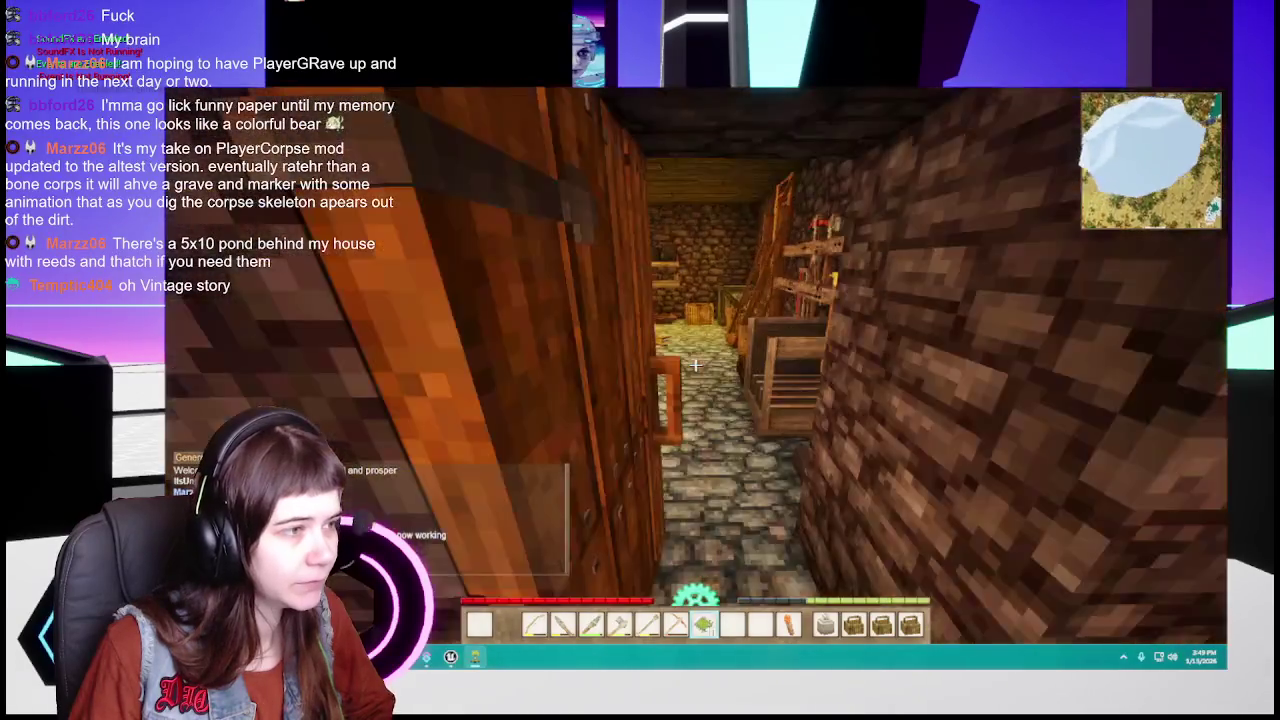
# Step: Check the world map, then open the cellar door and walk down to the storage vessels
pyautogui.press('m')
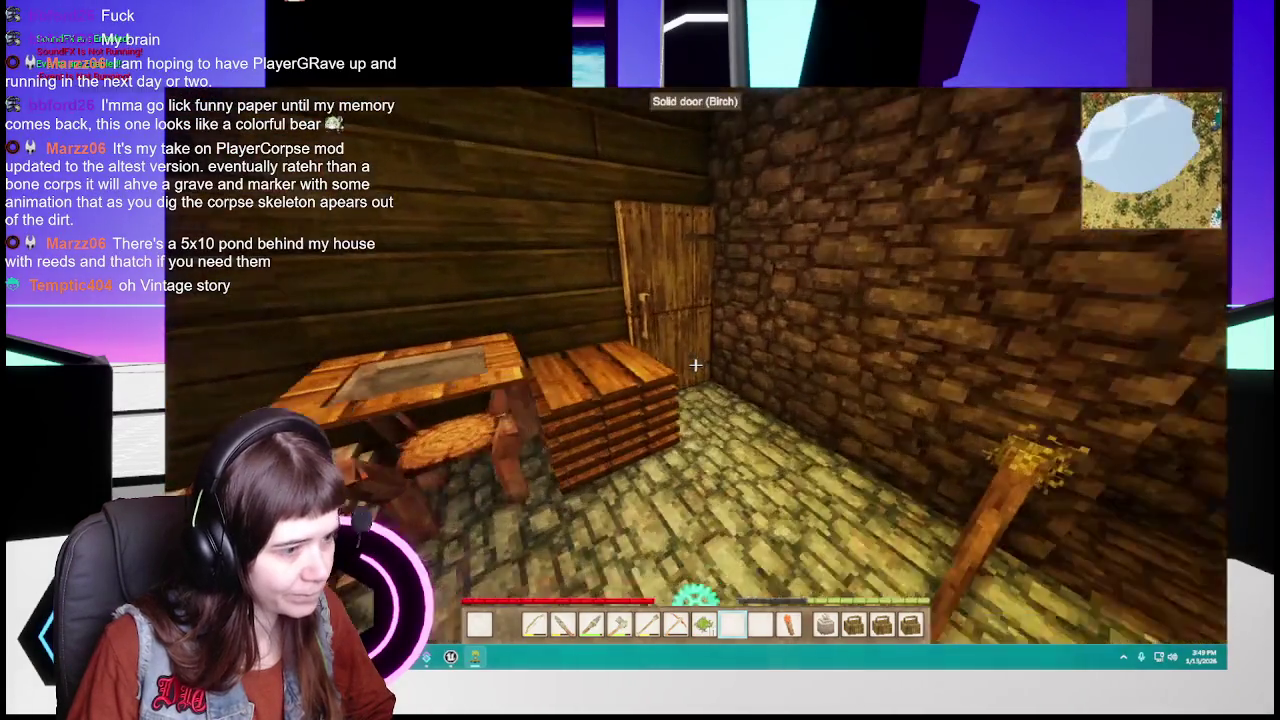
pyautogui.press('w')
pyautogui.scroll(-2, 695, 365)
pyautogui.rightClick(695, 365)
pyautogui.press('w')
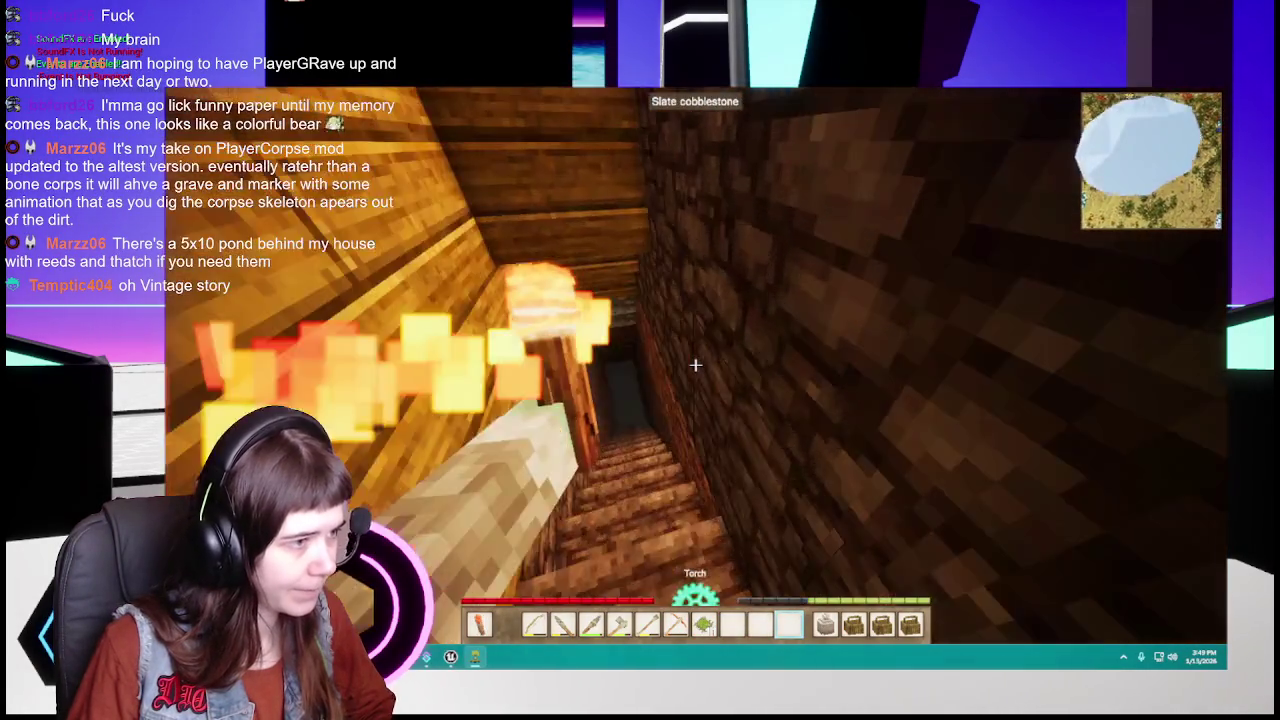
pyautogui.press('w')
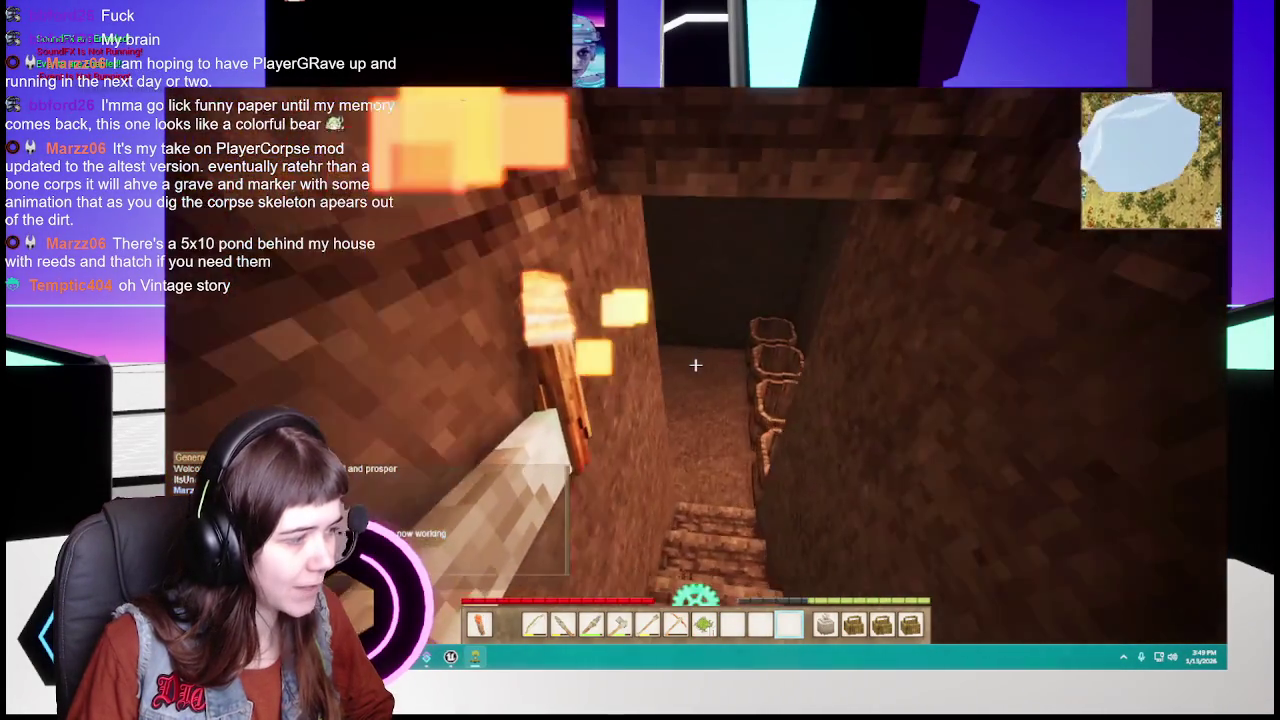
pyautogui.press('w')
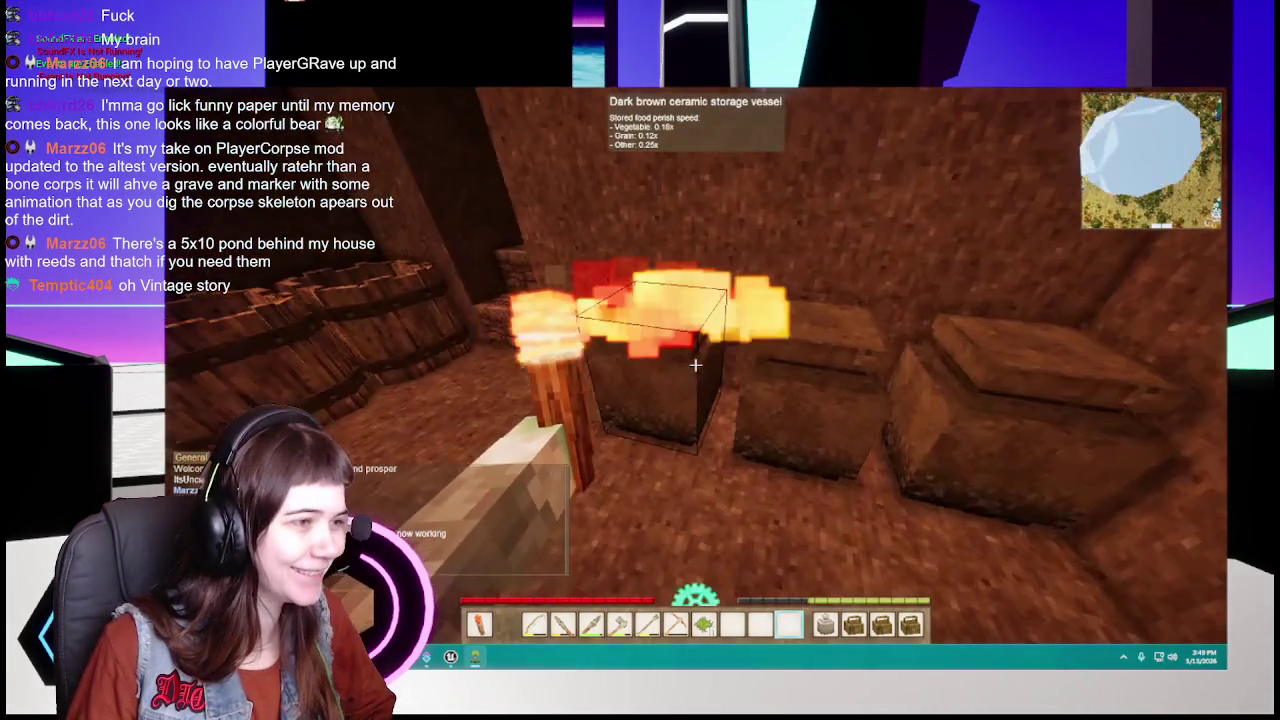
# Step: Inspect the contents of two cellar storage vessels
pyautogui.rightClick(695, 365)
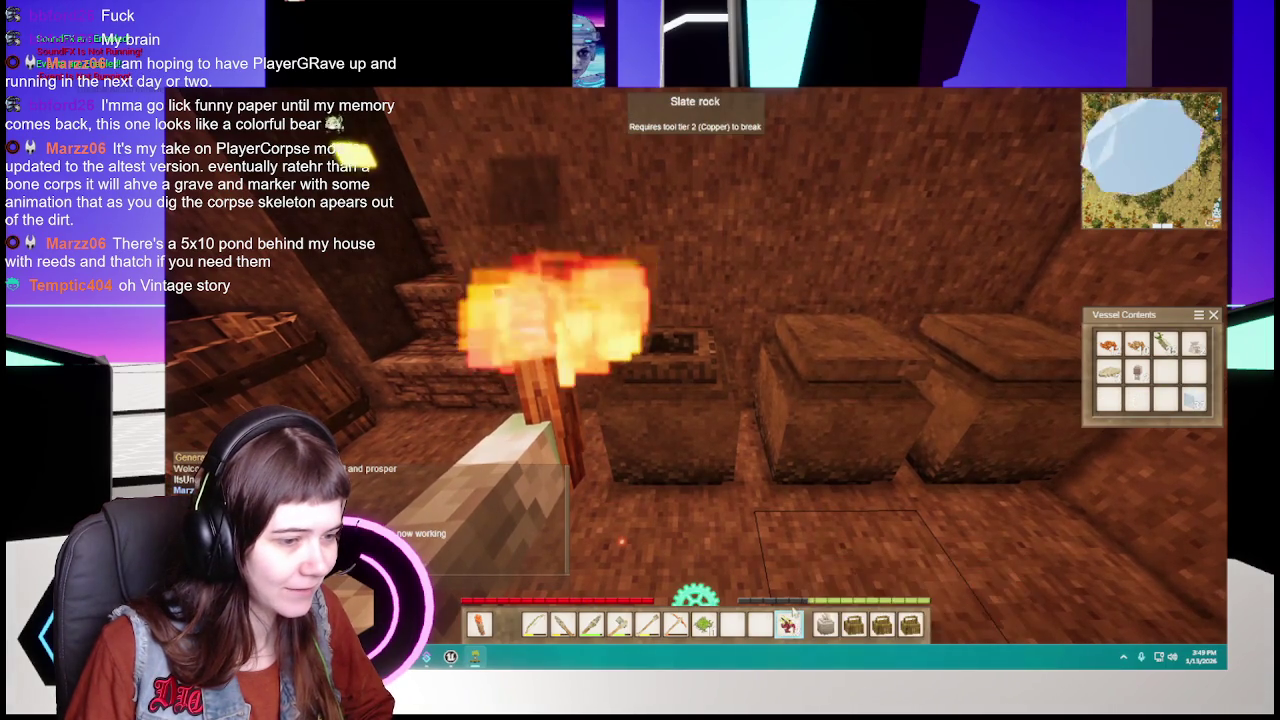
pyautogui.press('Escape')
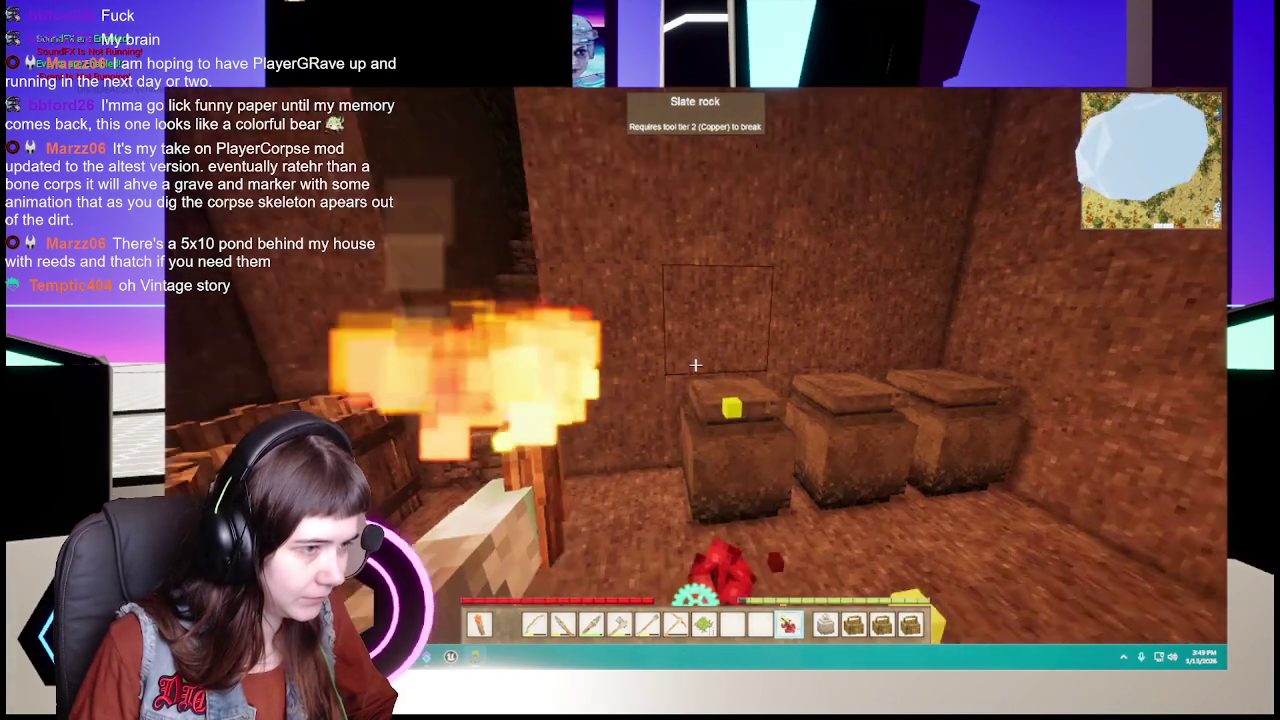
pyautogui.rightClick(695, 365)
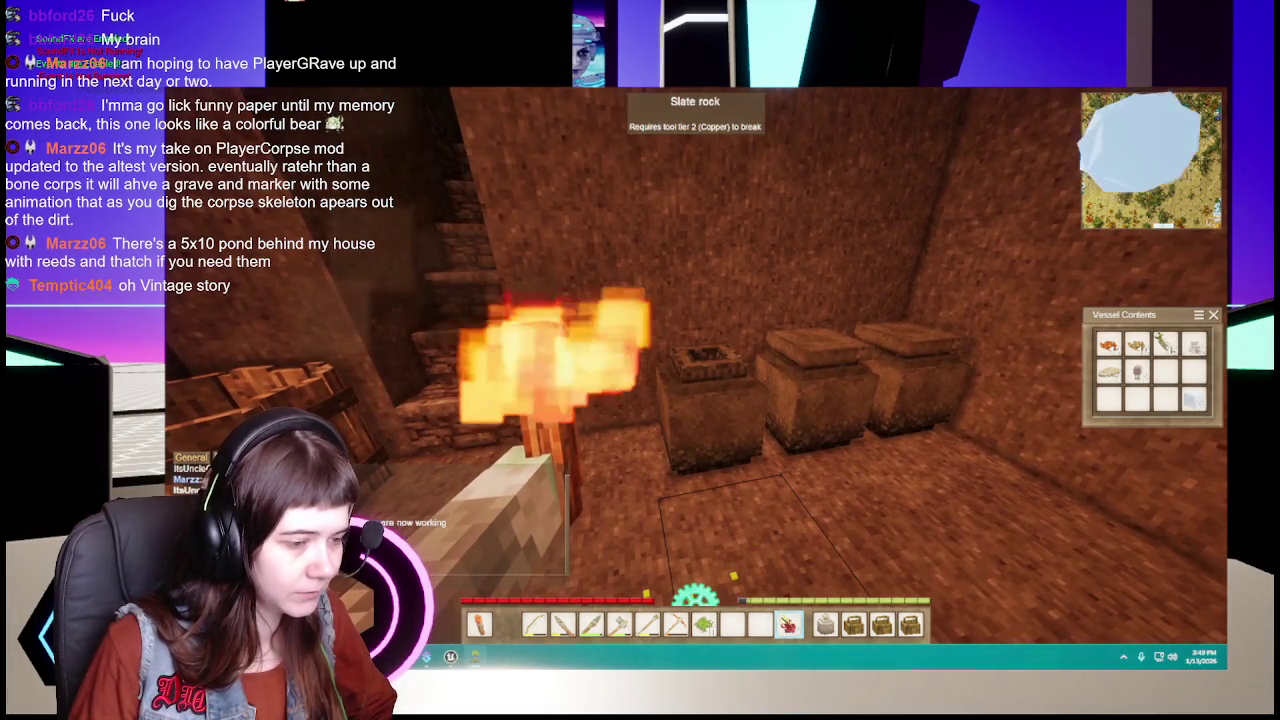
pyautogui.press('Escape')
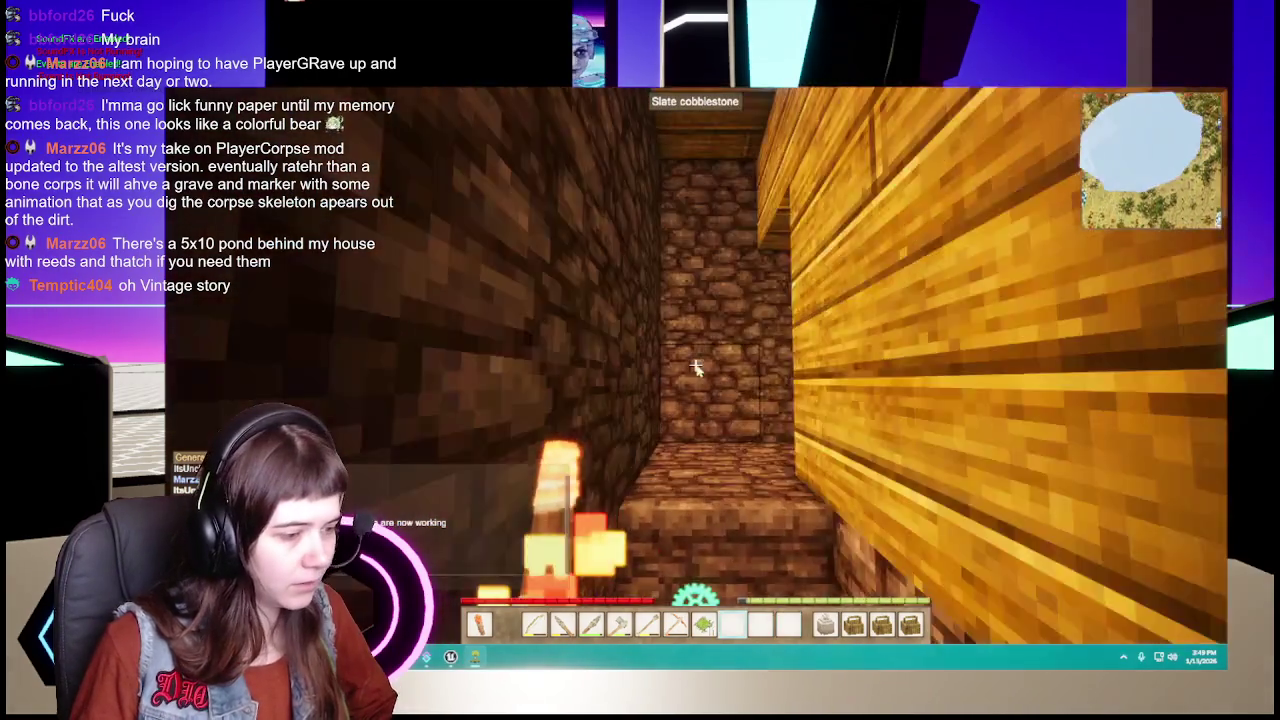
# Step: Move the green leafy item from the hotbar into a backpack slot
pyautogui.press('e')
pyautogui.keyDown('shift'); pyautogui.click(705, 624); pyautogui.keyUp('shift')
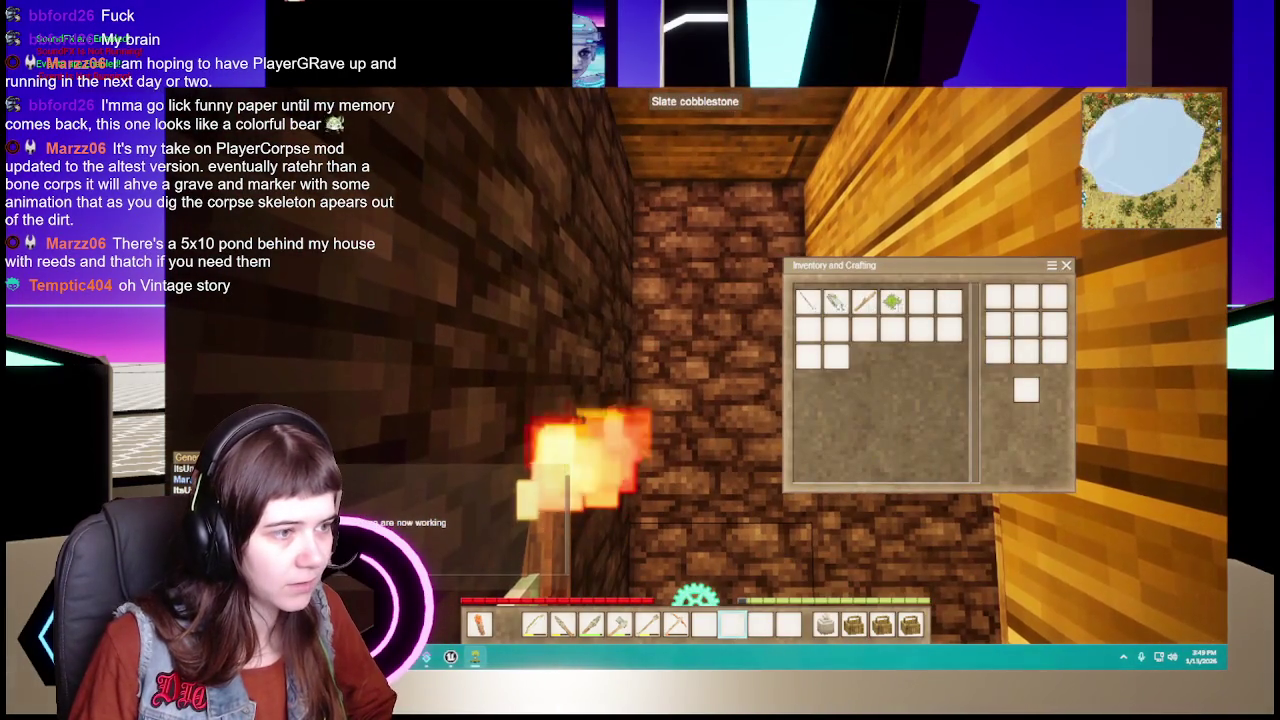
pyautogui.press('e')
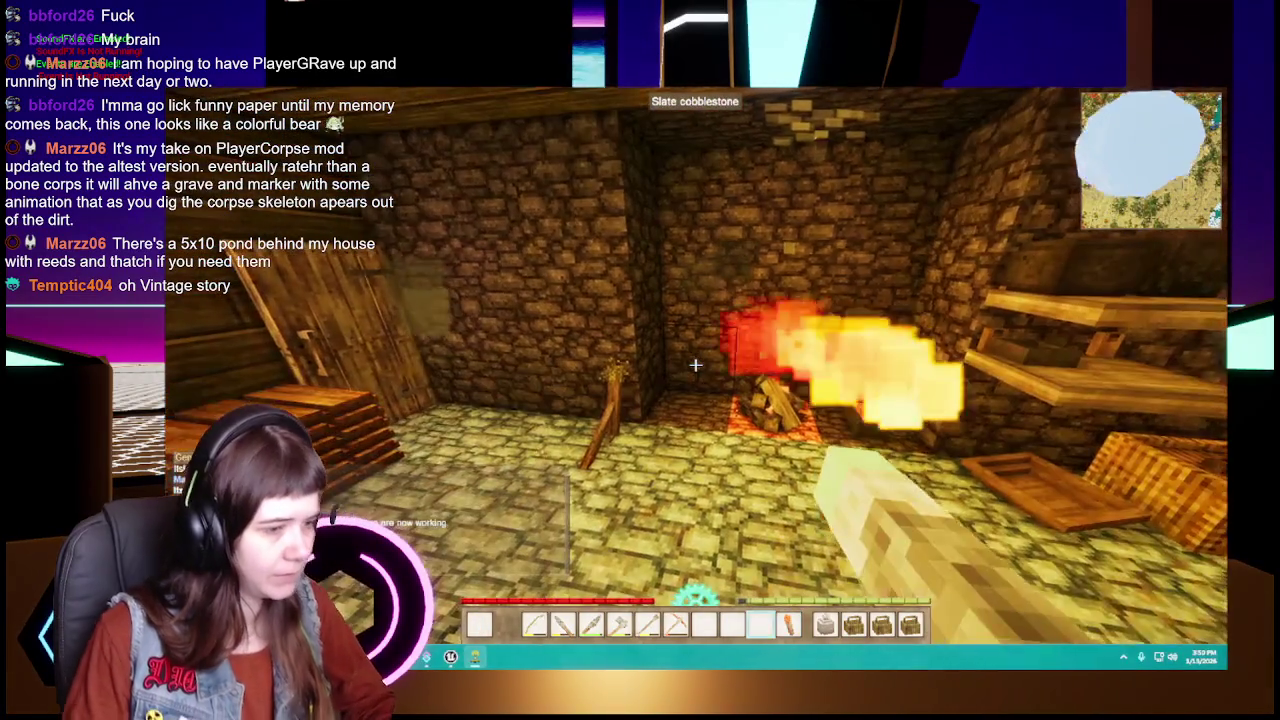
pyautogui.scroll(1, 695, 366)
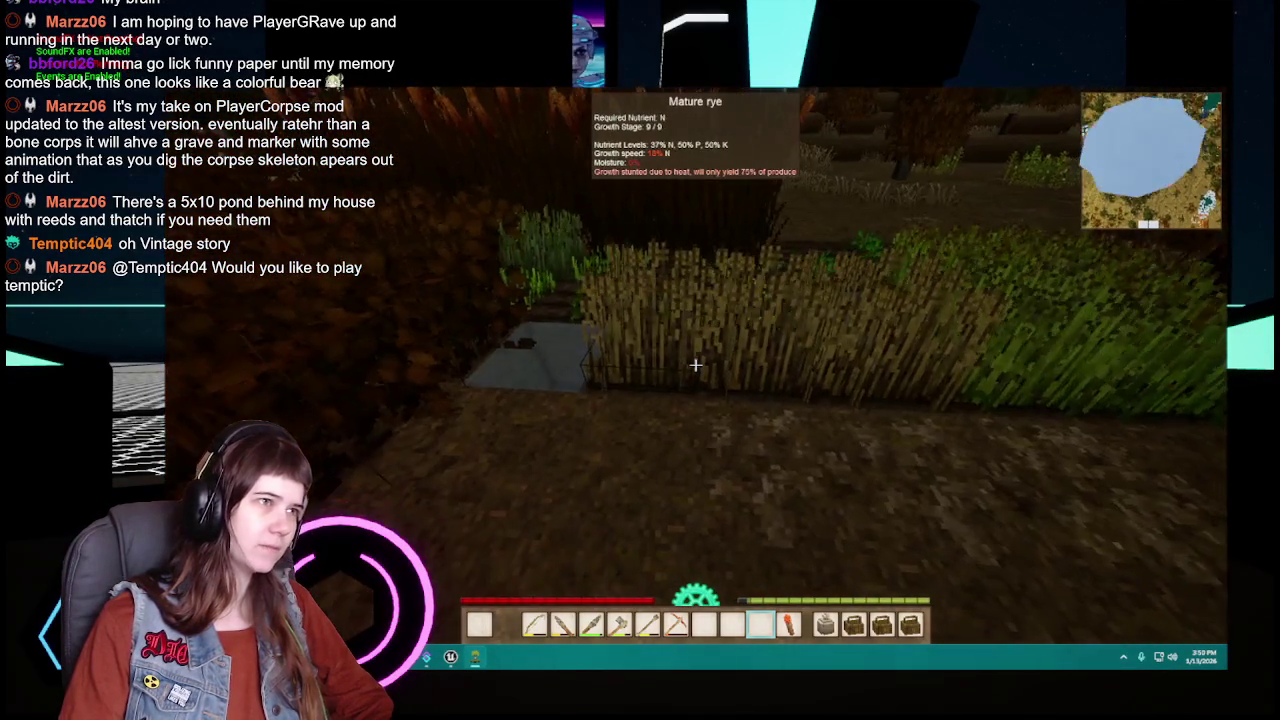
# Step: Harvest two mature rye plants and the mature flax from the farm plots
pyautogui.click(695, 365)
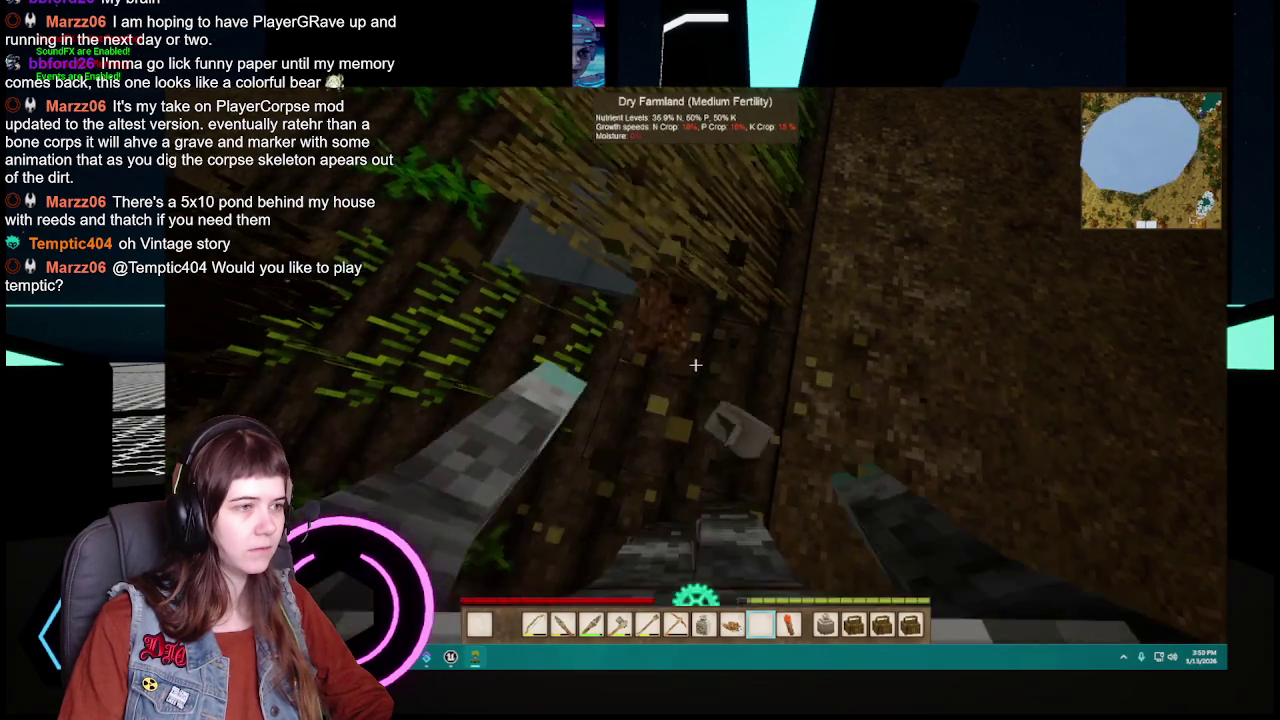
pyautogui.press('e')
pyautogui.press('e')
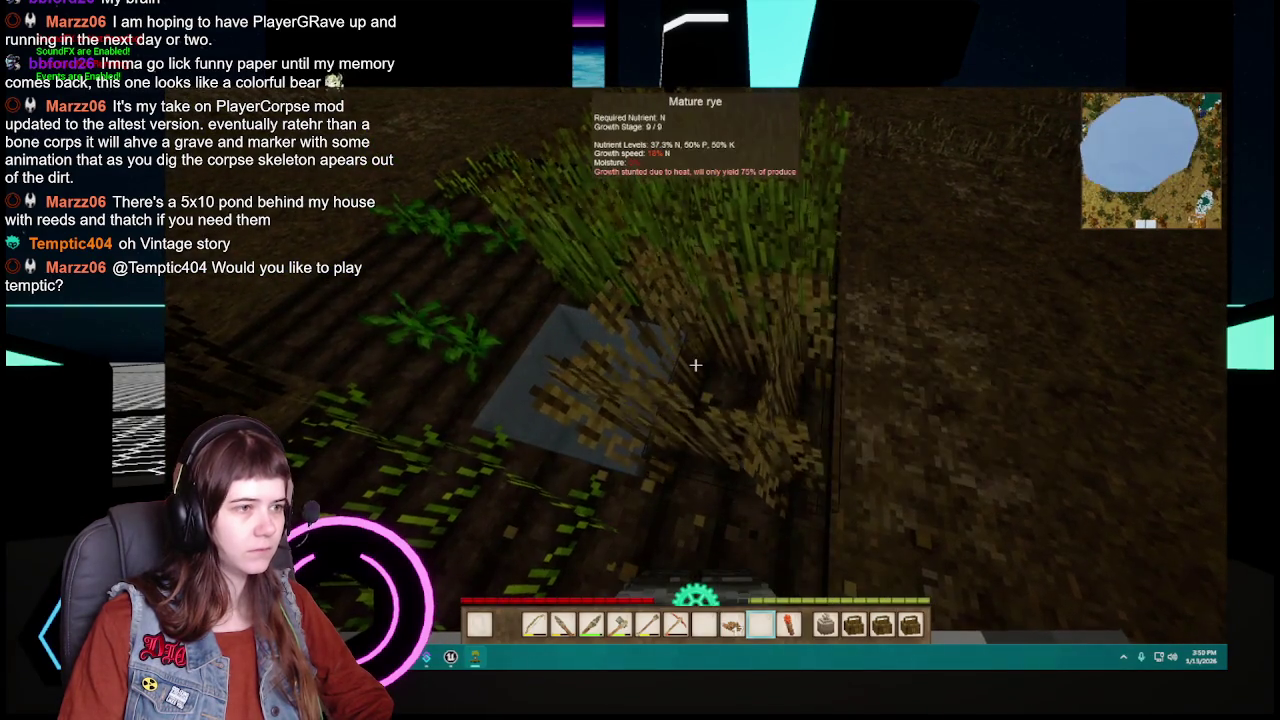
pyautogui.click(695, 365)
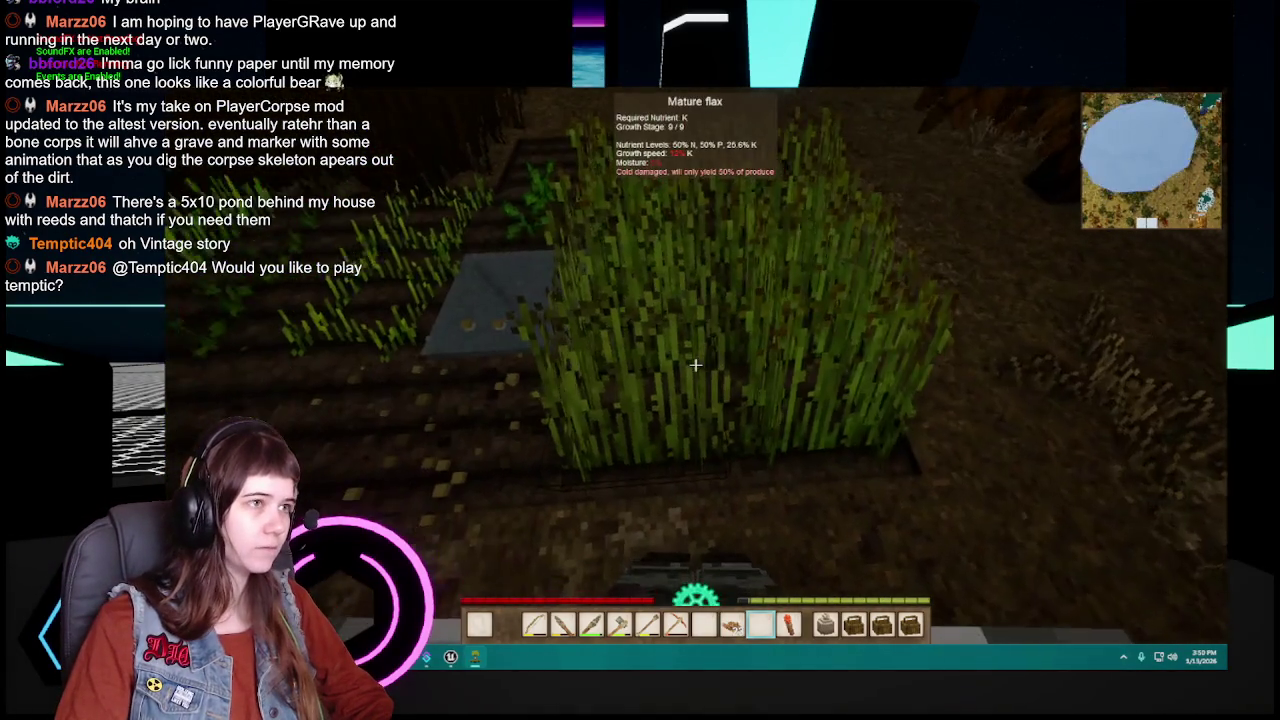
pyautogui.click(695, 365)
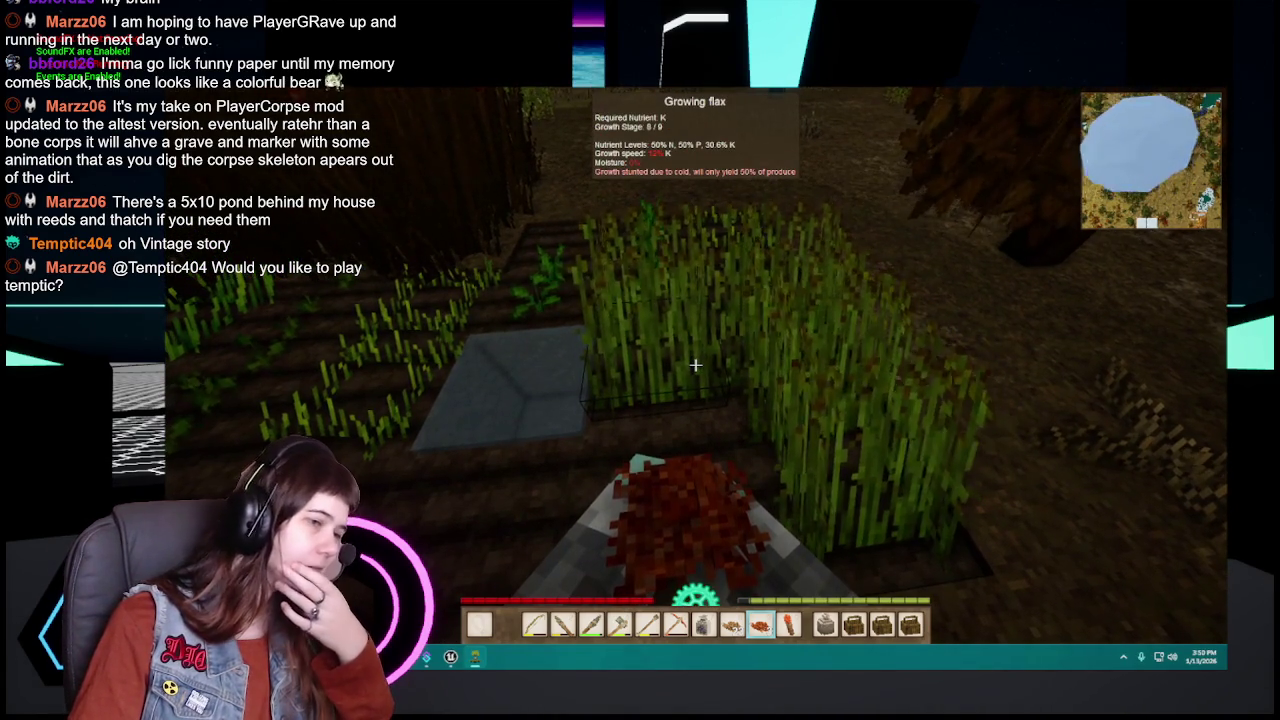
# Step: Move the harvested crops from three hotbar slots into the inventory
pyautogui.press('e')
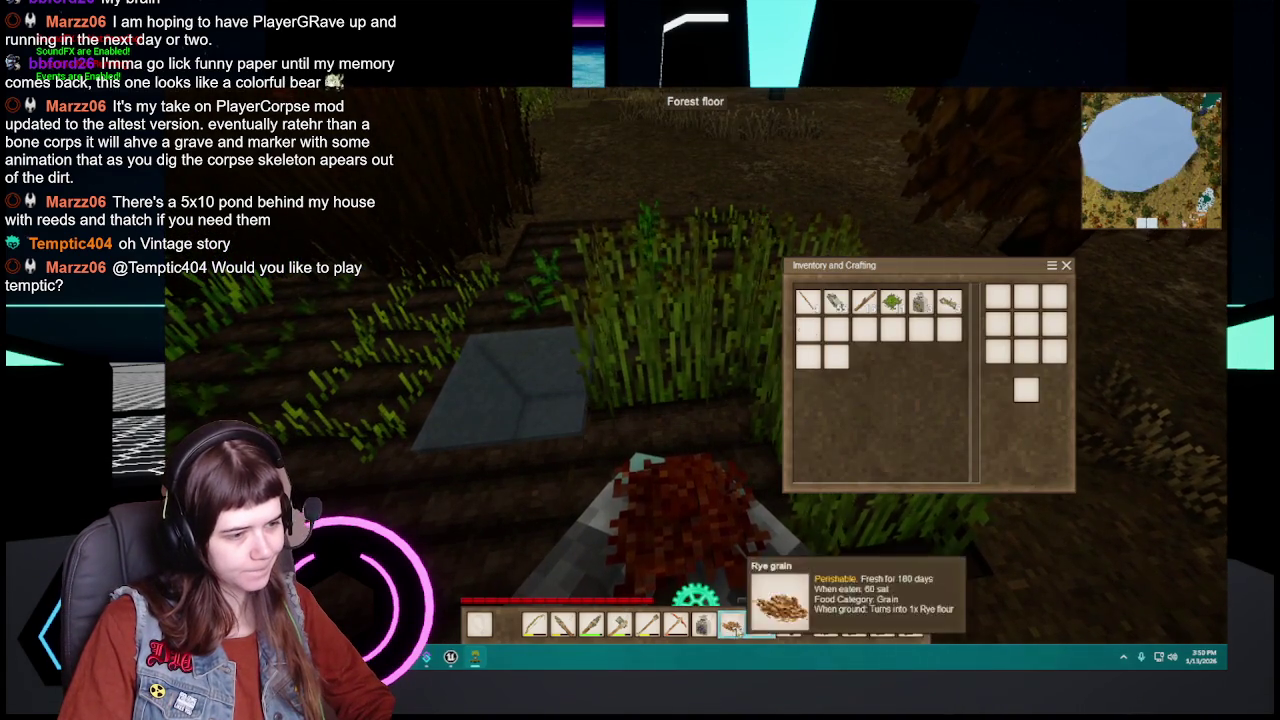
pyautogui.keyDown('shift'); pyautogui.click(760, 624); pyautogui.keyUp('shift')
pyautogui.keyDown('shift'); pyautogui.click(704, 624); pyautogui.keyUp('shift')
pyautogui.keyDown('shift'); pyautogui.click(732, 624); pyautogui.keyUp('shift')
pyautogui.press('e')
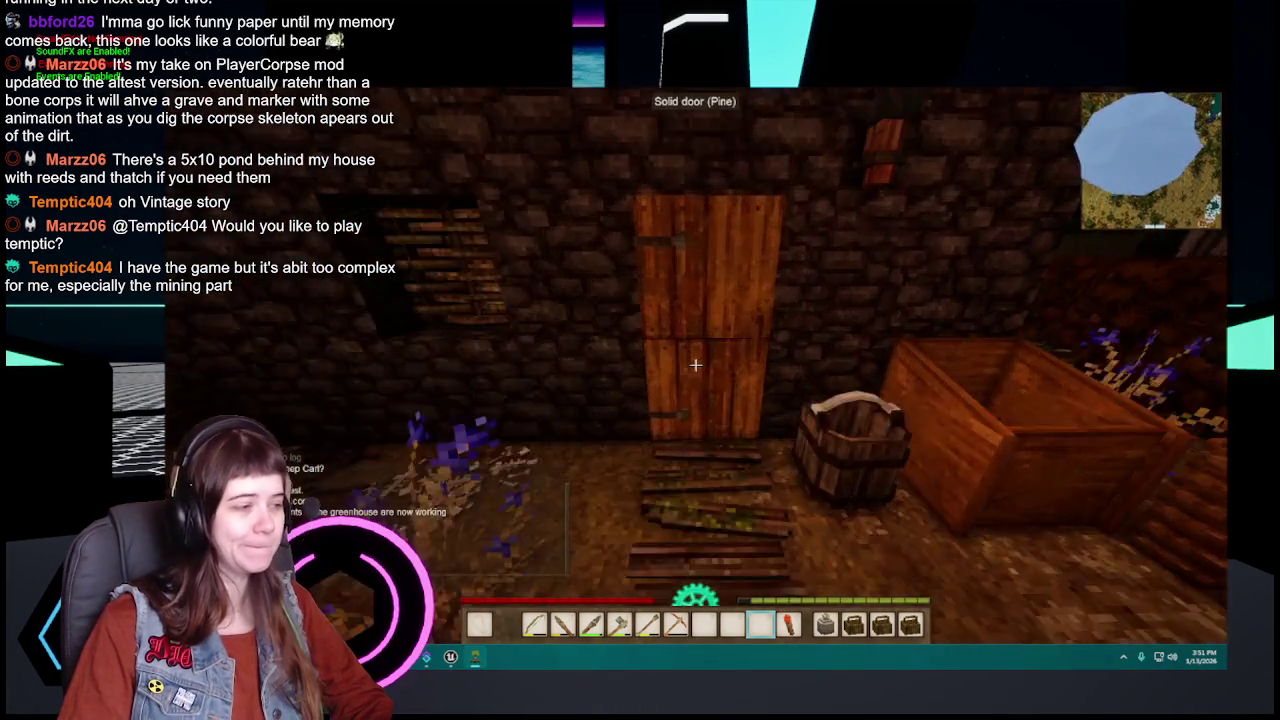
# Step: Enter the house through the pine door and look through the reed chest's contents
pyautogui.rightClick(696, 365)
pyautogui.press('w')
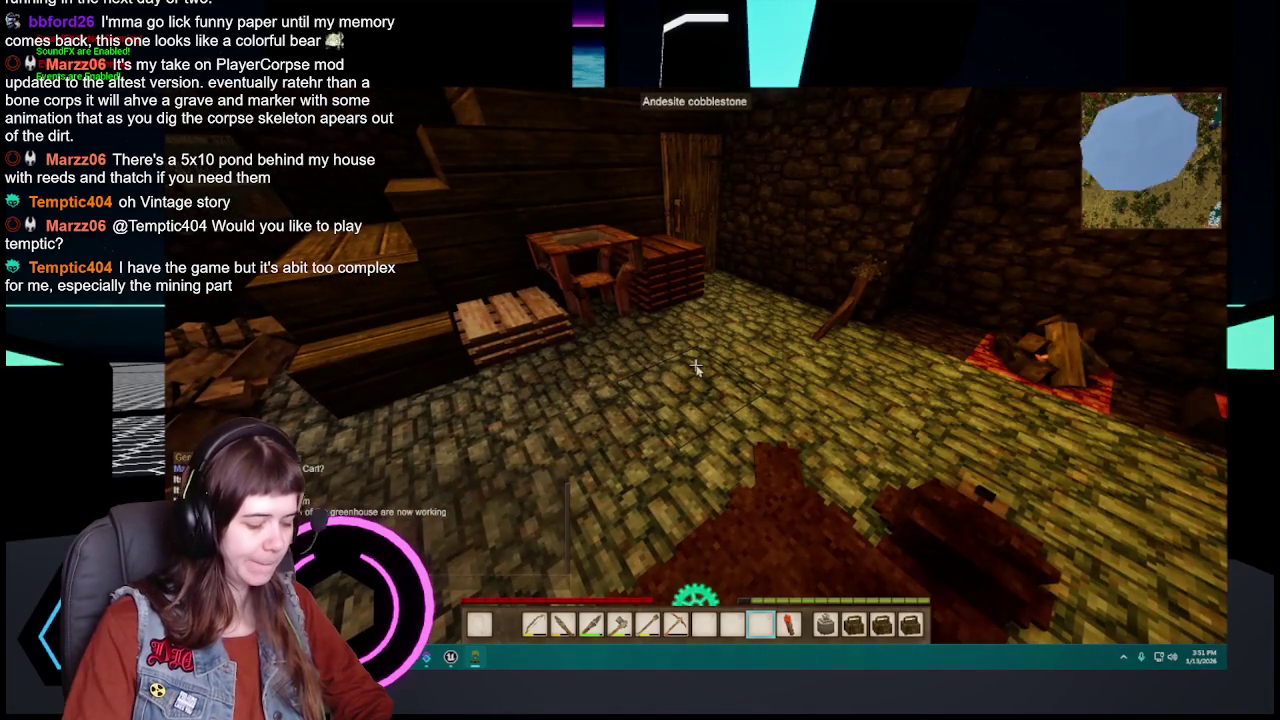
pyautogui.press('t')
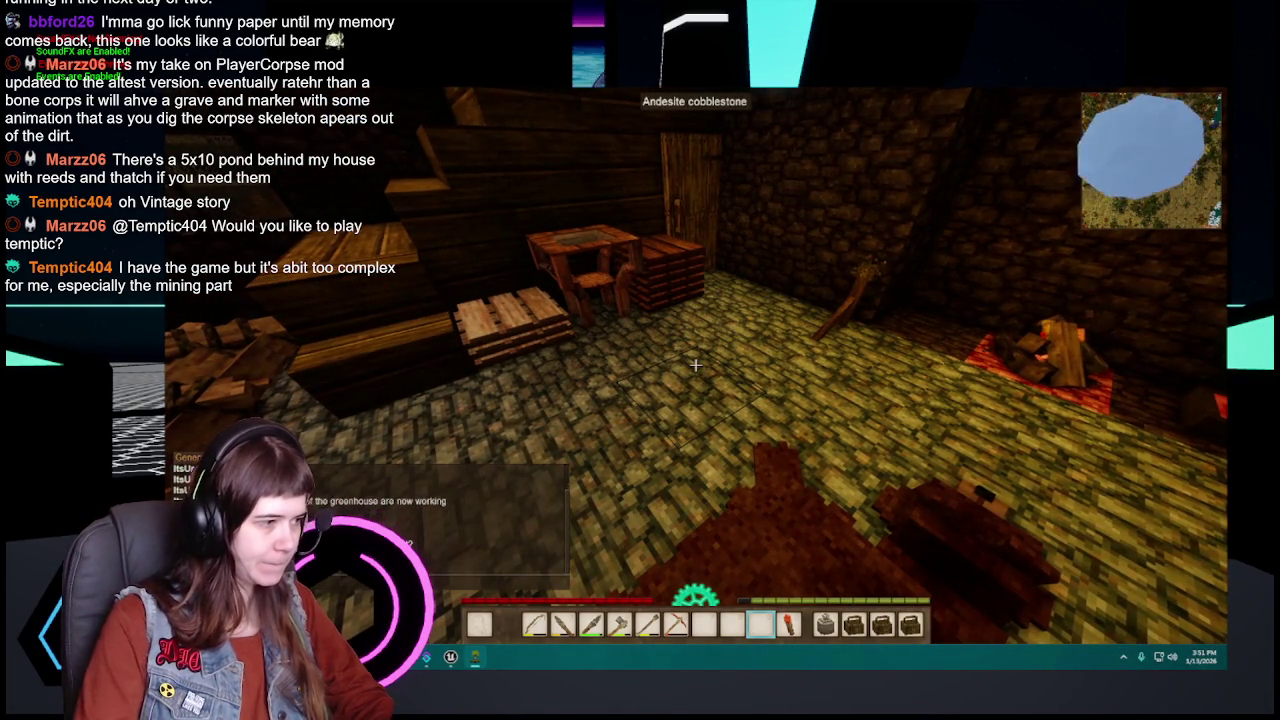
pyautogui.press('e')
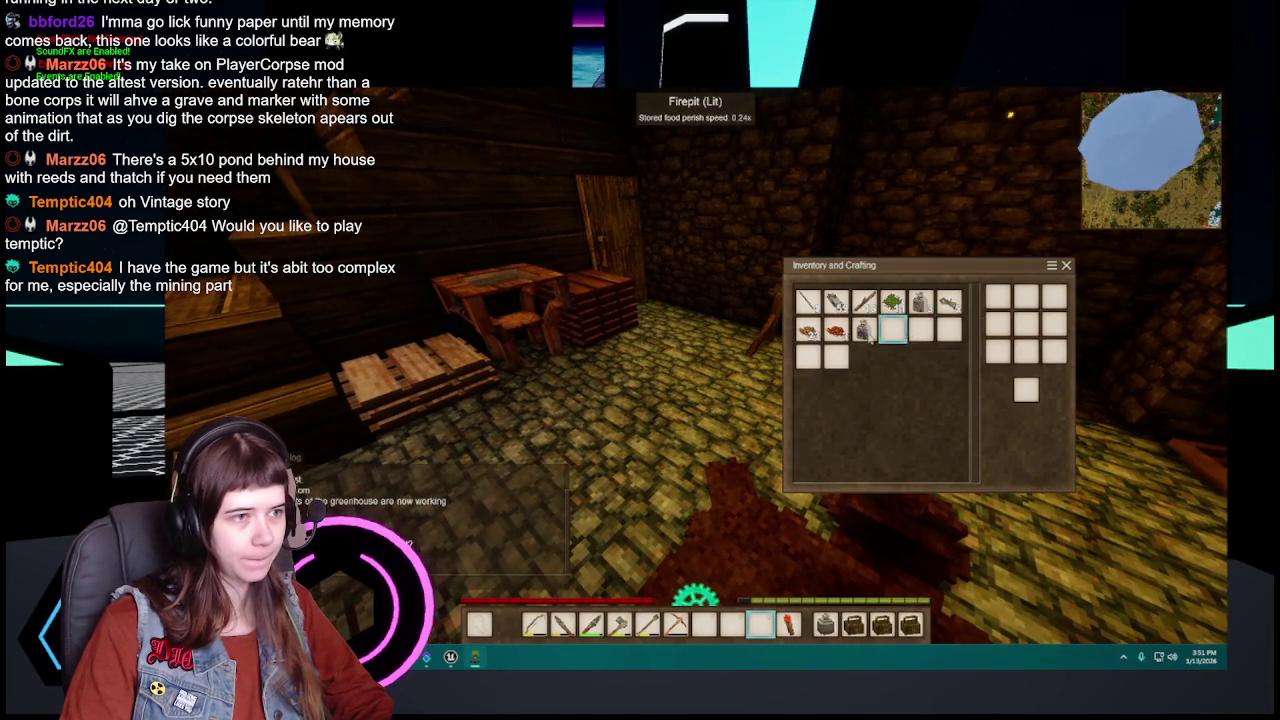
pyautogui.press('e')
pyautogui.rightClick(695, 366)
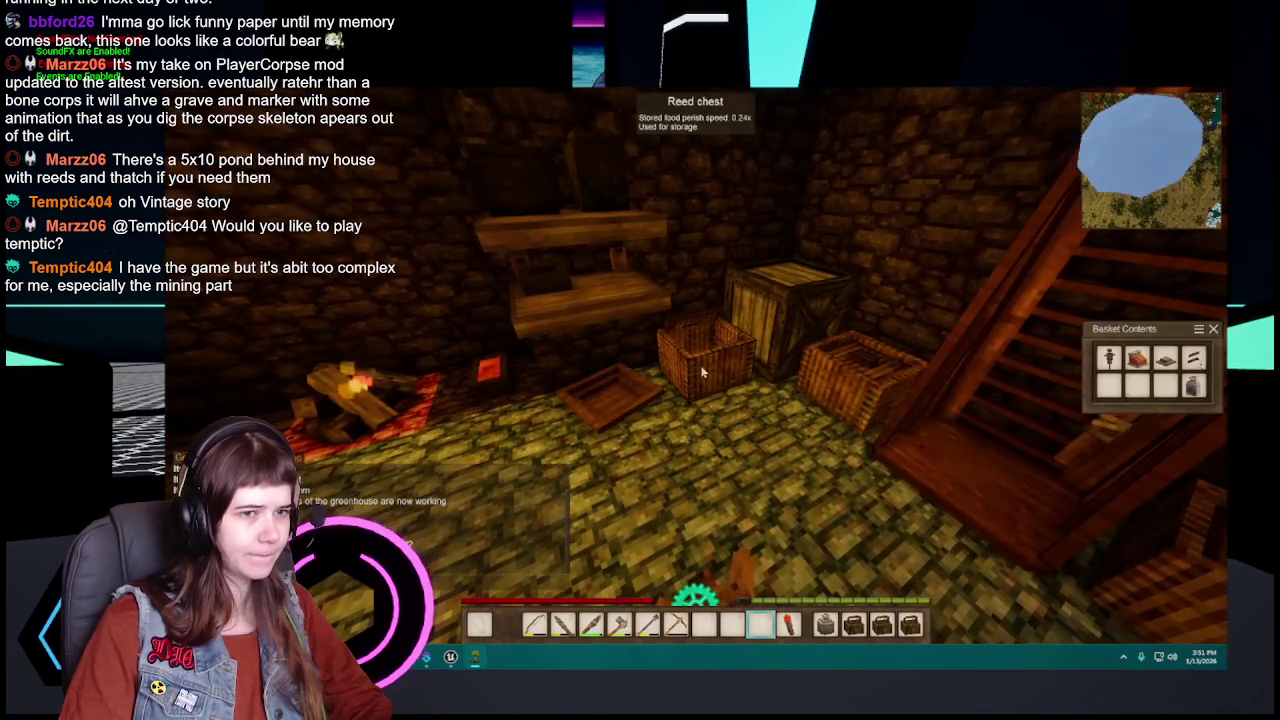
pyautogui.press('Escape')
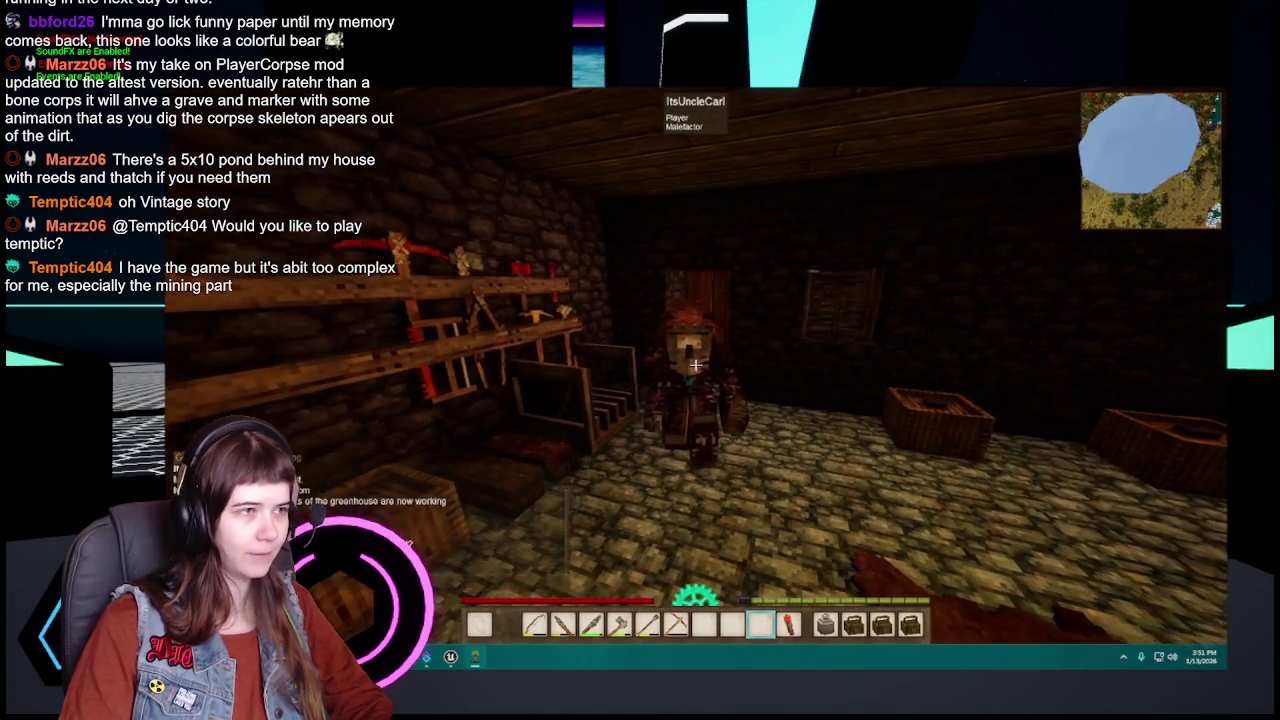
pyautogui.press('t')
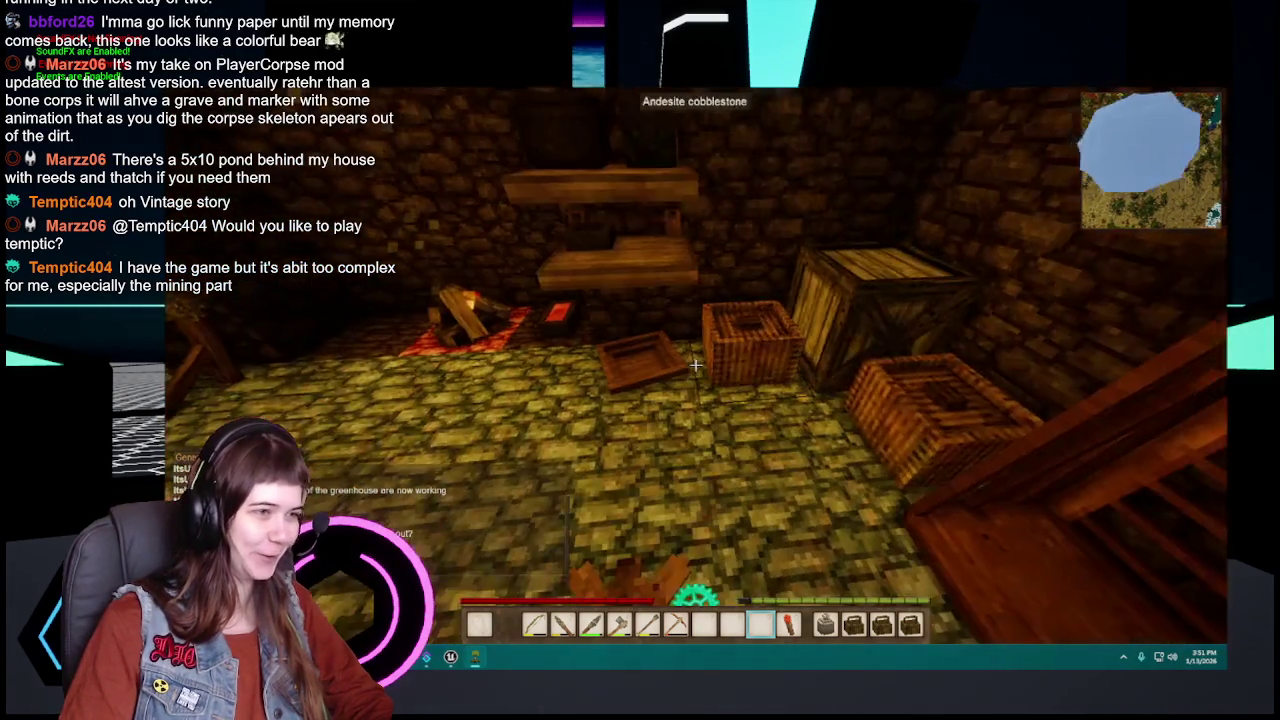
pyautogui.rightClick(714, 372)
pyautogui.rightClick(714, 372)
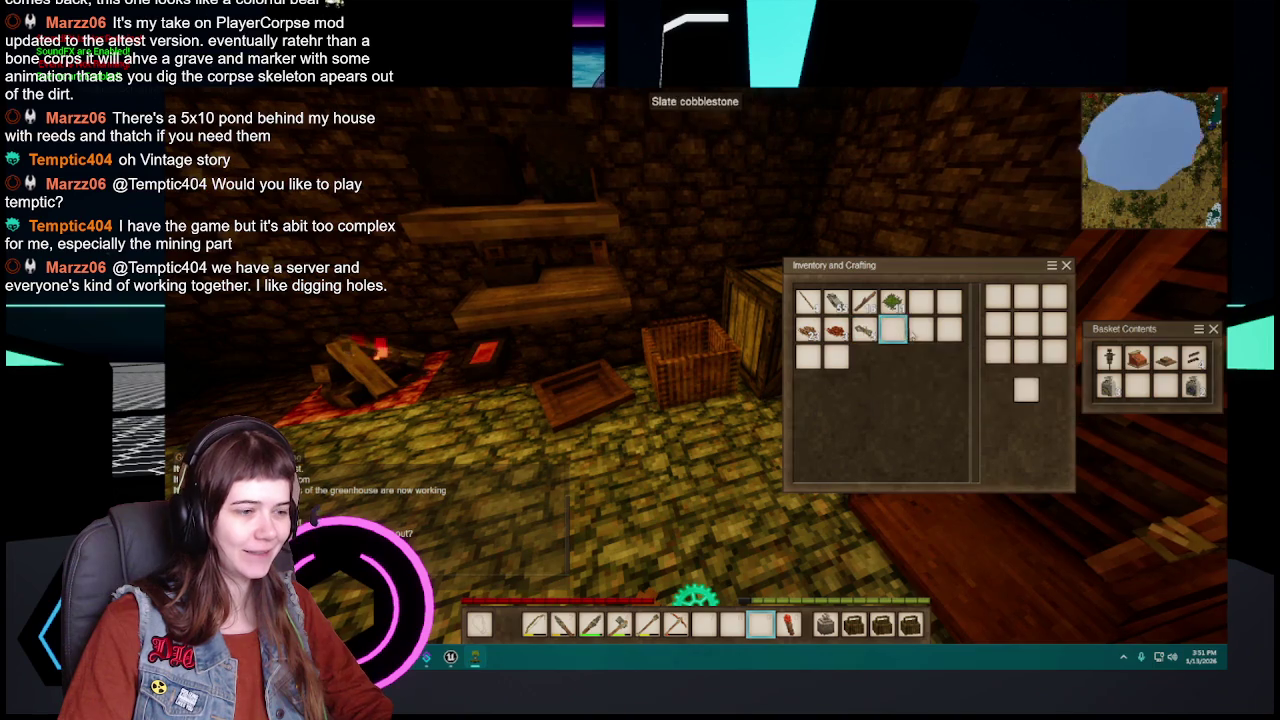
pyautogui.press('Escape')
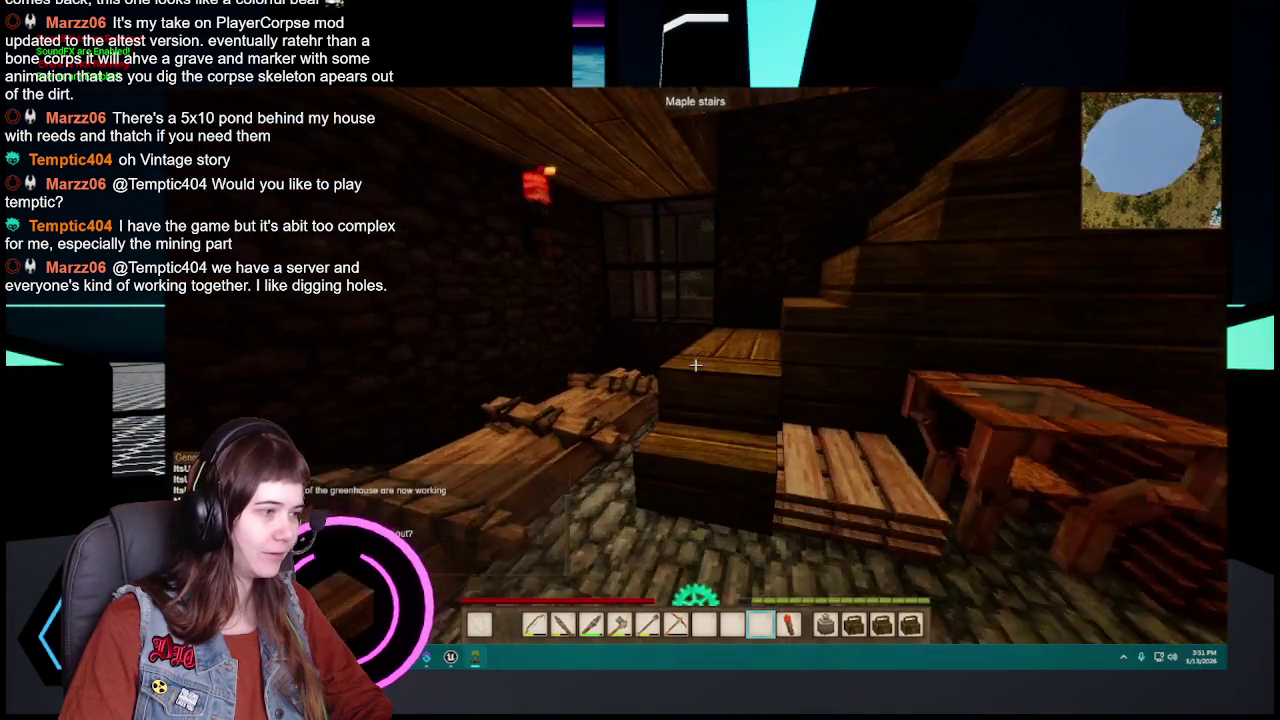
# Step: Upstairs, craft the basket's flax fibers into flax twine and store it in the basket
pyautogui.press('w')
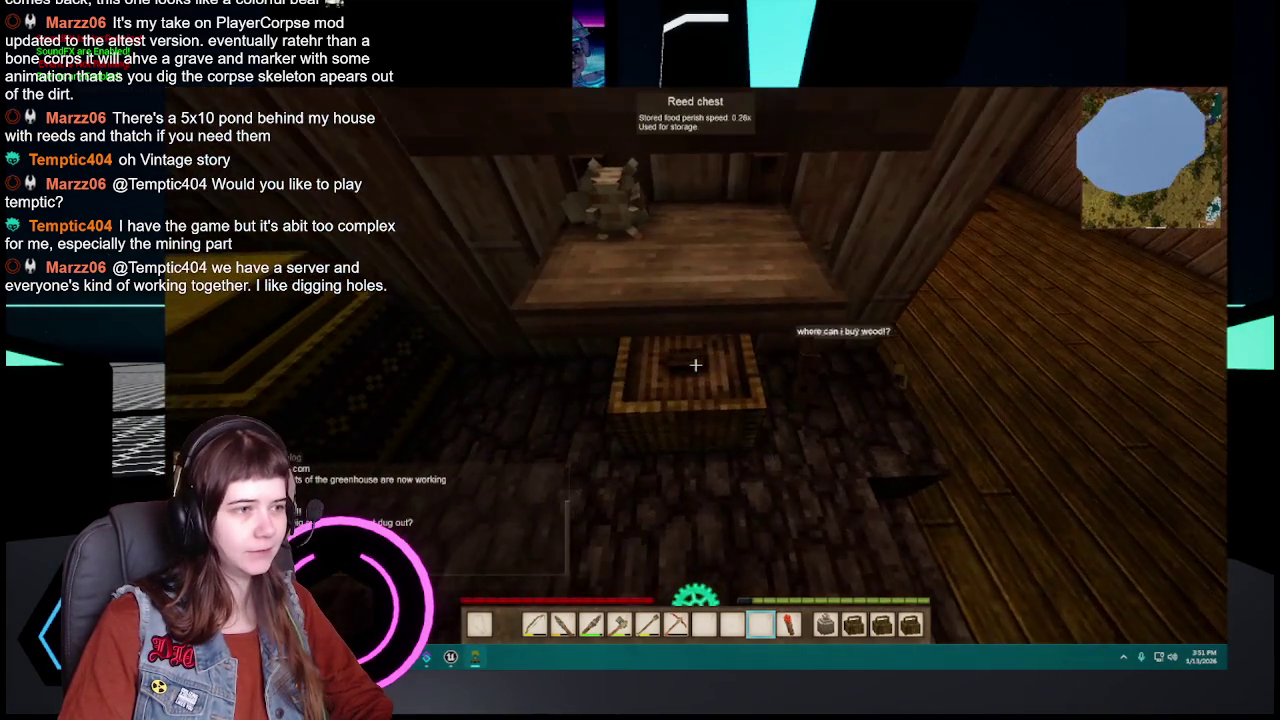
pyautogui.rightClick(695, 365)
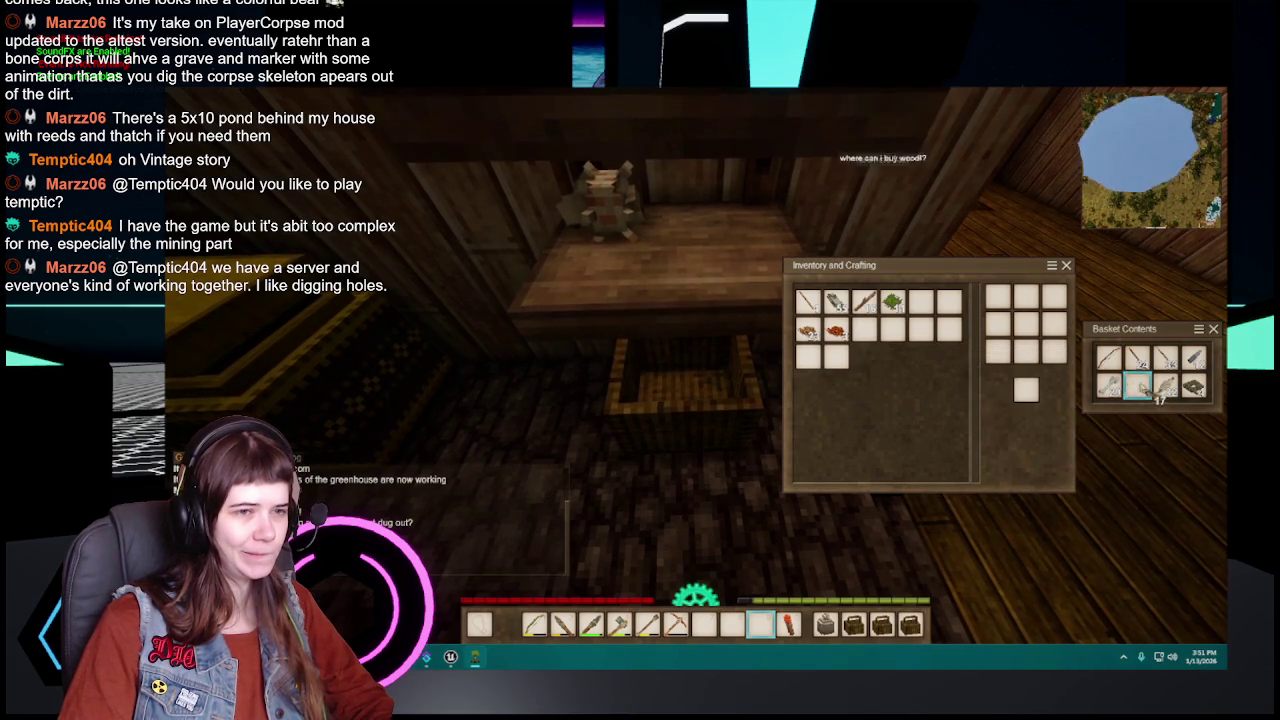
pyautogui.moveTo(997, 296); pyautogui.dragTo(1025, 324)
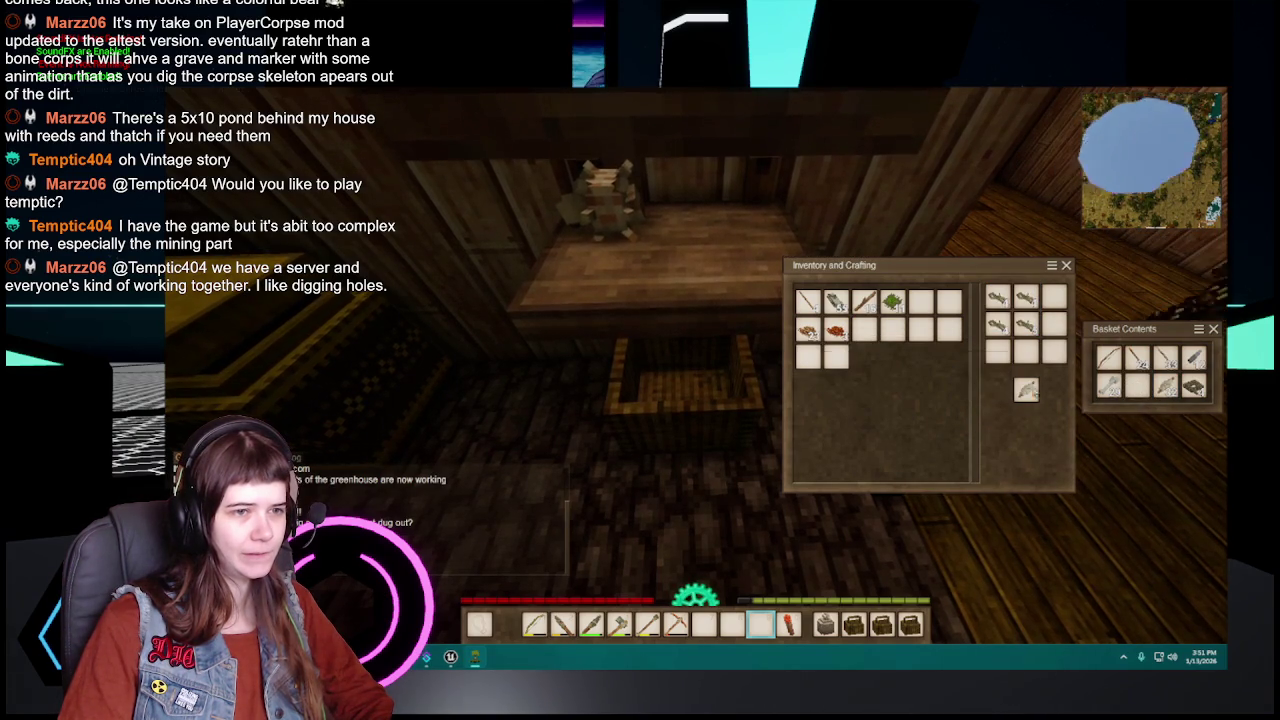
pyautogui.click(1025, 389)
pyautogui.click(1137, 386)
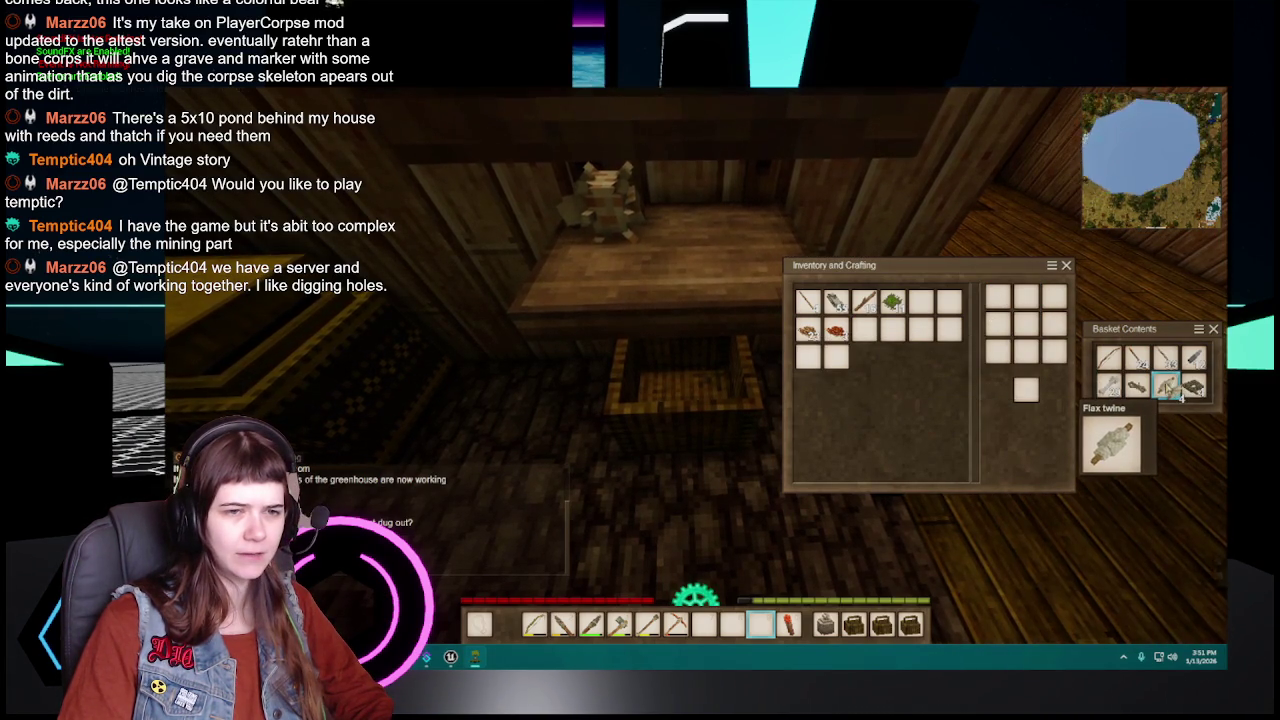
pyautogui.press('e')
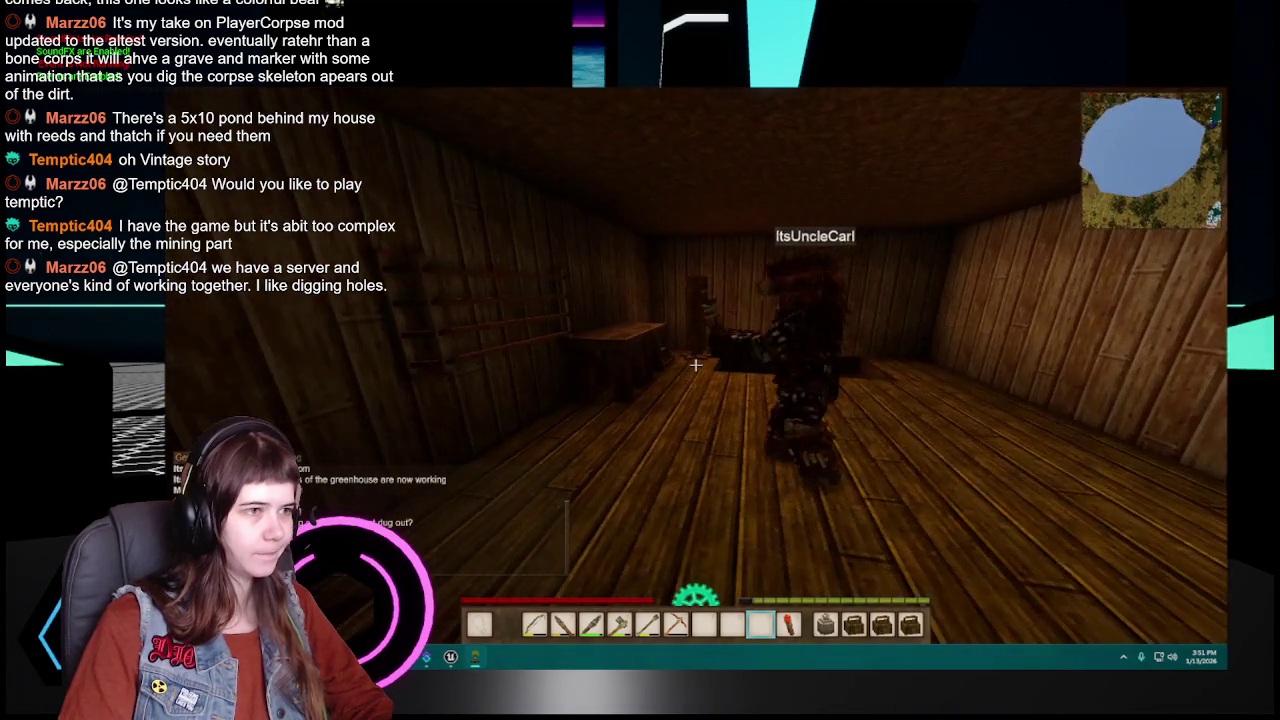
# Step: Carry the burning torch down into the cellar tunnel and open the ceramic storage vessel
pyautogui.press('e')
pyautogui.press('e')
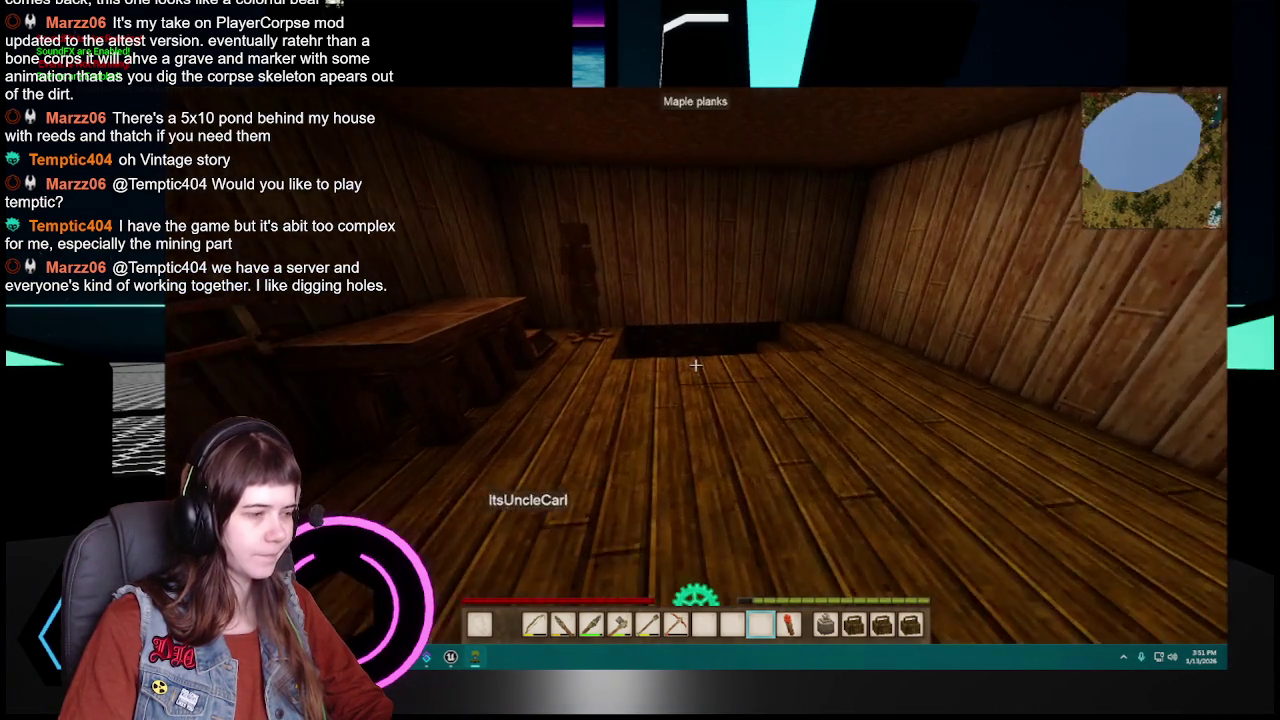
pyautogui.press('w')
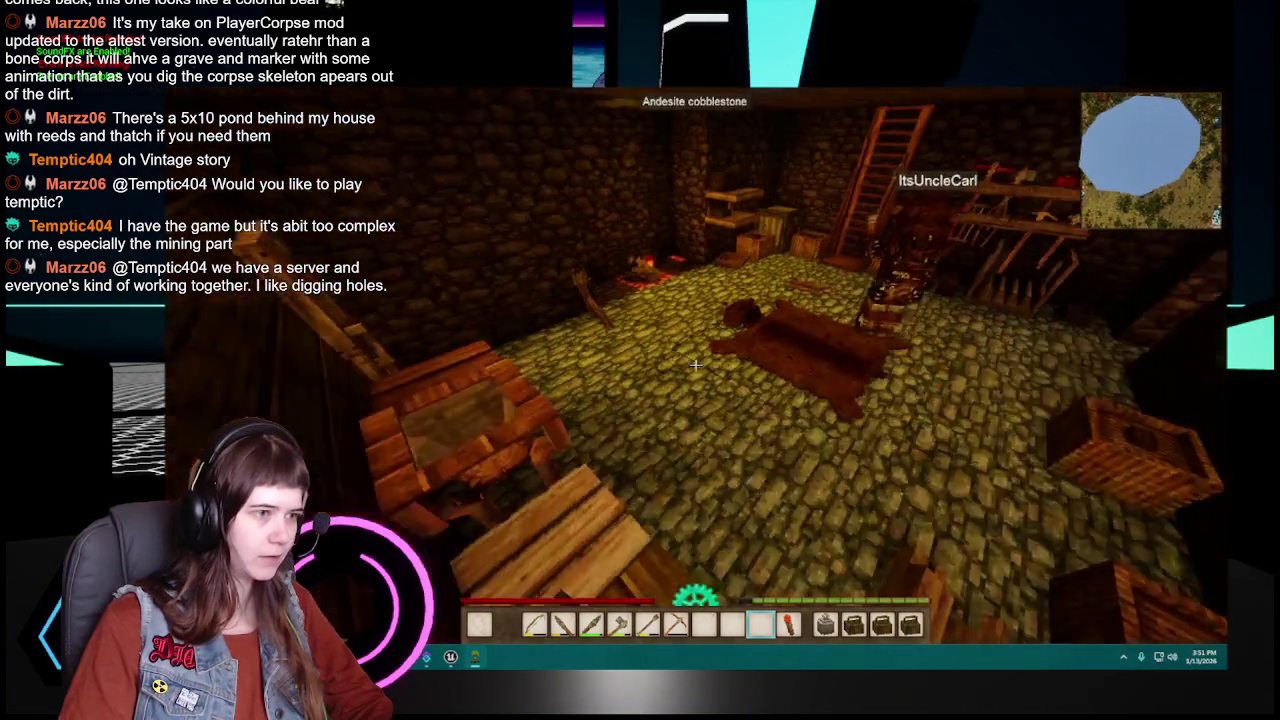
pyautogui.press('f')
pyautogui.scroll(1, 695, 365)
pyautogui.press('w')
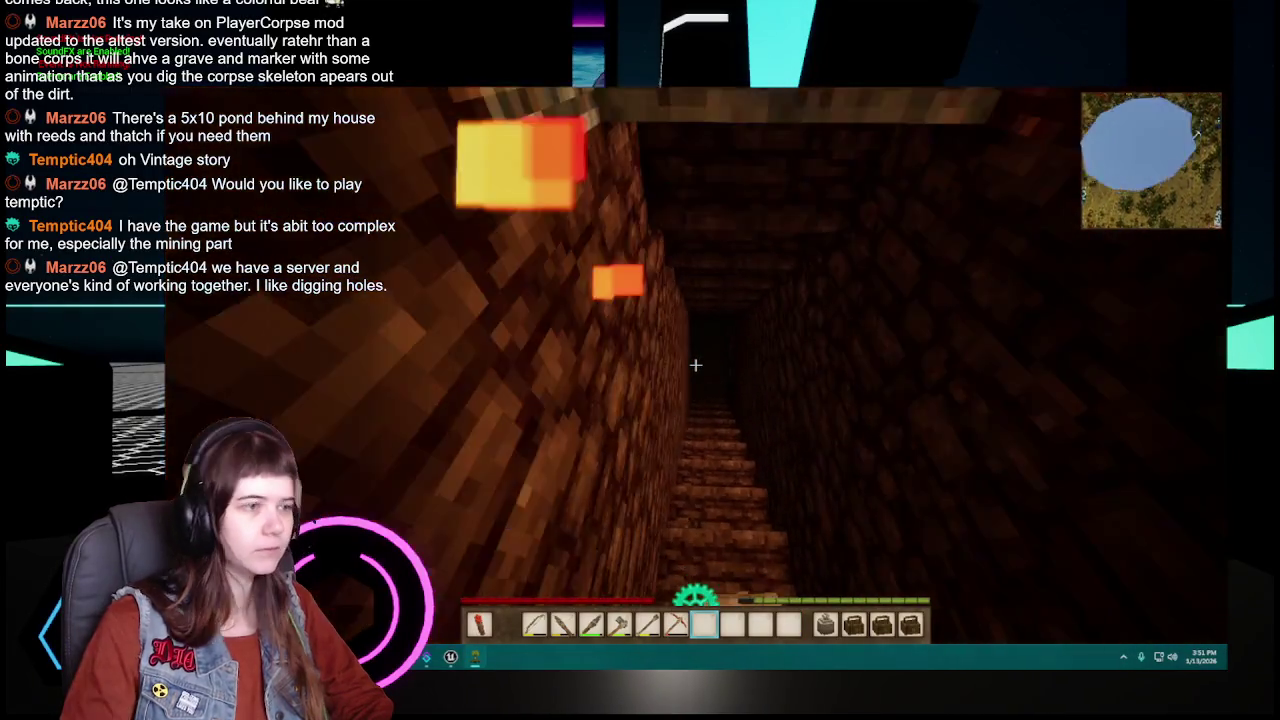
pyautogui.scroll(1, 695, 365)
pyautogui.press('w')
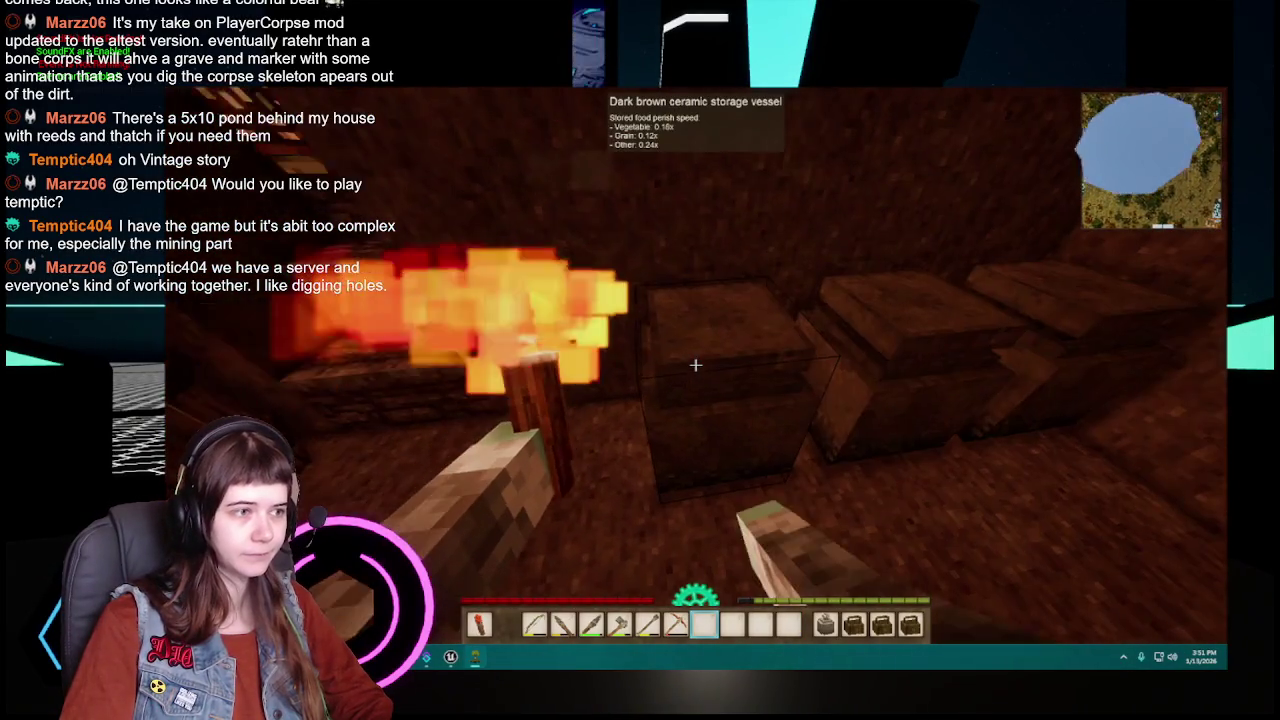
pyautogui.rightClick(695, 365)
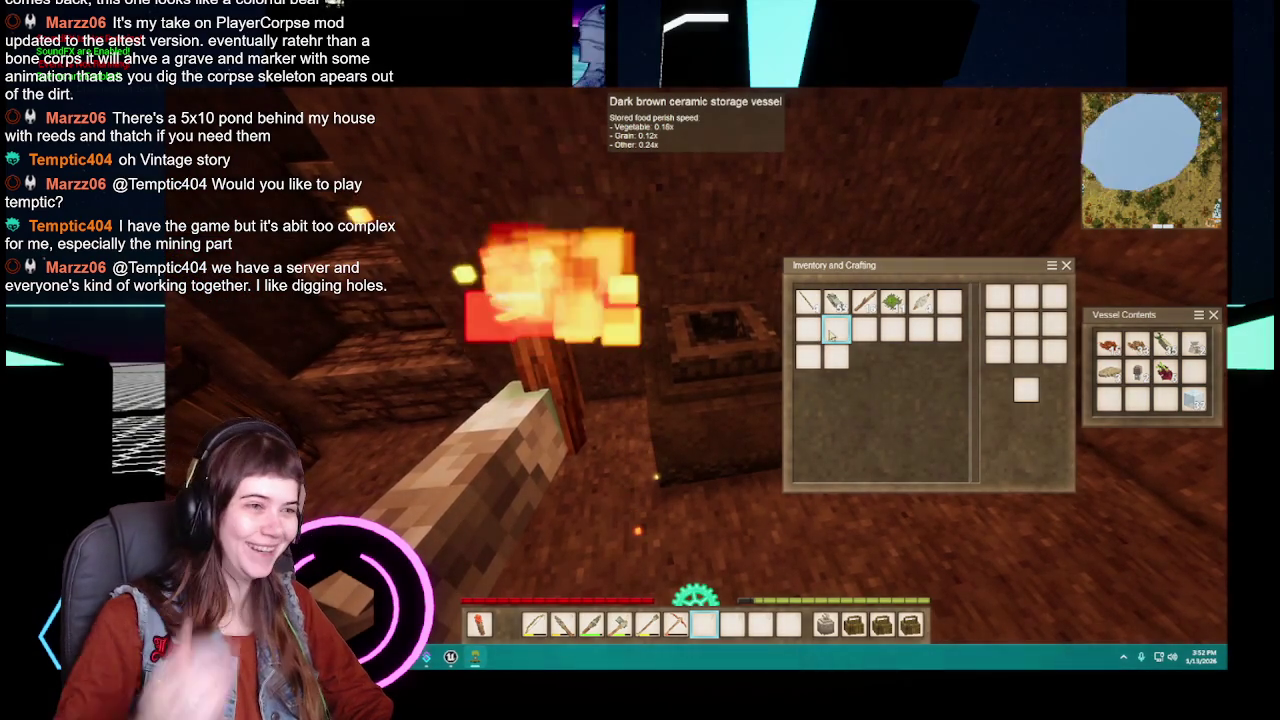
# Step: Close the storage vessel and climb back up the slate staircase
pyautogui.press('Escape')
pyautogui.press('w')
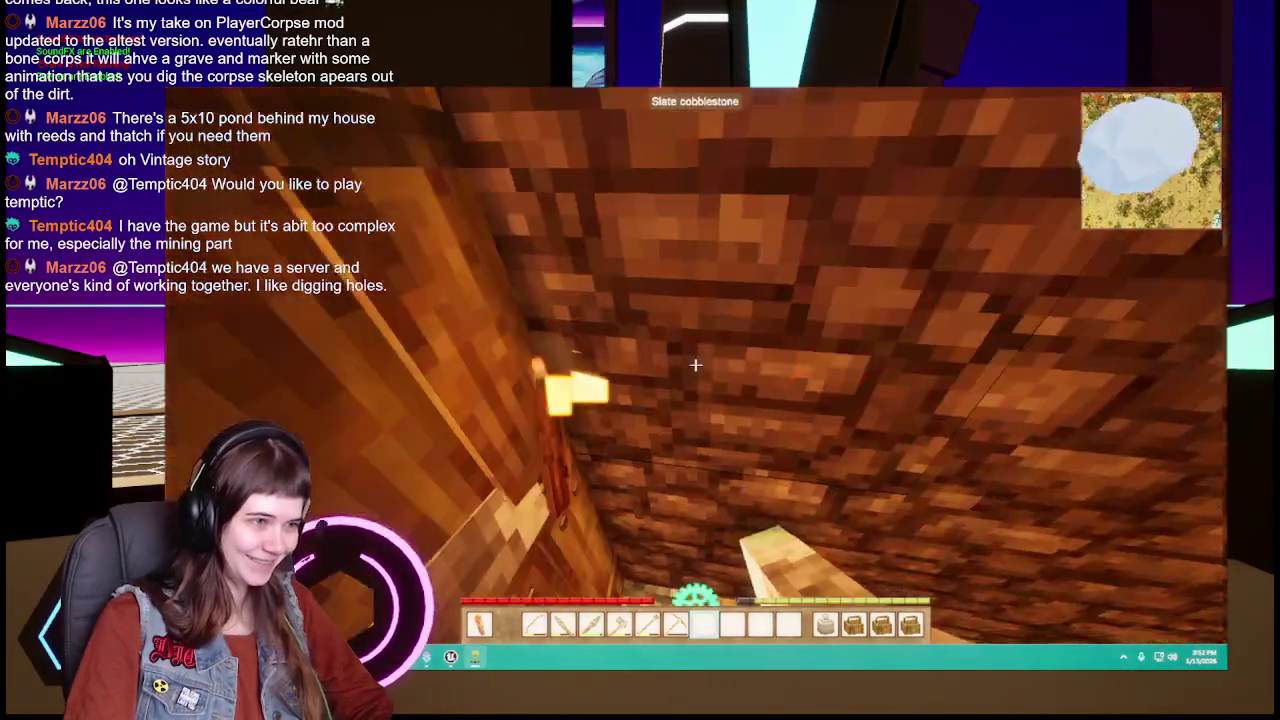
pyautogui.scroll(-2, 695, 365)
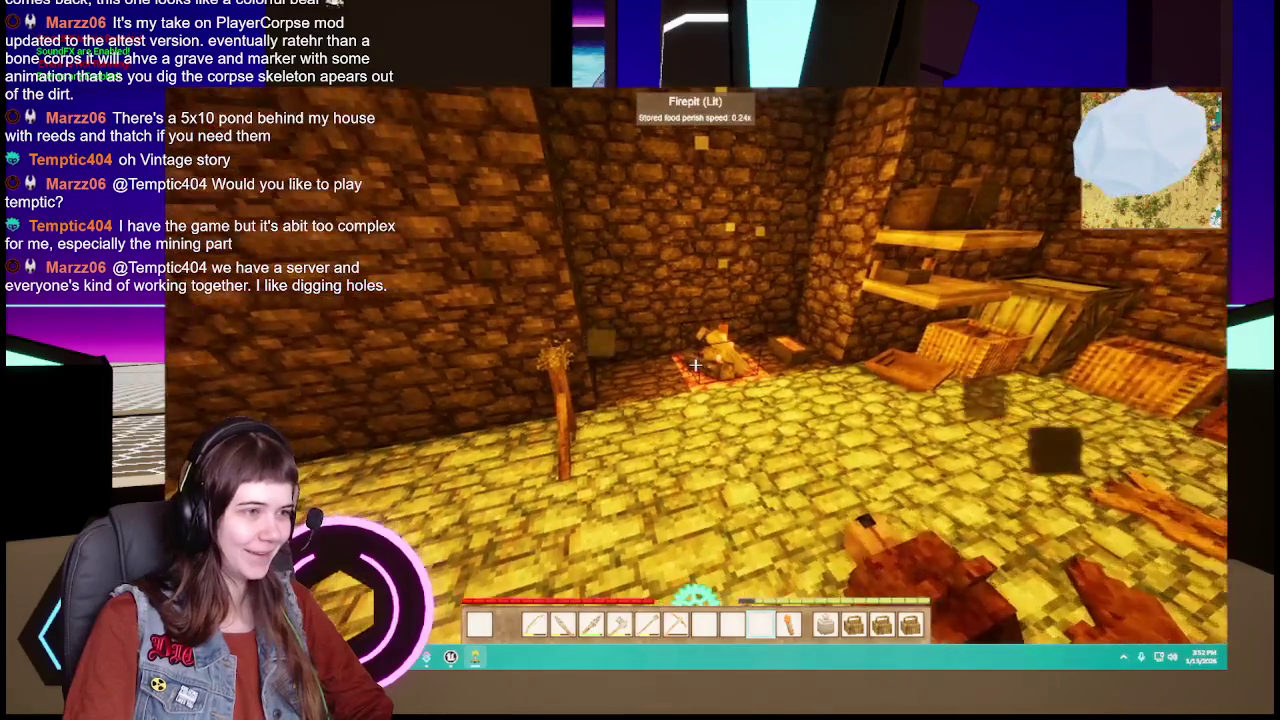
# Step: Check the lit firepit's contents, then open the house door to step outside
pyautogui.press('w')
pyautogui.rightClick(695, 365)
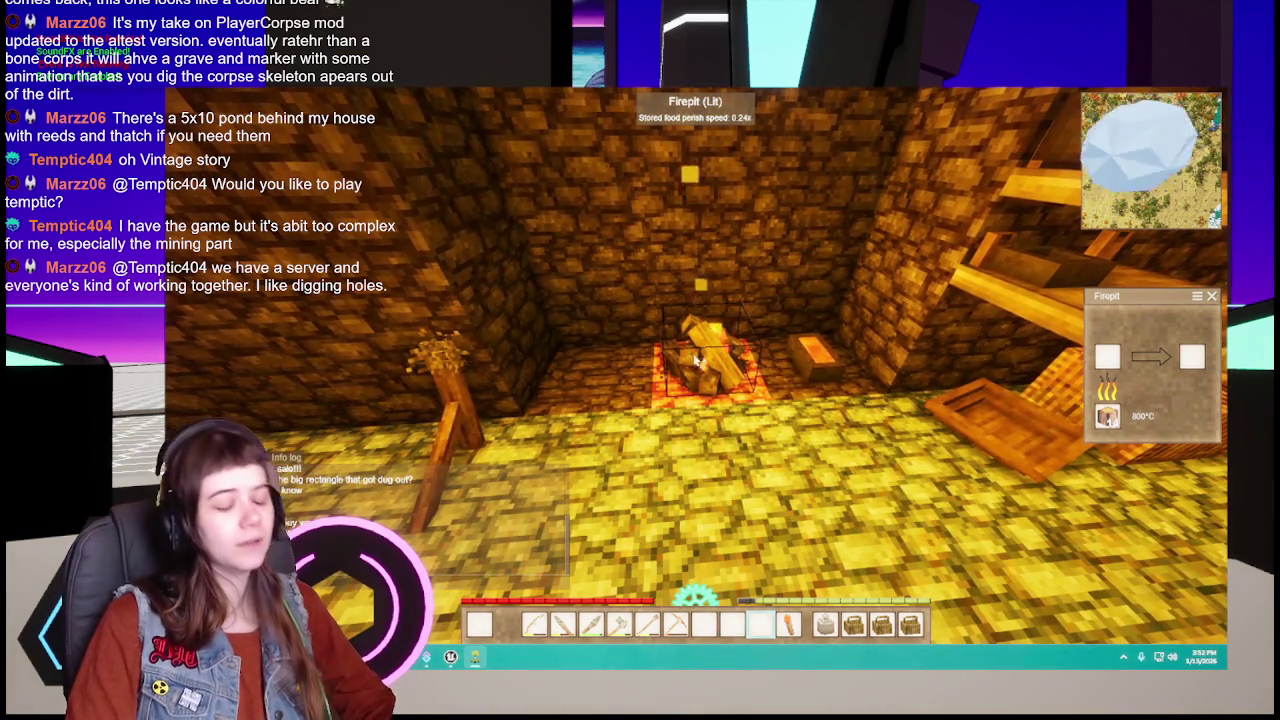
pyautogui.press('Escape')
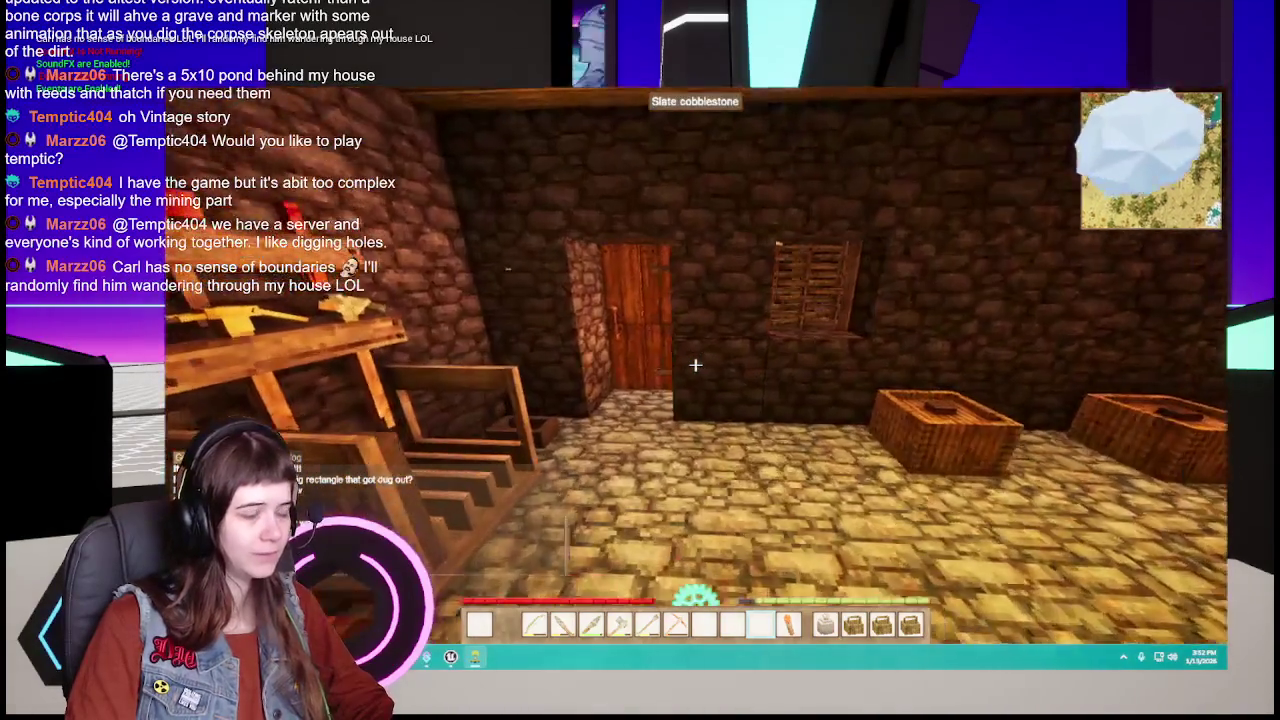
pyautogui.press('w')
pyautogui.rightClick(695, 365)
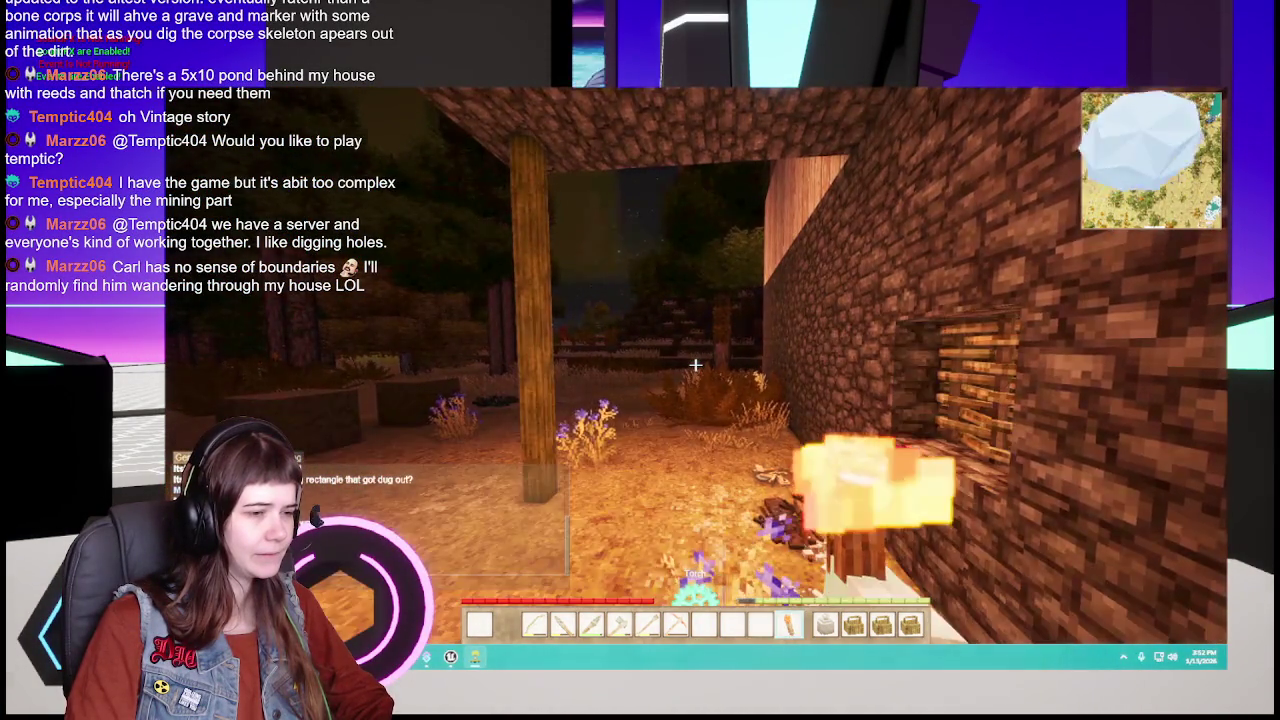
# Step: Move the torch to the off hand, walk past the Grass Bin, and enter through the pine door
pyautogui.press('f')
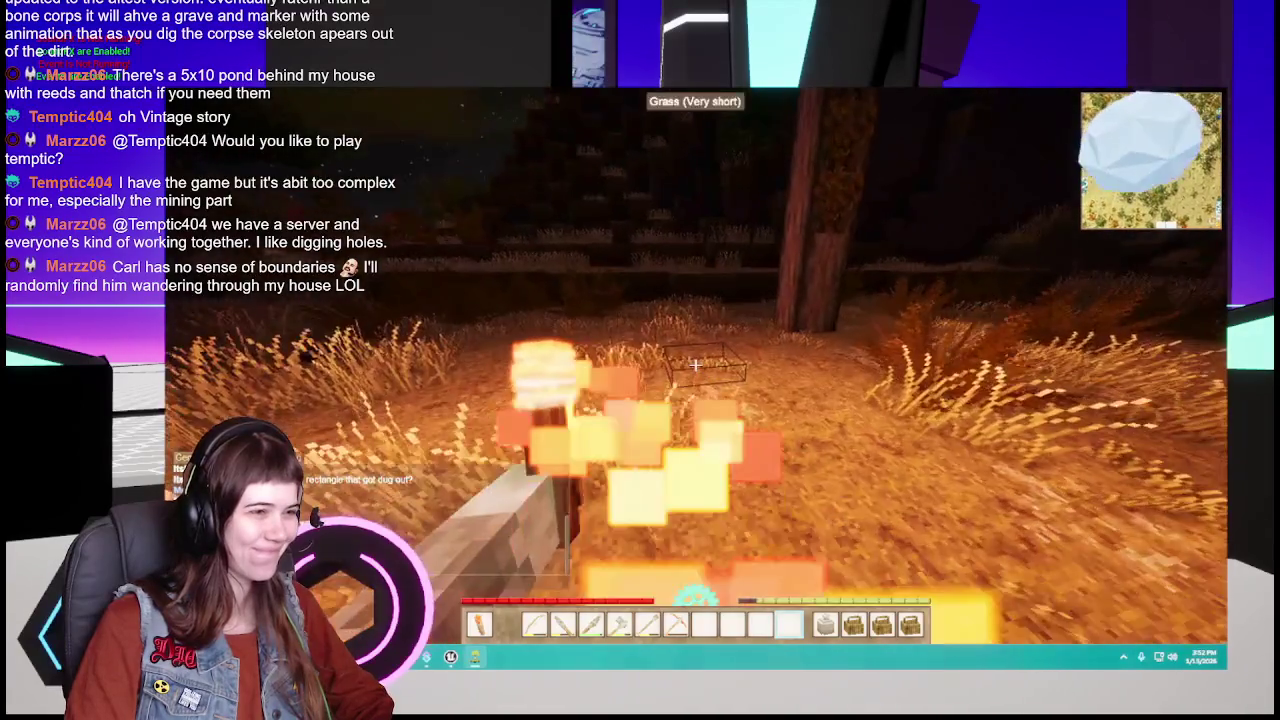
pyautogui.press('w')
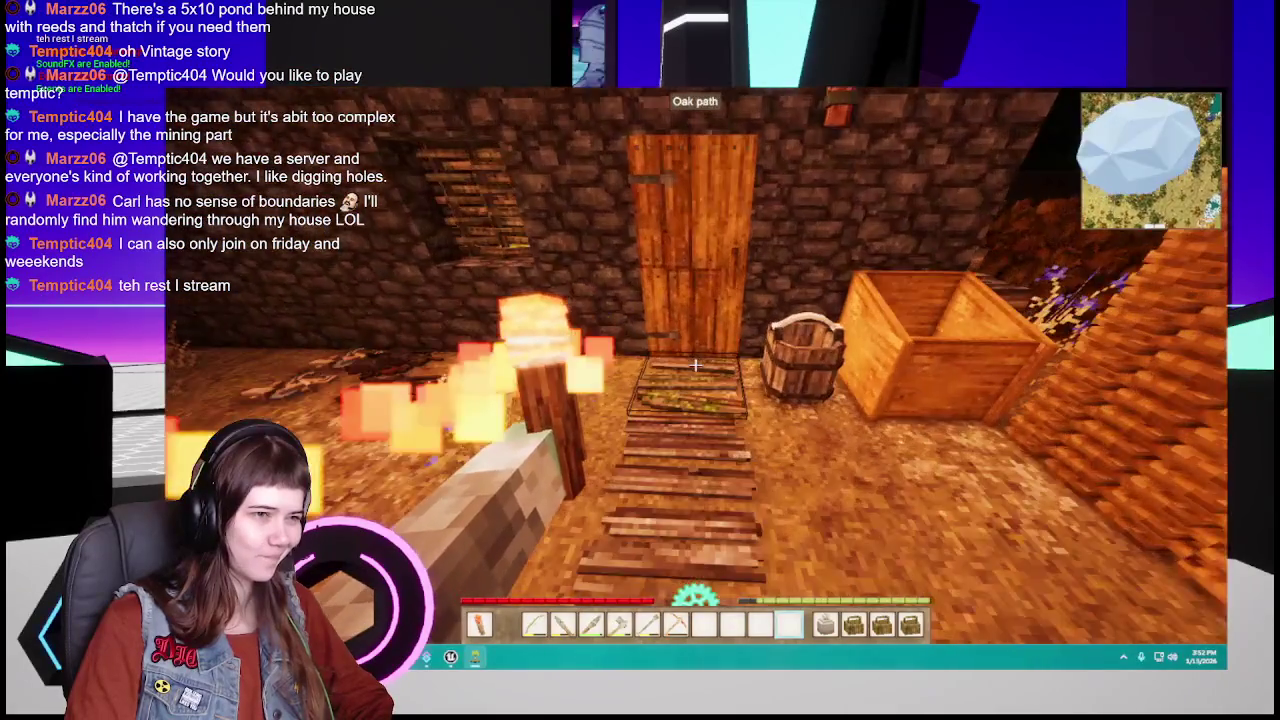
pyautogui.press('w')
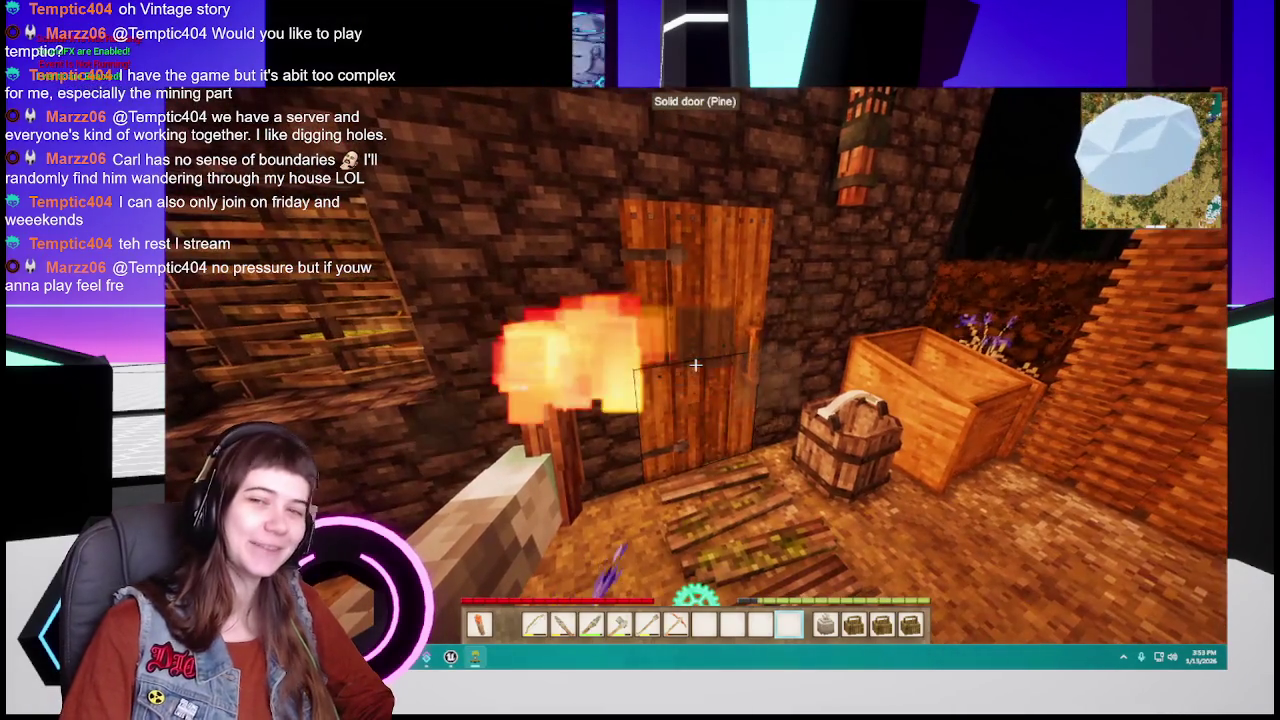
pyautogui.rightClick(695, 365)
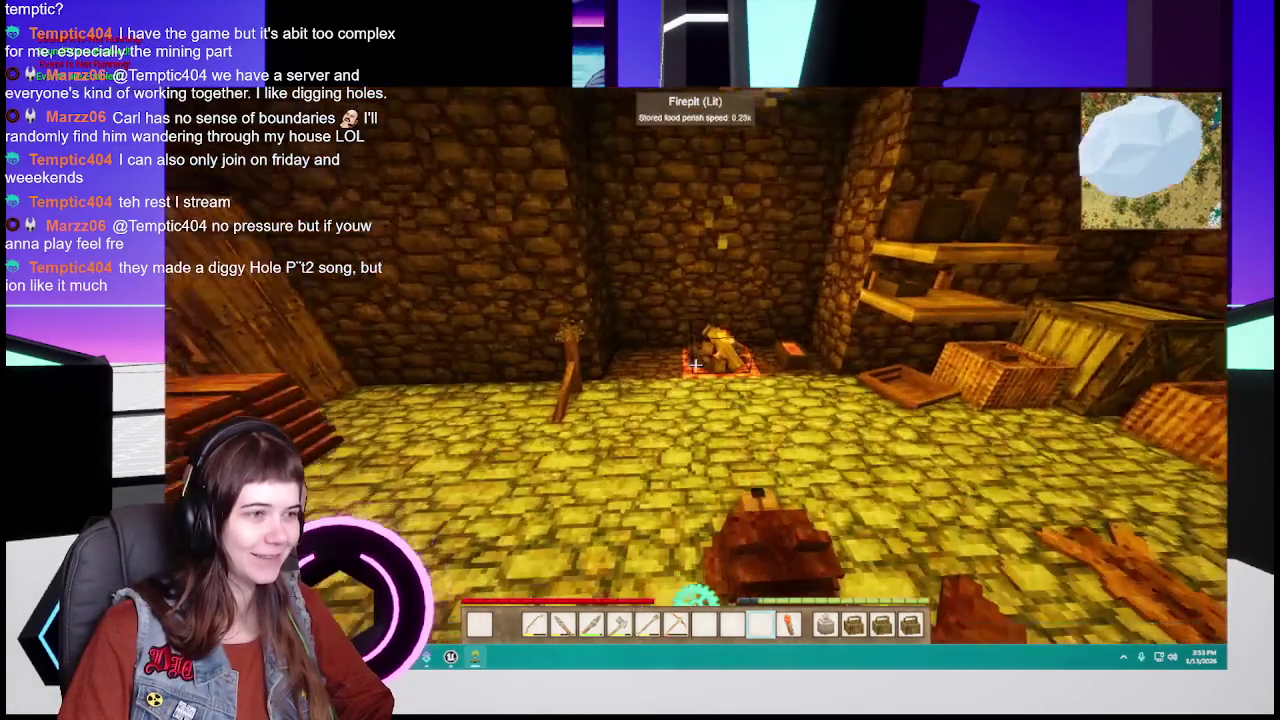
pyautogui.scroll(1, 695, 365)
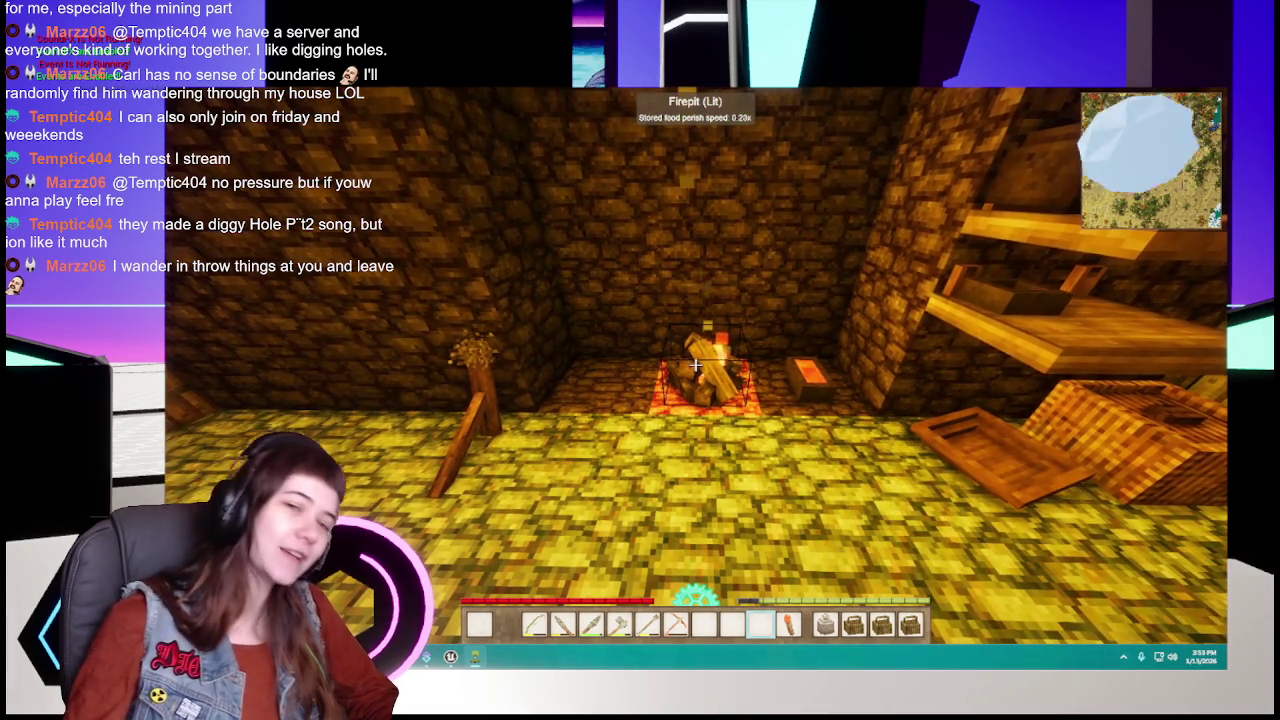
# Step: Briefly check the inventory, then bring up the Survival Handbook's guide list, from Chisel Tools to Animal Husbandry
pyautogui.press('e')
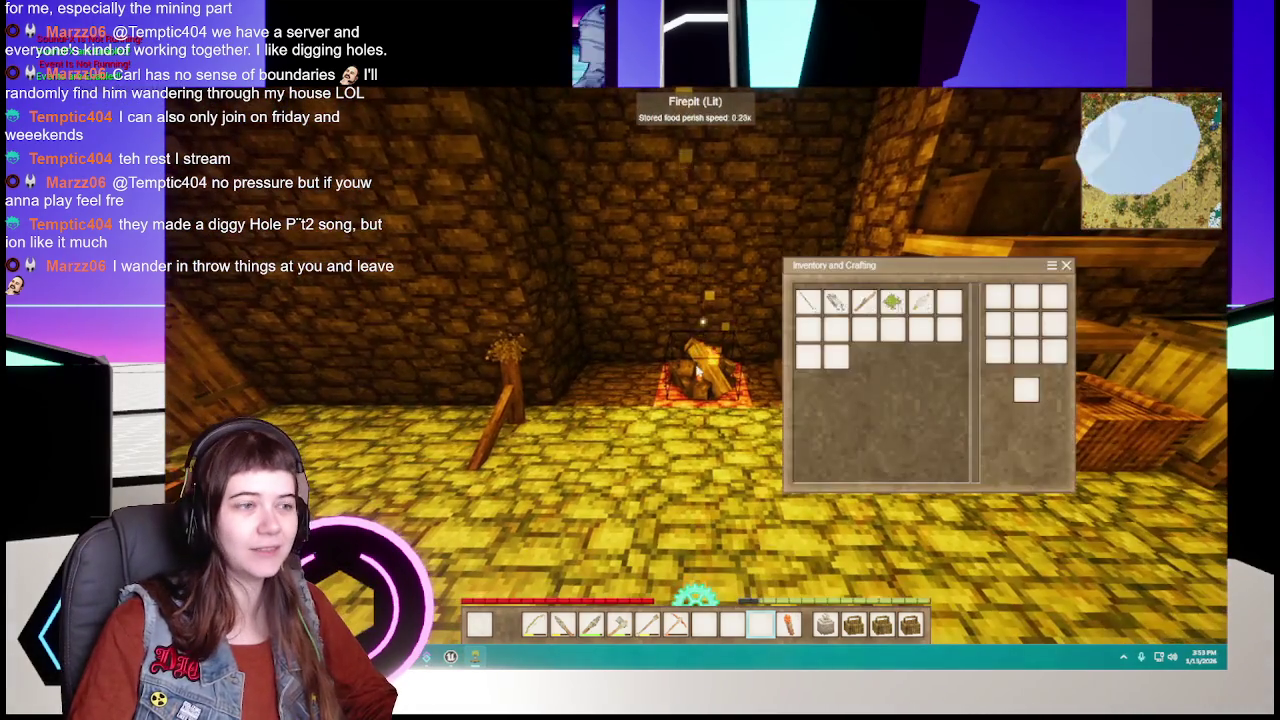
pyautogui.press('e')
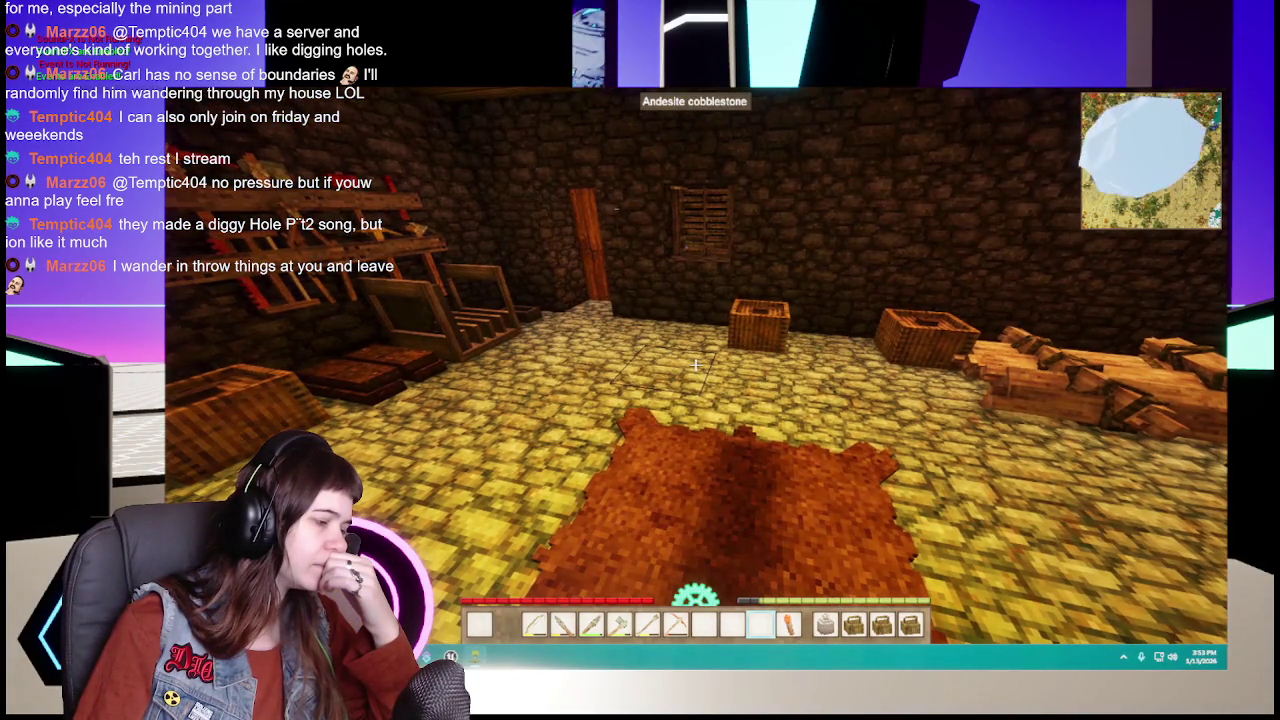
pyautogui.press('h')
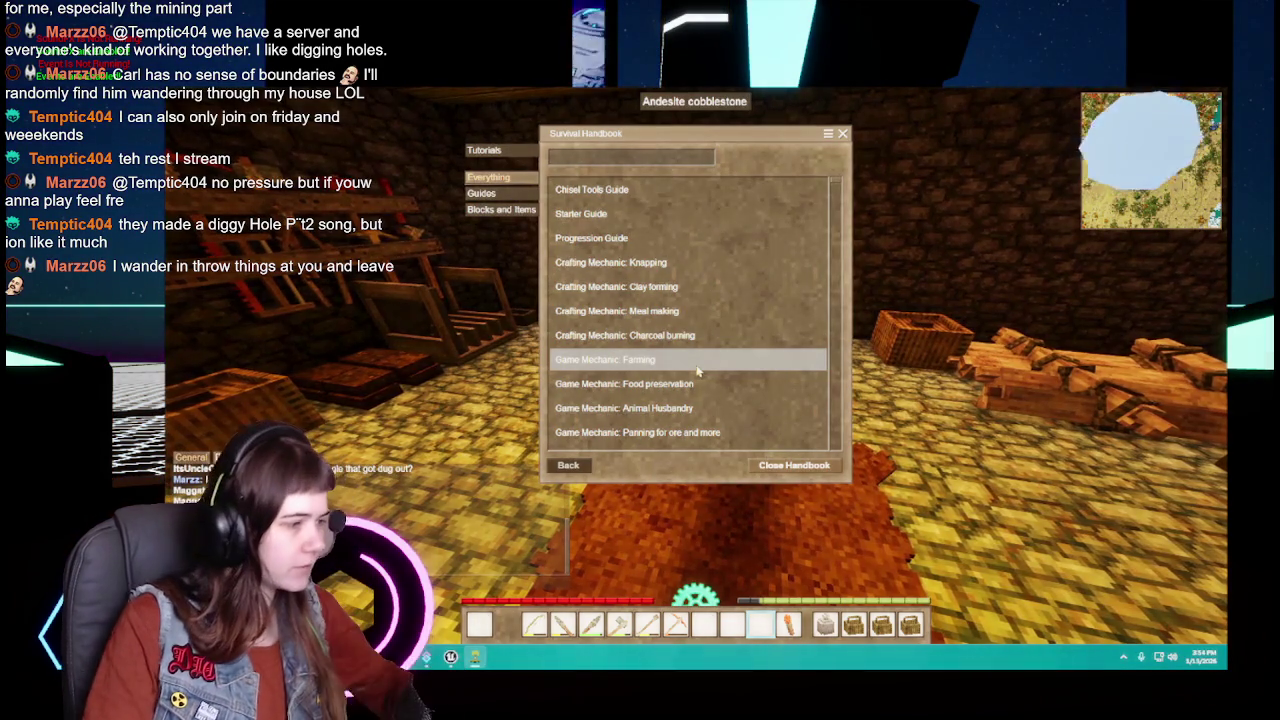
# Step: Search the handbook for 'door', then for 'knock', clearing each term afterwards
pyautogui.write('door')
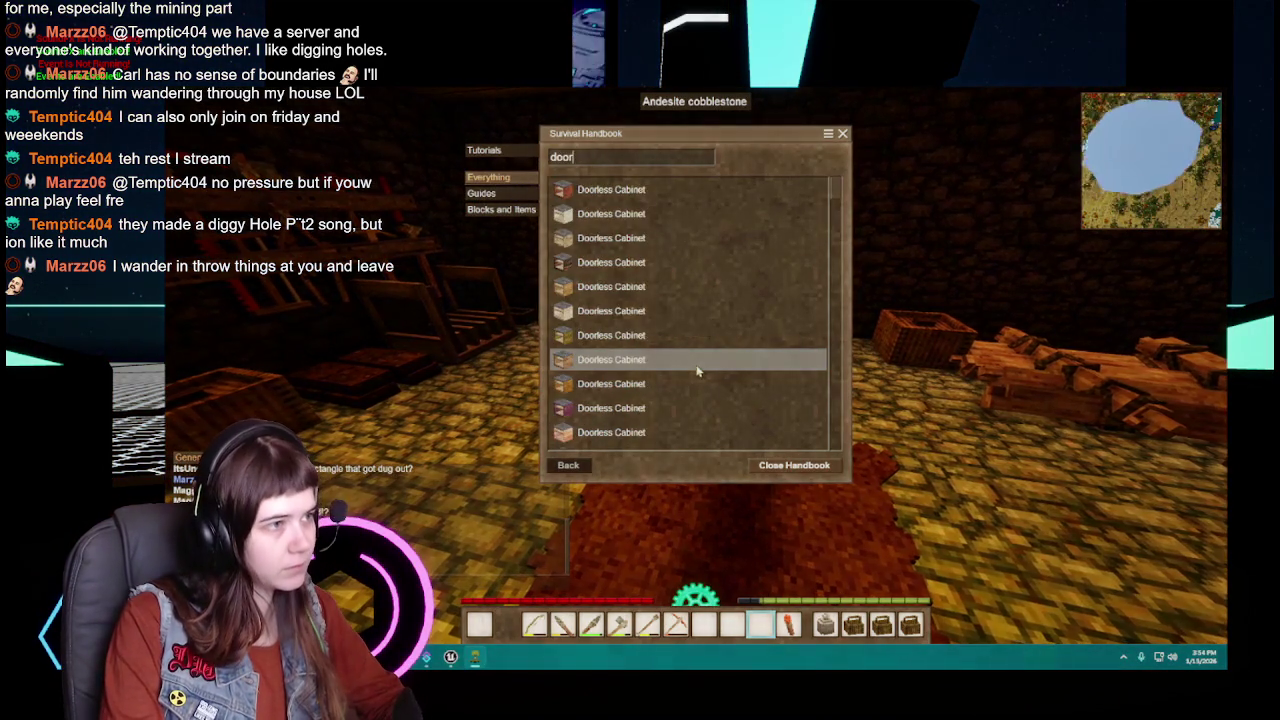
pyautogui.press('BackSpace')
pyautogui.press('BackSpace')
pyautogui.press('BackSpace')
pyautogui.write('knock')
pyautogui.press('BackSpace')
pyautogui.press('BackSpace')
pyautogui.press('BackSpace')
pyautogui.press('BackSpace')
pyautogui.press('BackSpace')
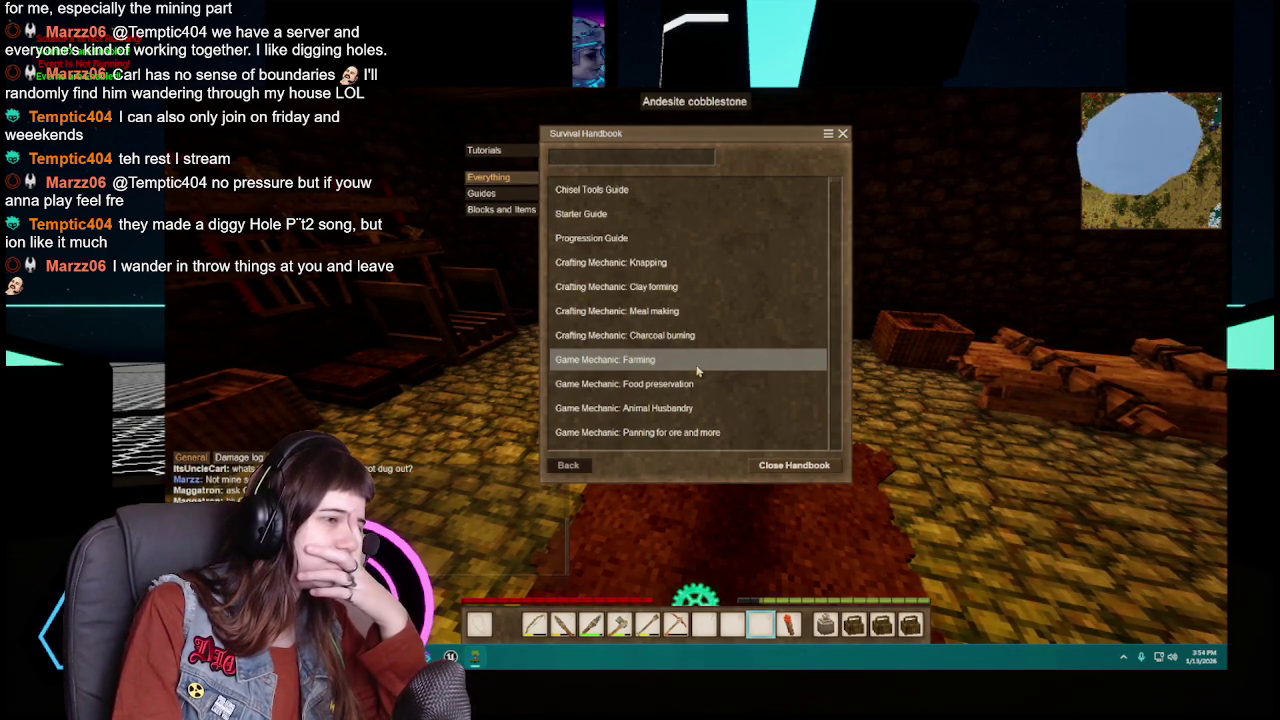
# Step: Search for 'bell', view the Bell clapper entry, return to the results, then close the handbook
pyautogui.scroll(-3, 684, 348)
pyautogui.scroll(-3, 676, 345)
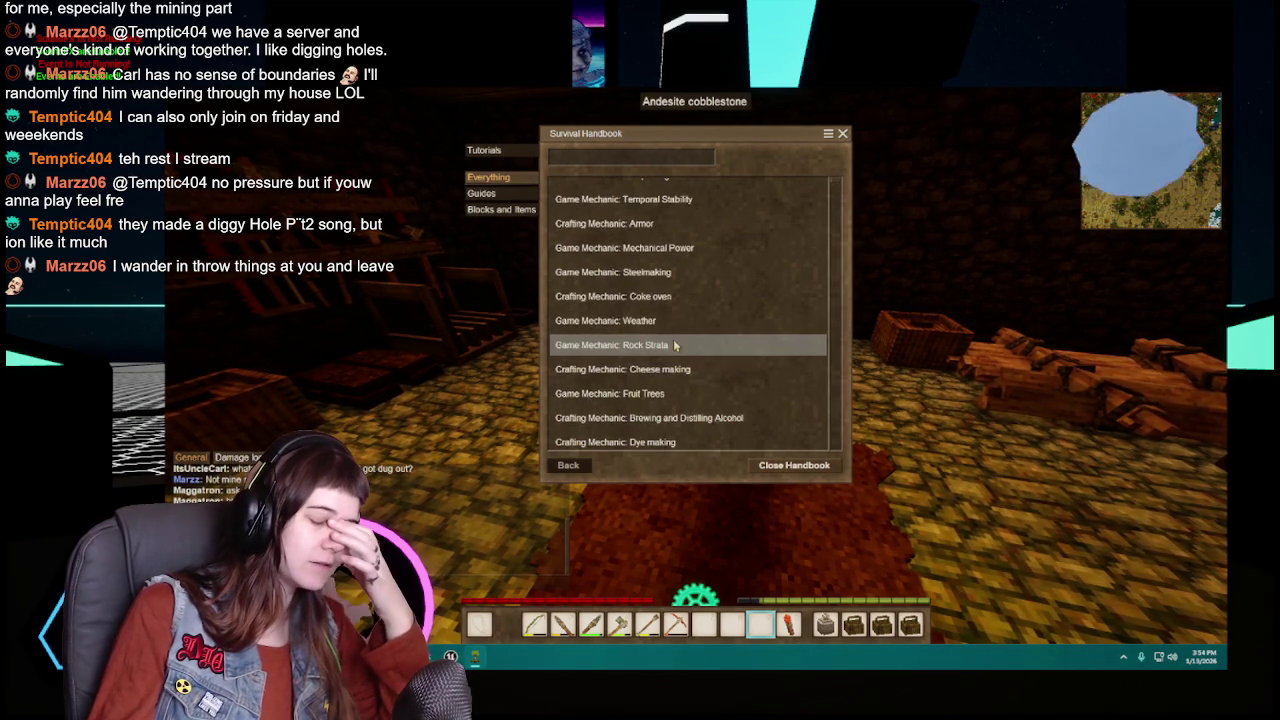
pyautogui.scroll(-2, 673, 345)
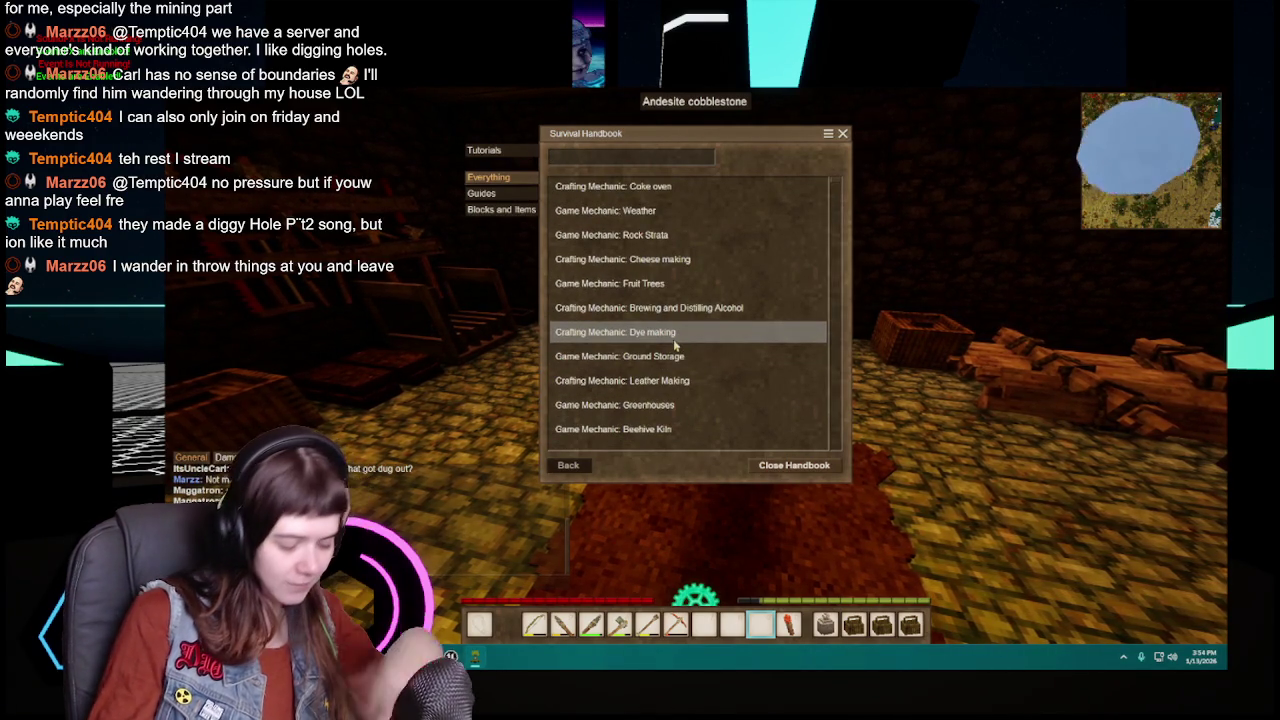
pyautogui.write('bell')
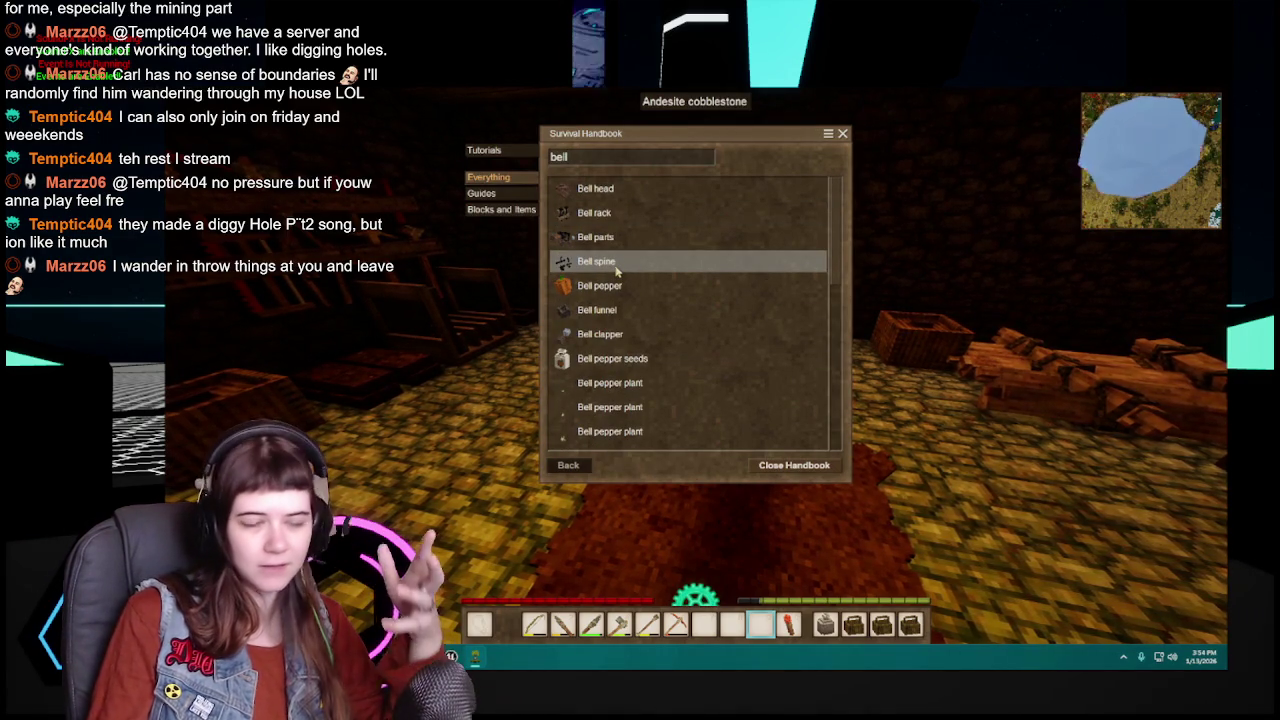
pyautogui.scroll(-2, 620, 260)
pyautogui.scroll(1, 630, 230)
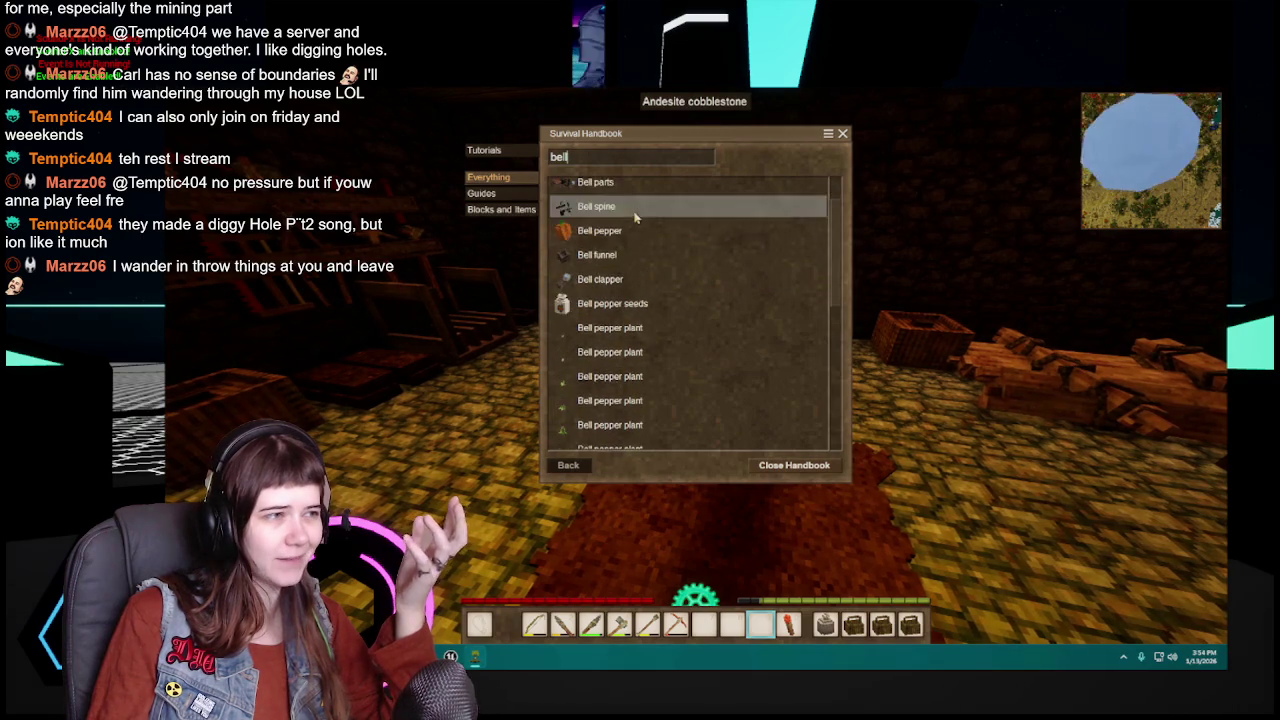
pyautogui.click(635, 280)
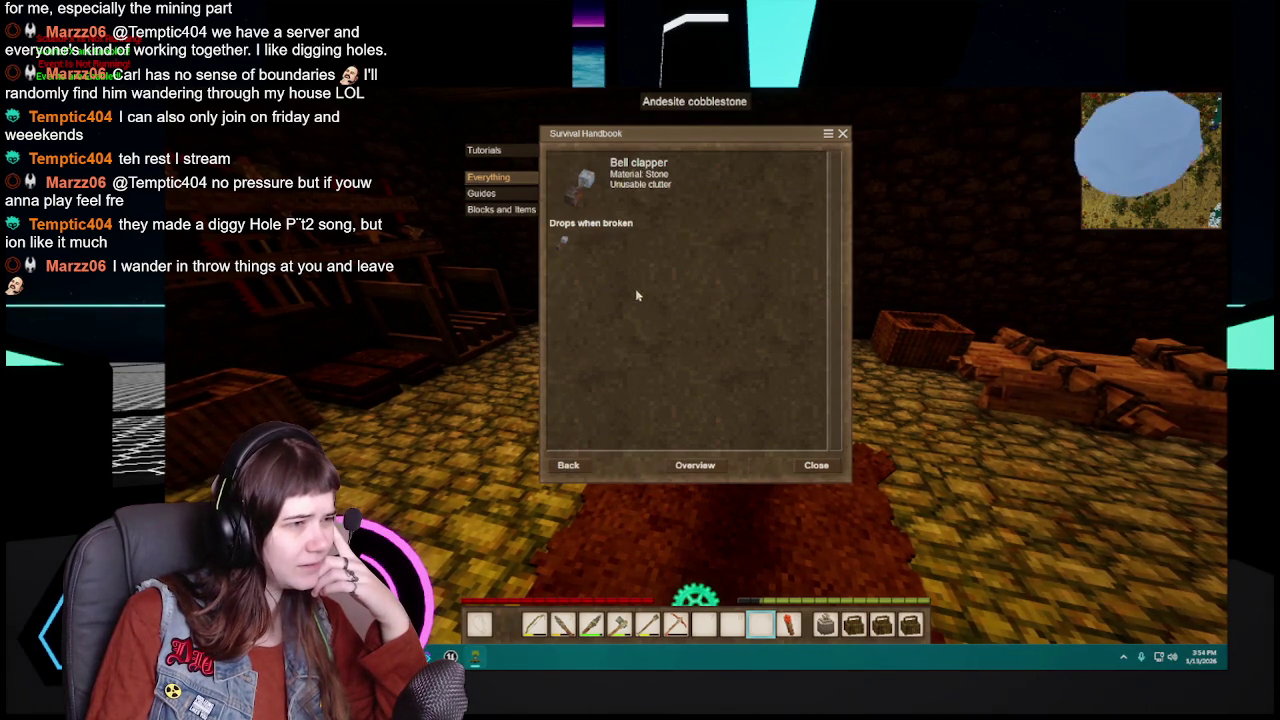
pyautogui.click(558, 470)
pyautogui.scroll(-3, 620, 355)
pyautogui.scroll(-2, 620, 358)
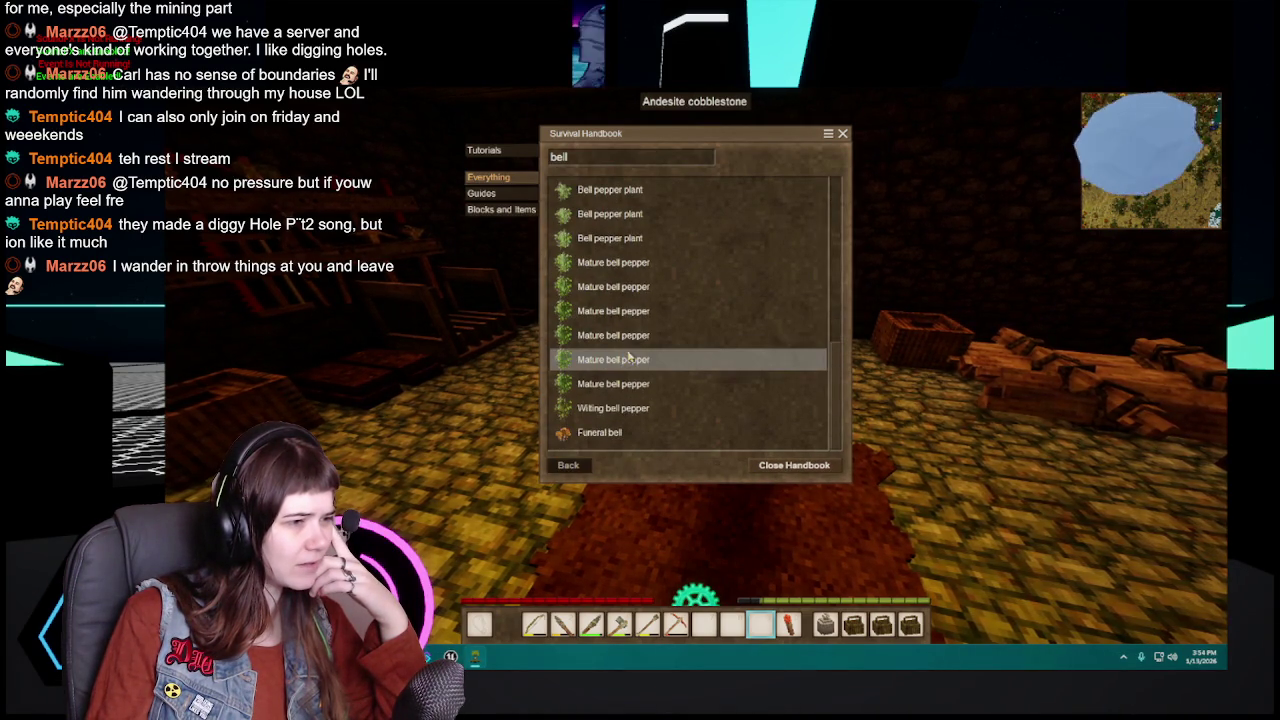
pyautogui.scroll(5, 618, 440)
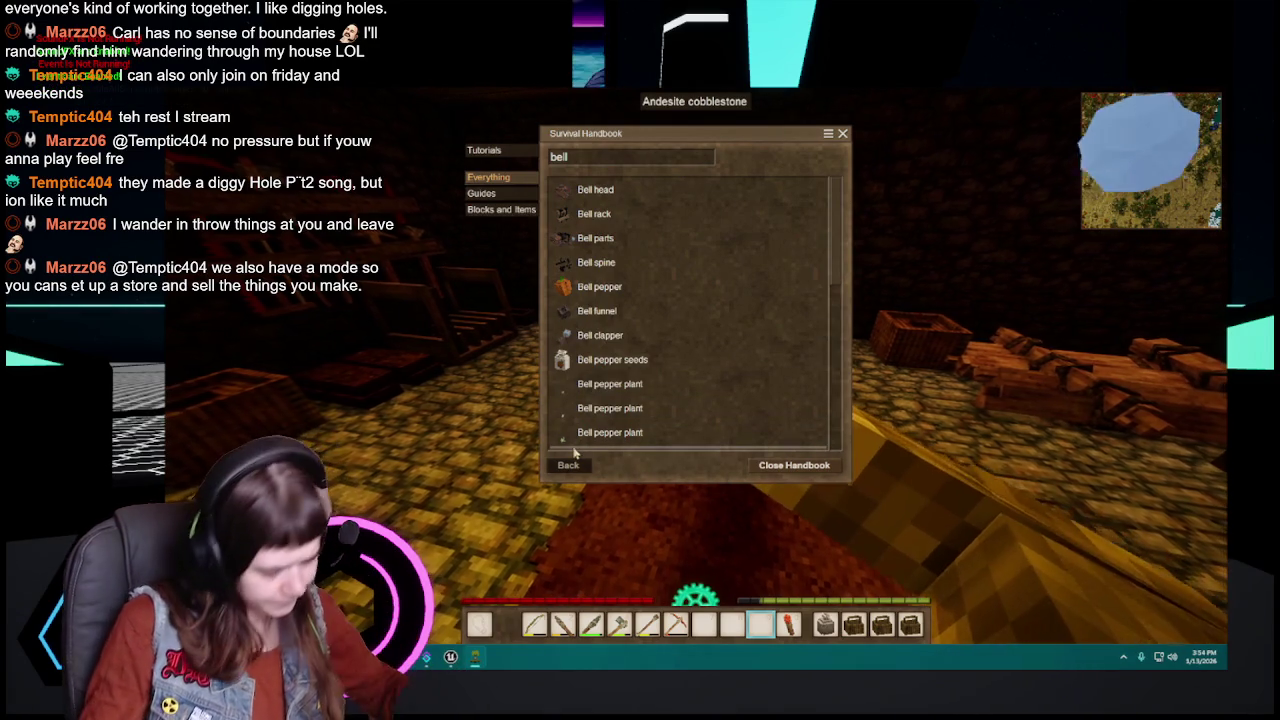
pyautogui.press('Escape')
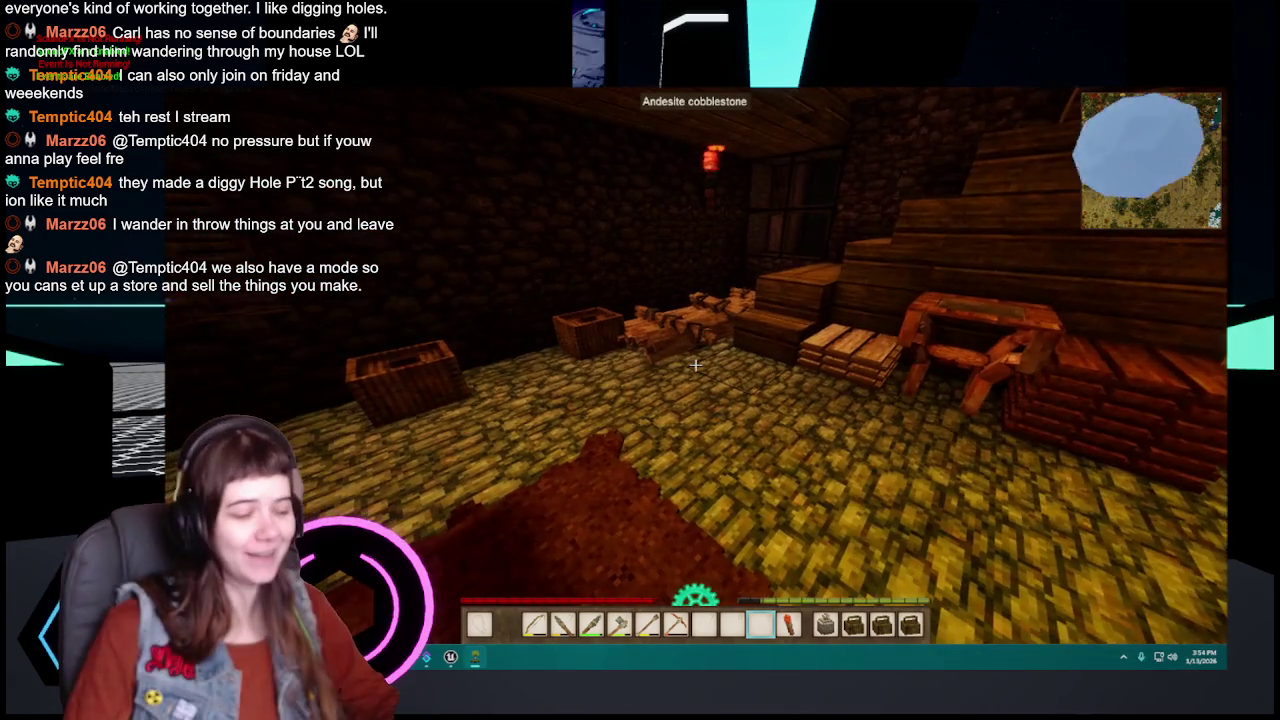
# Step: Walk toward the maple stairs and open the reed basket beside them to view its contents
pyautogui.press('w')
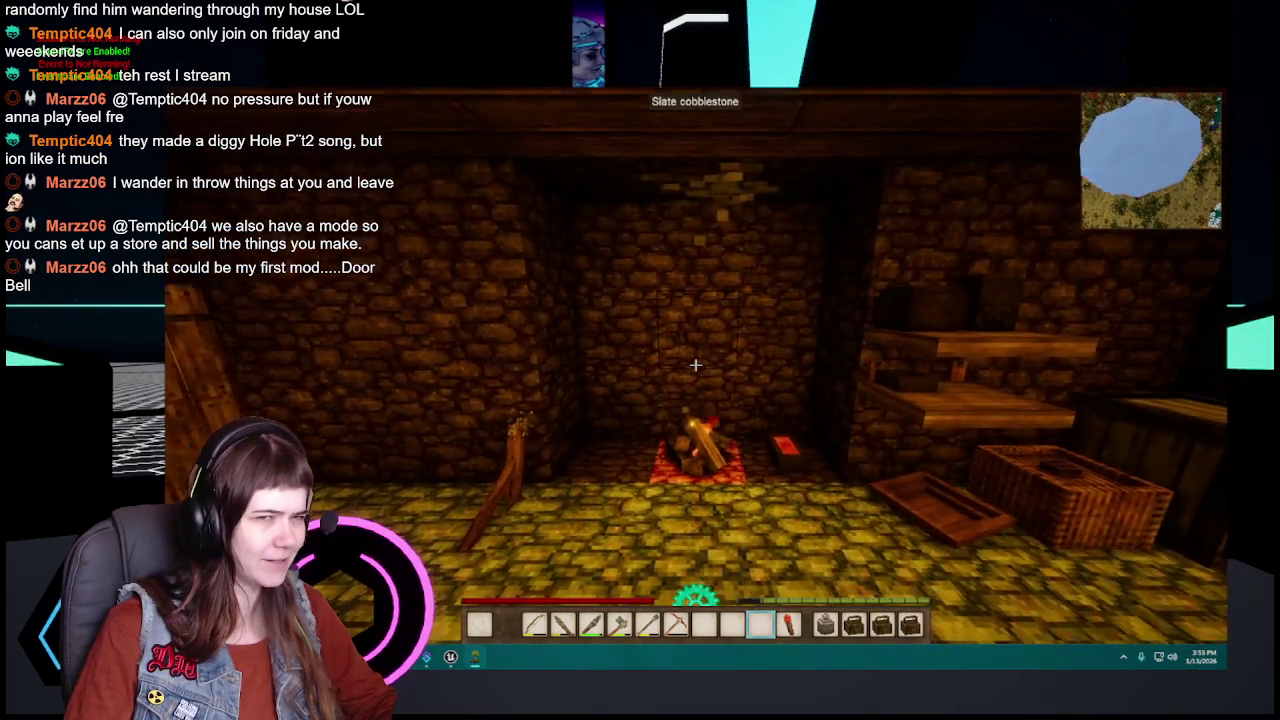
pyautogui.press('e')
pyautogui.press('e')
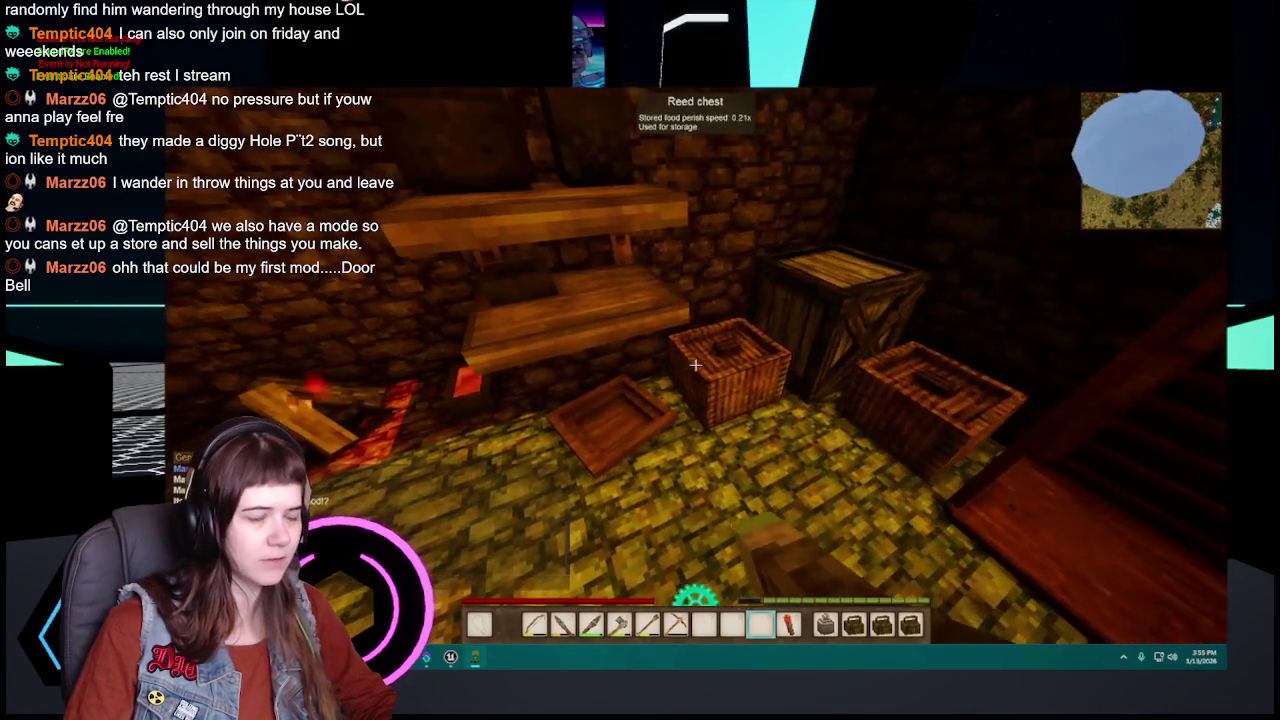
pyautogui.rightClick(695, 365)
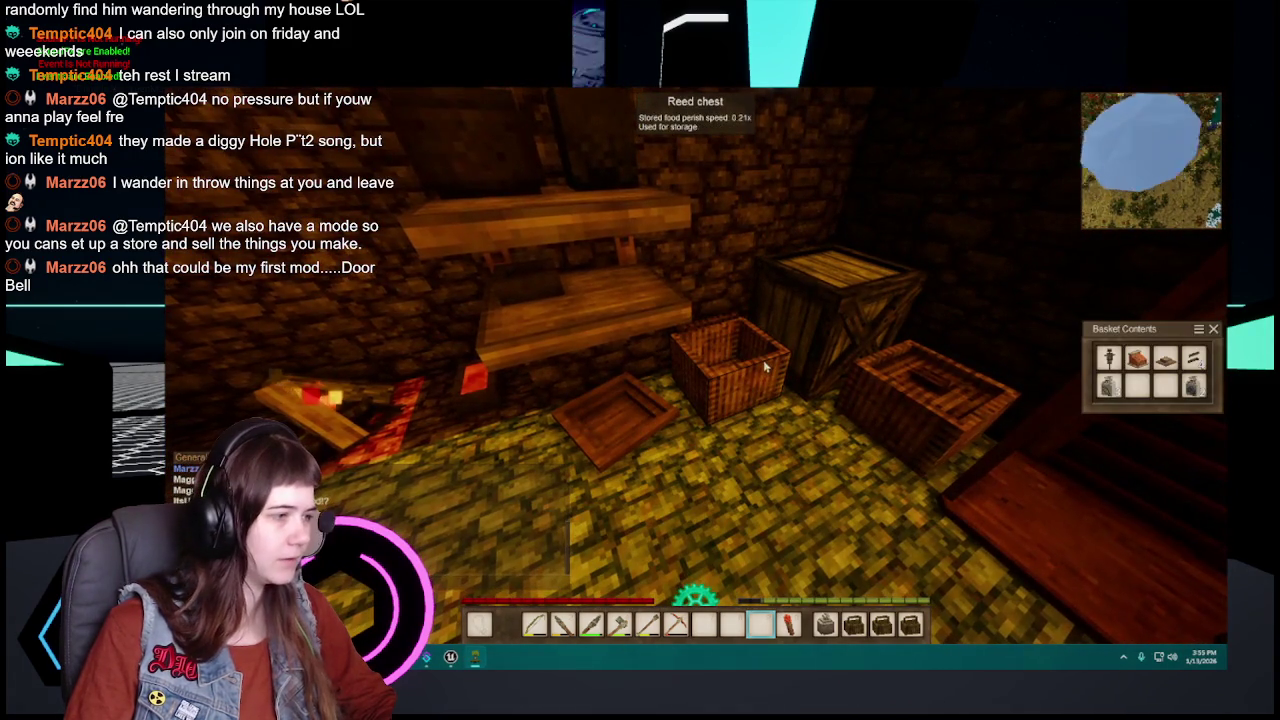
pyautogui.rightClick(697, 371)
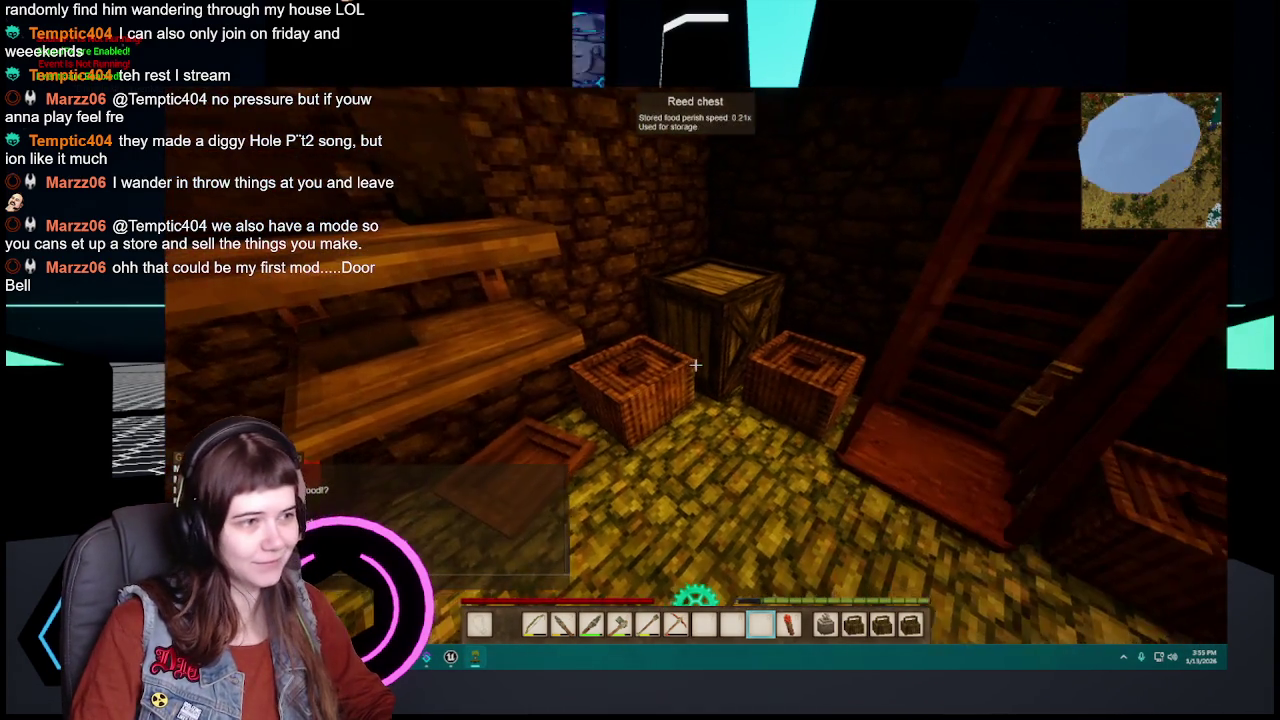
pyautogui.rightClick(707, 378)
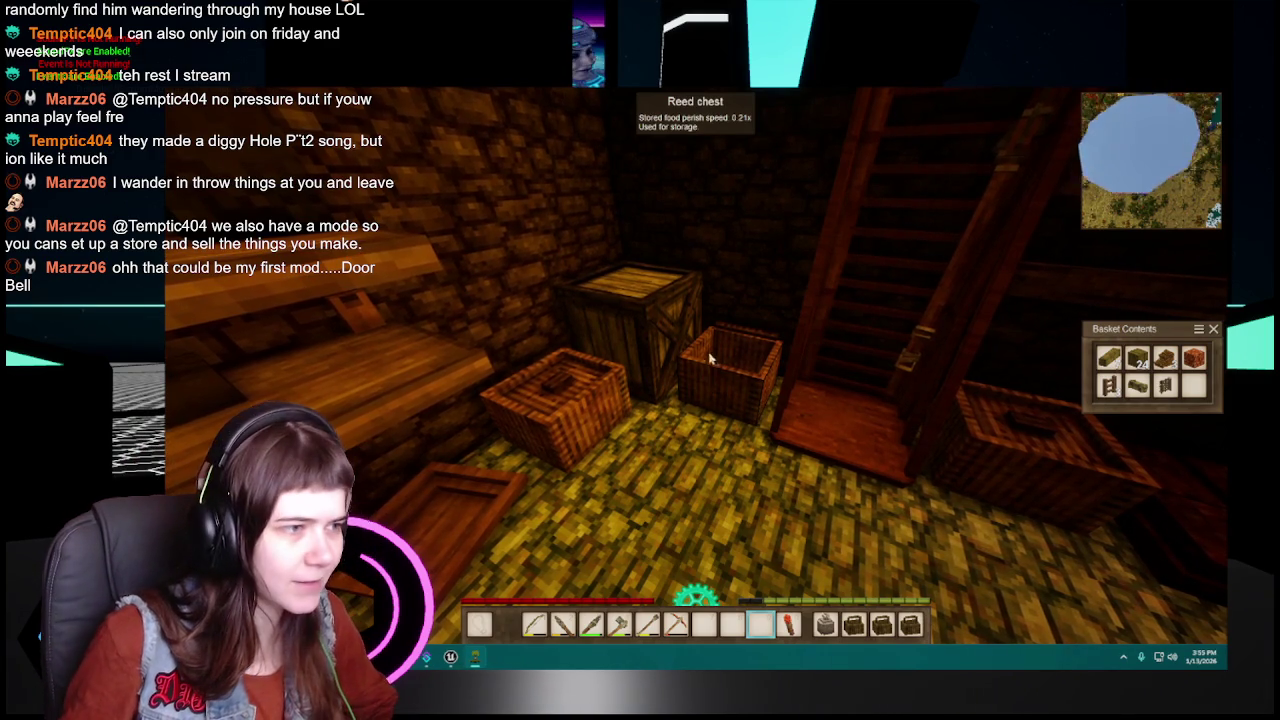
# Step: Change the Sound settings output device from the speakers to Default and resume the game
pyautogui.press('Escape')
pyautogui.press('Escape')
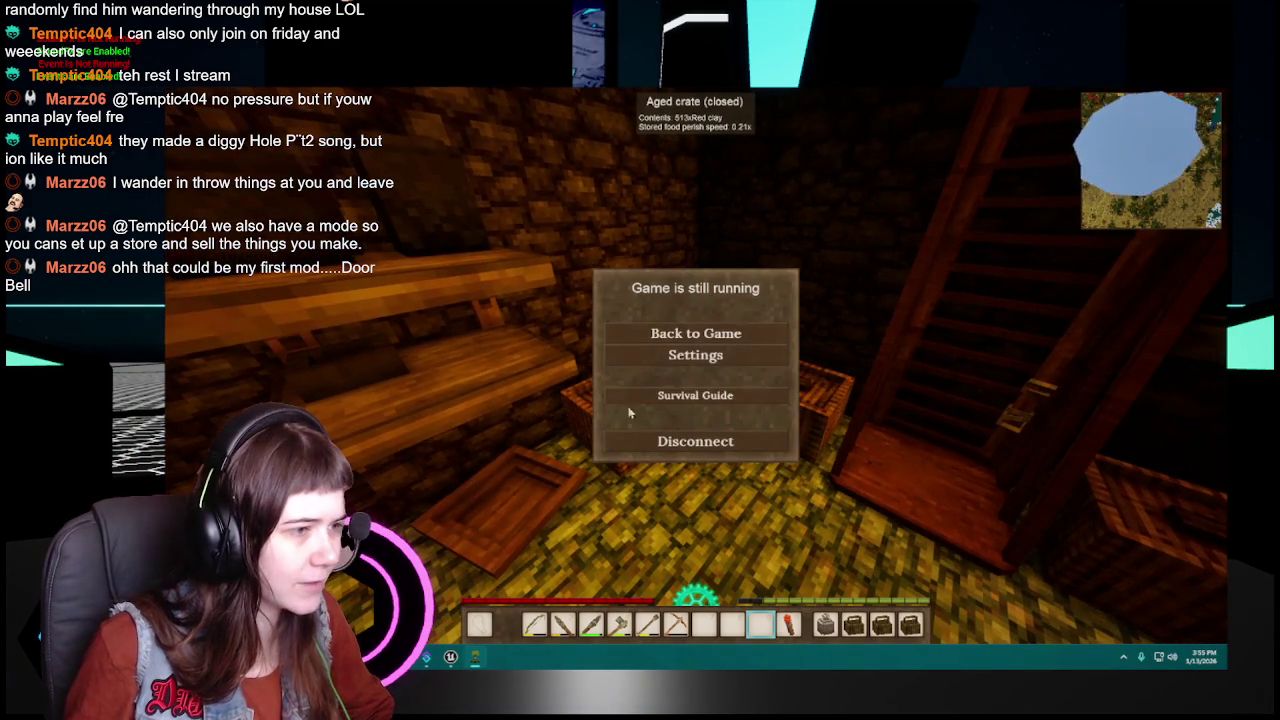
pyautogui.click(696, 355)
pyautogui.click(787, 150)
pyautogui.click(764, 407)
pyautogui.click(735, 420)
pyautogui.click(725, 407)
pyautogui.click(665, 431)
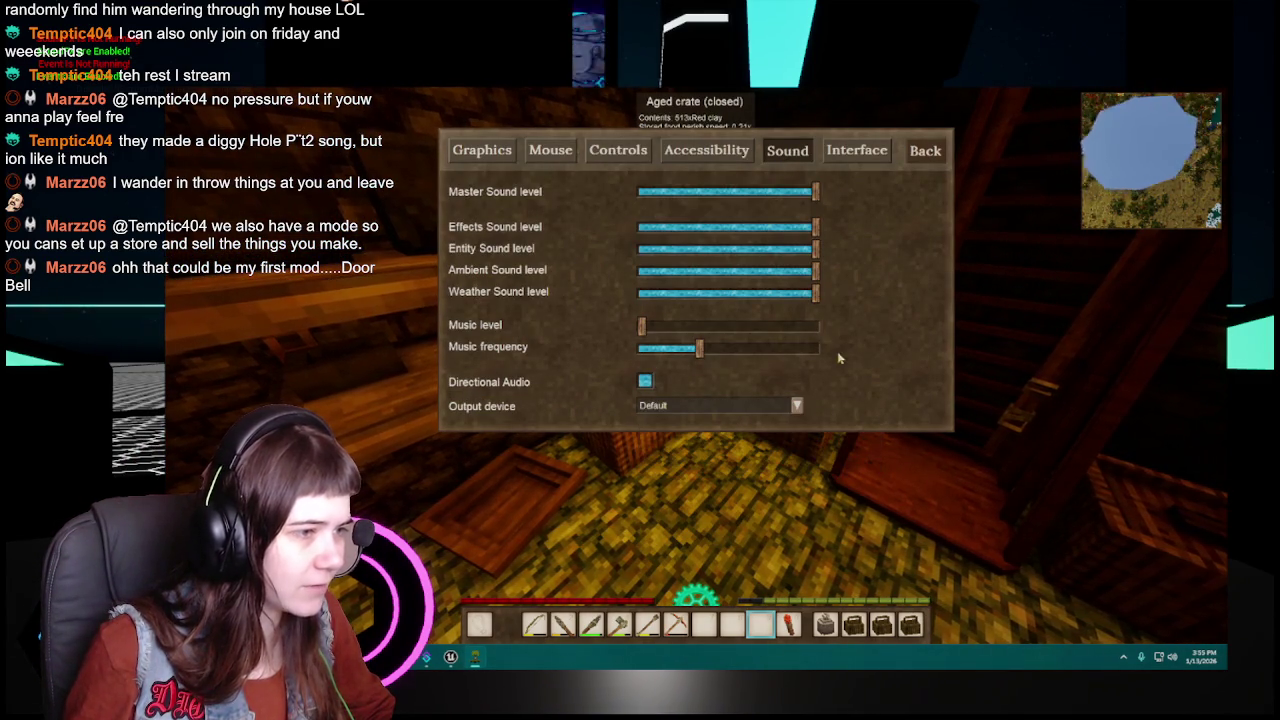
pyautogui.press('Escape')
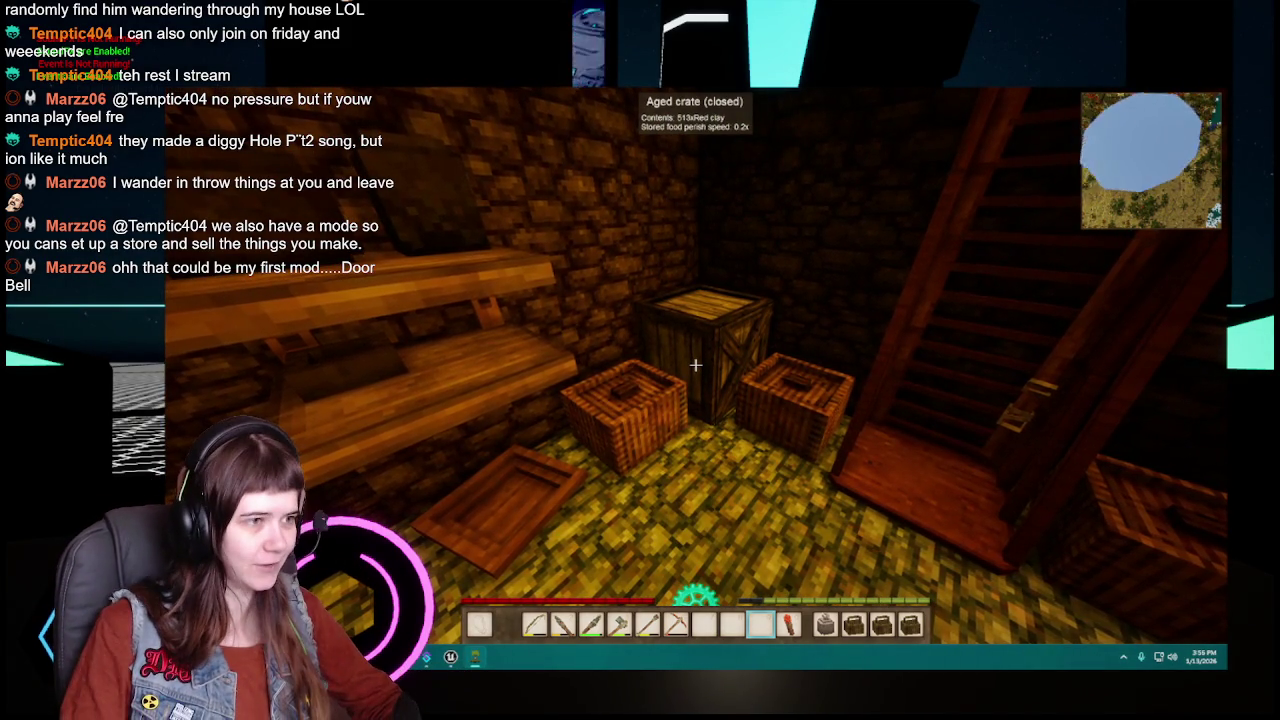
# Step: Take one red clay from the aged crate and hold it in the hotbar
pyautogui.rightClick(695, 365)
pyautogui.press('6')
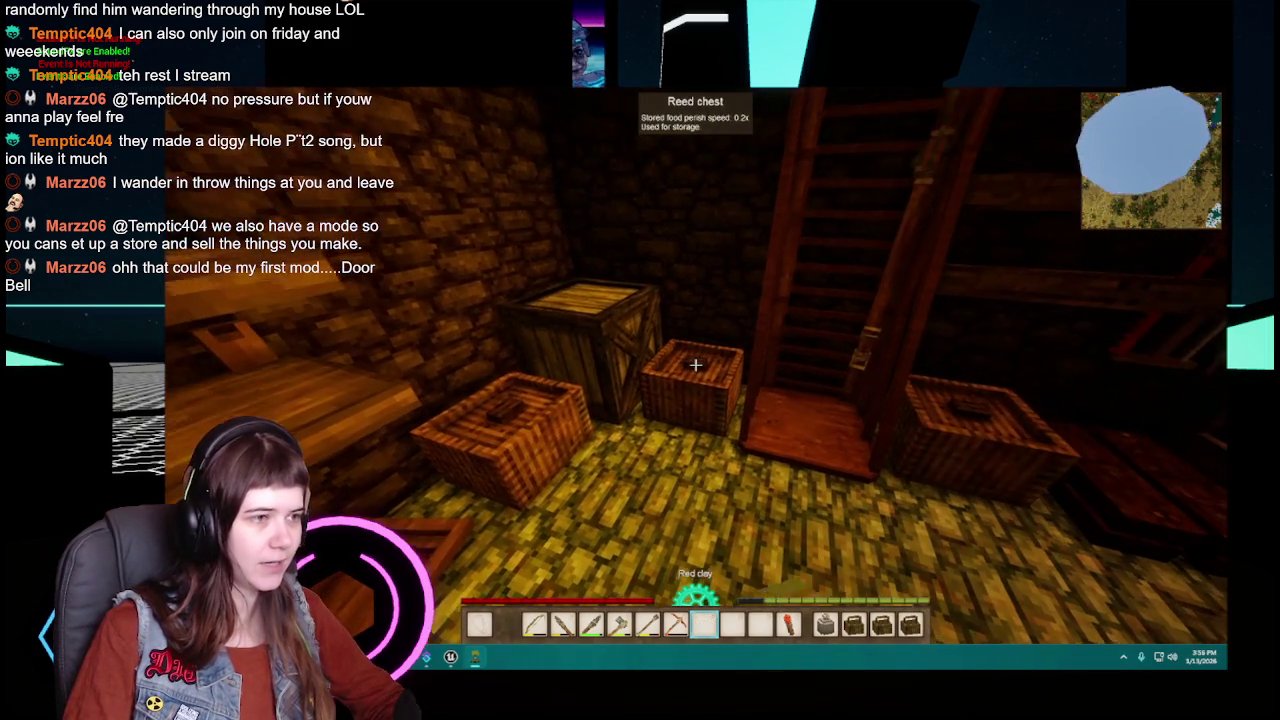
pyautogui.rightClick(695, 365)
pyautogui.press('8')
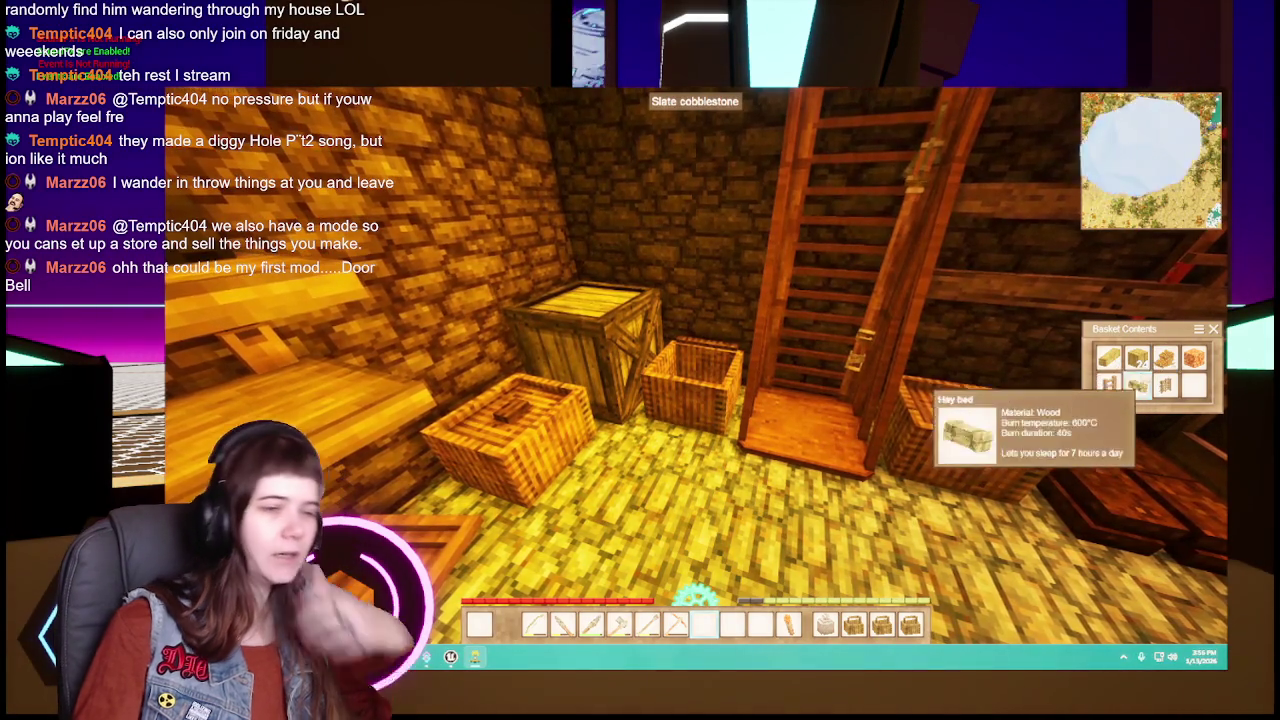
pyautogui.press('Escape')
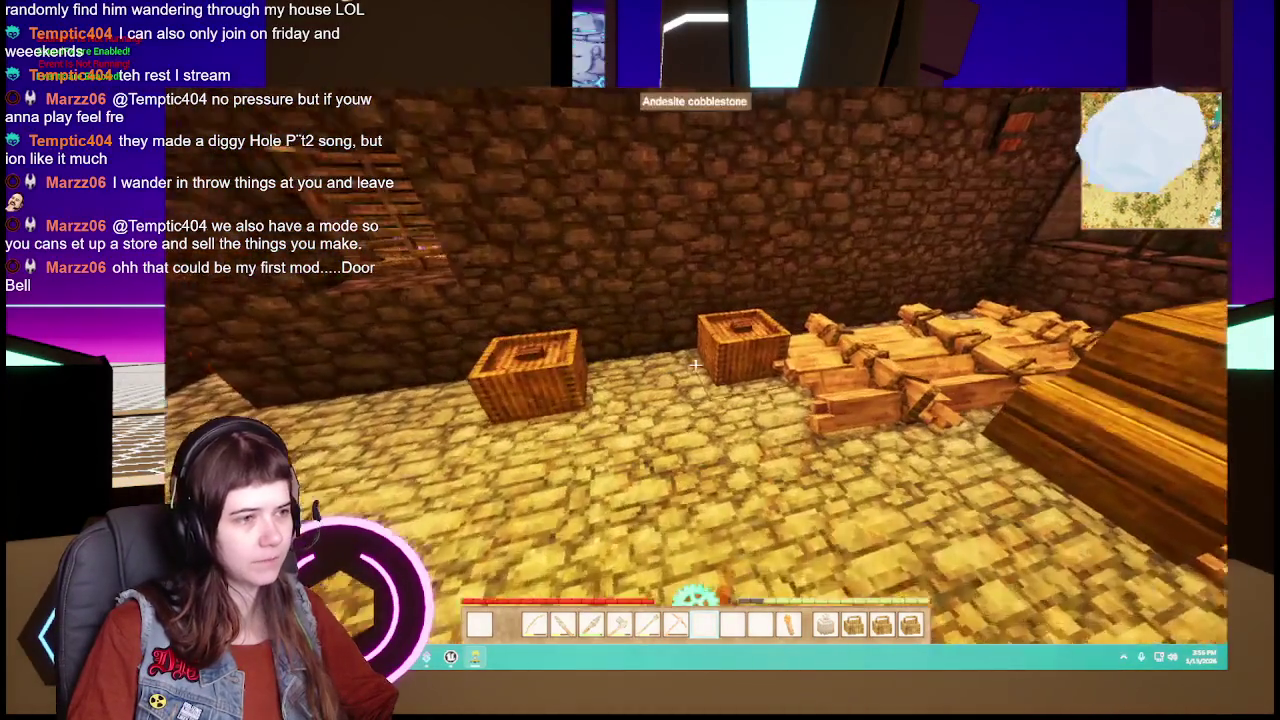
# Step: Move the slate cobblestone out of one basket via the hotbar into another basket
pyautogui.rightClick(695, 365)
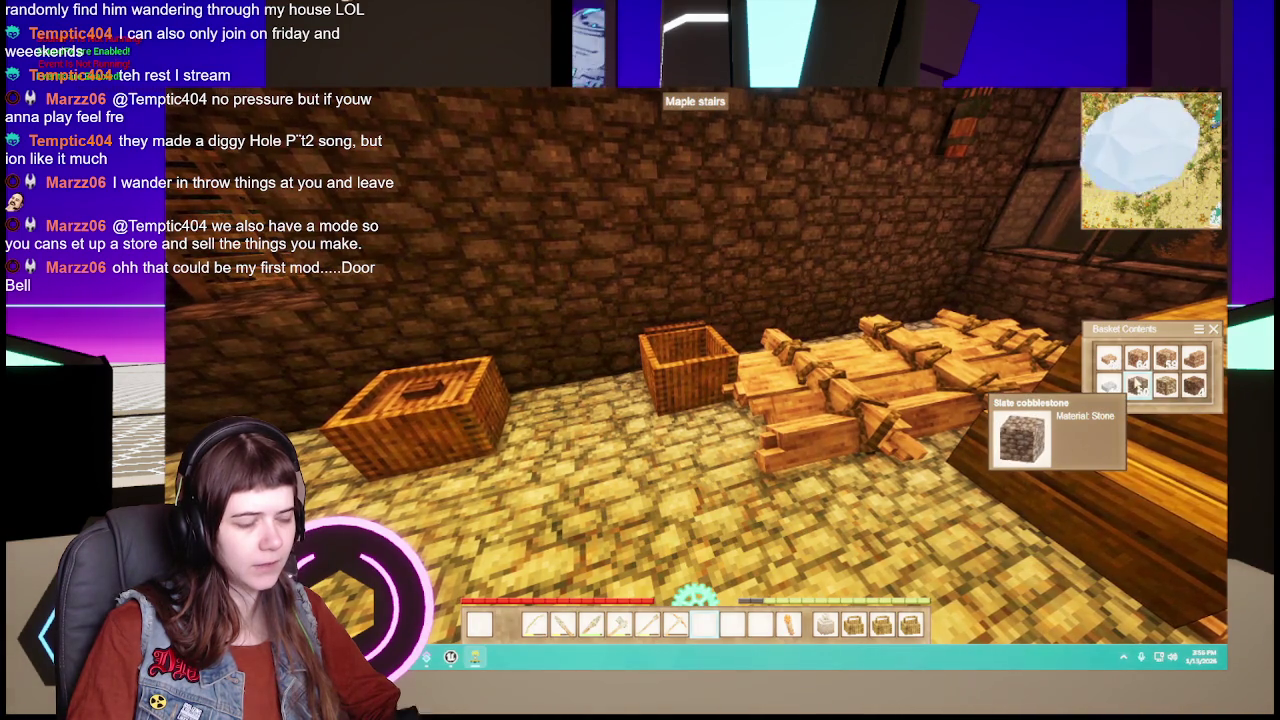
pyautogui.moveTo(1142, 386); pyautogui.dragTo(704, 624)
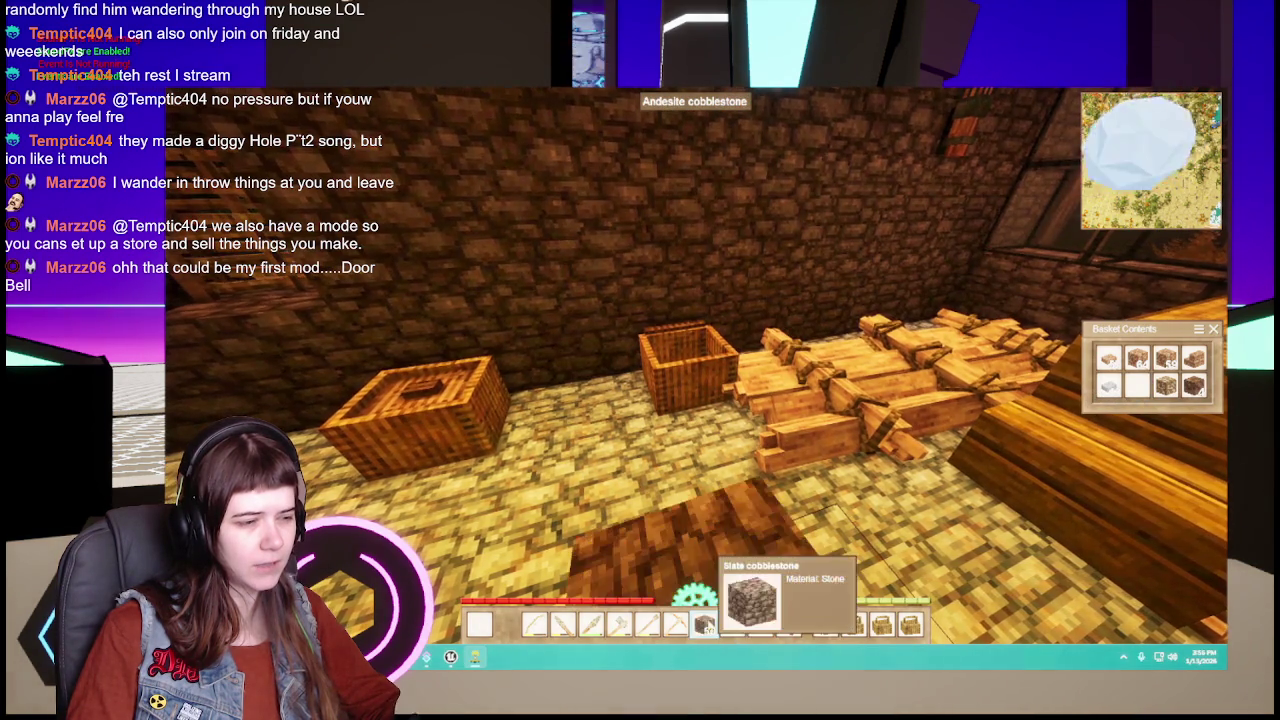
pyautogui.press('Escape')
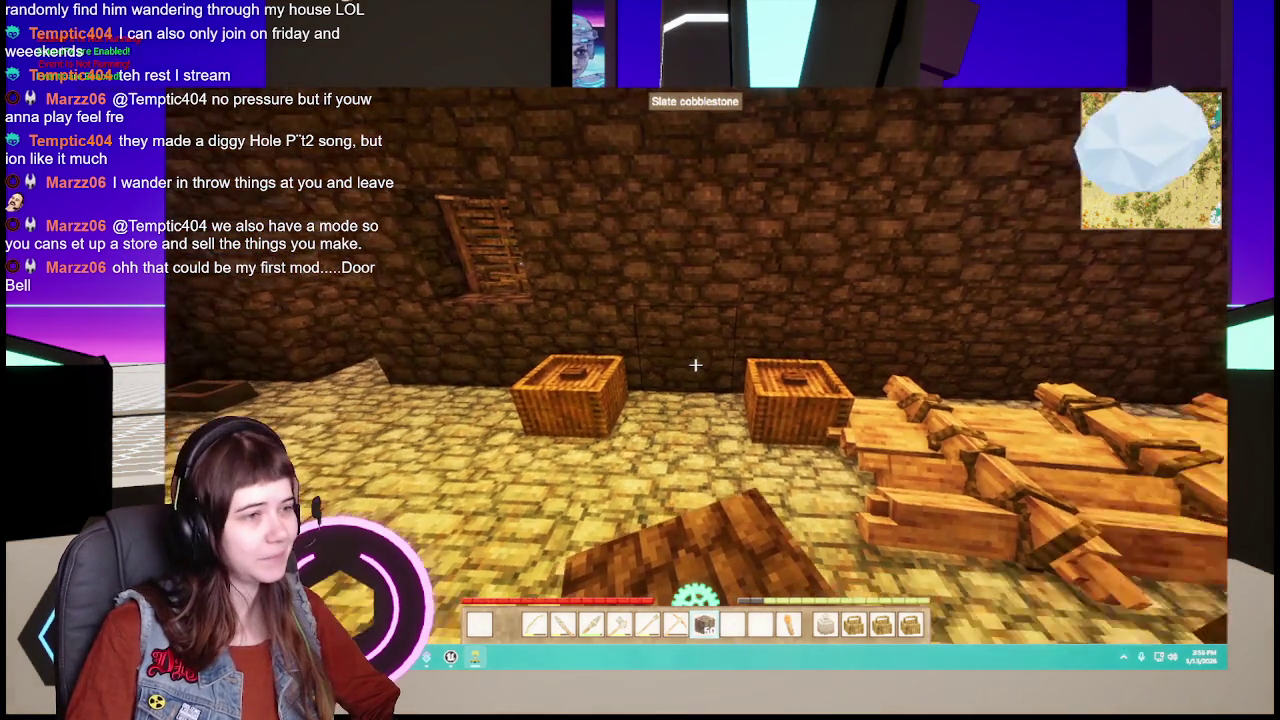
pyautogui.rightClick(695, 365)
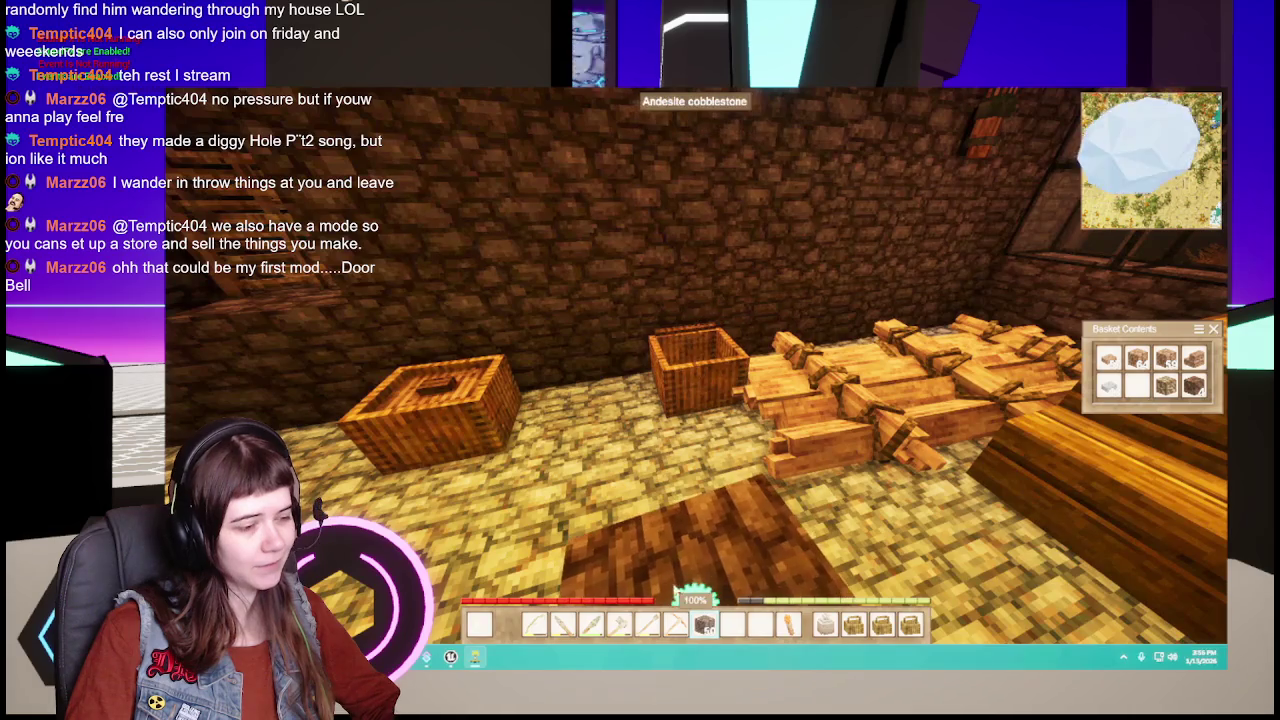
pyautogui.moveTo(704, 624); pyautogui.dragTo(1138, 386)
pyautogui.press('Escape')
# Step: Check that basket's contents, then open the basket beside the reed chest
pyautogui.rightClick(695, 365)
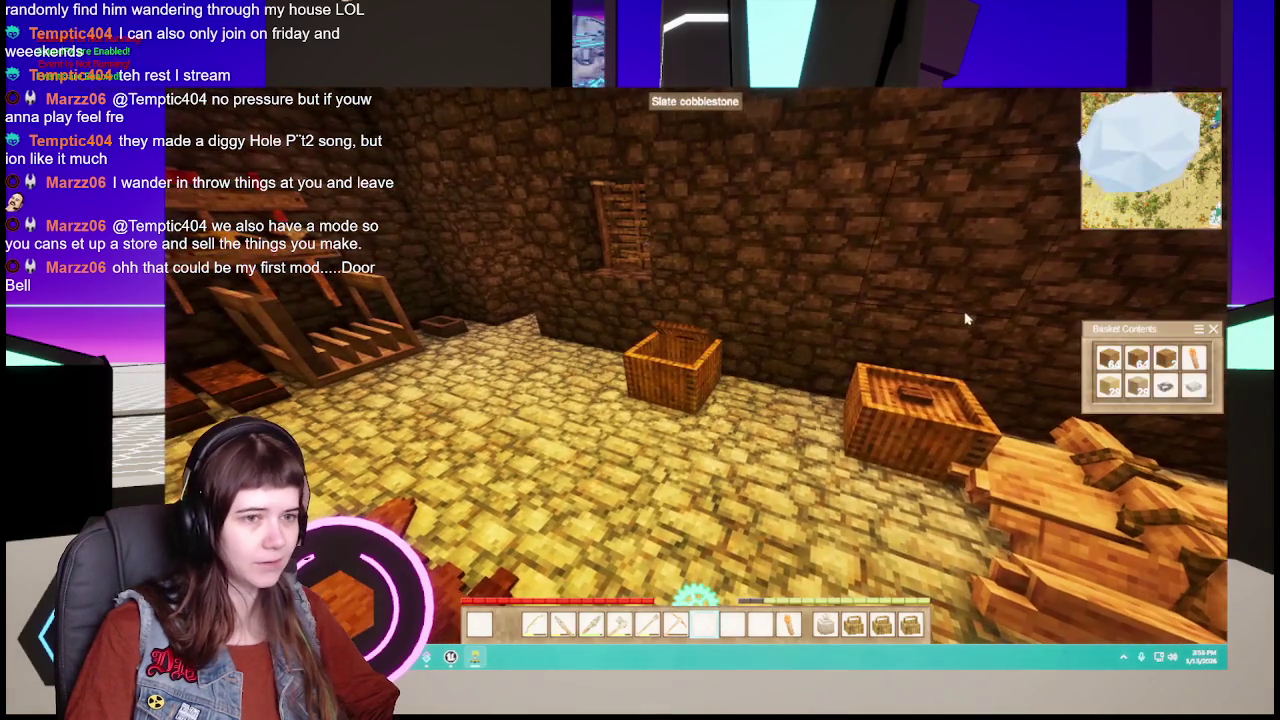
pyautogui.press('Escape')
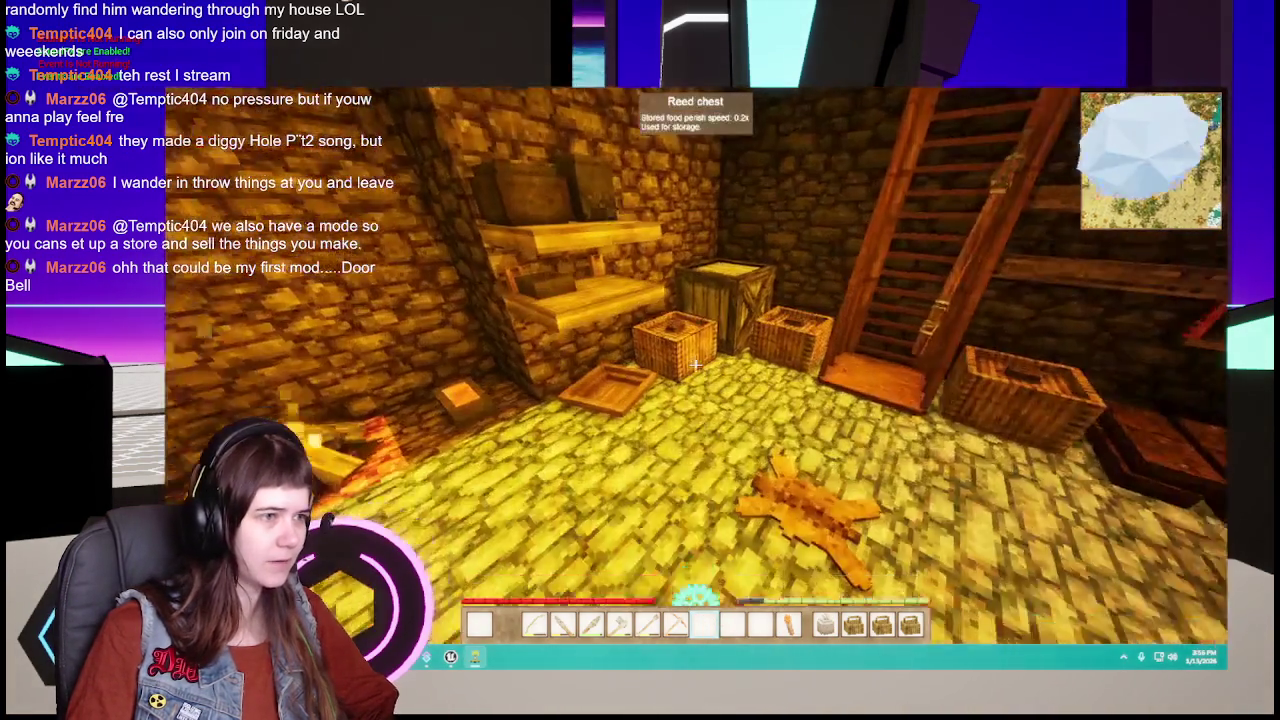
pyautogui.rightClick(698, 371)
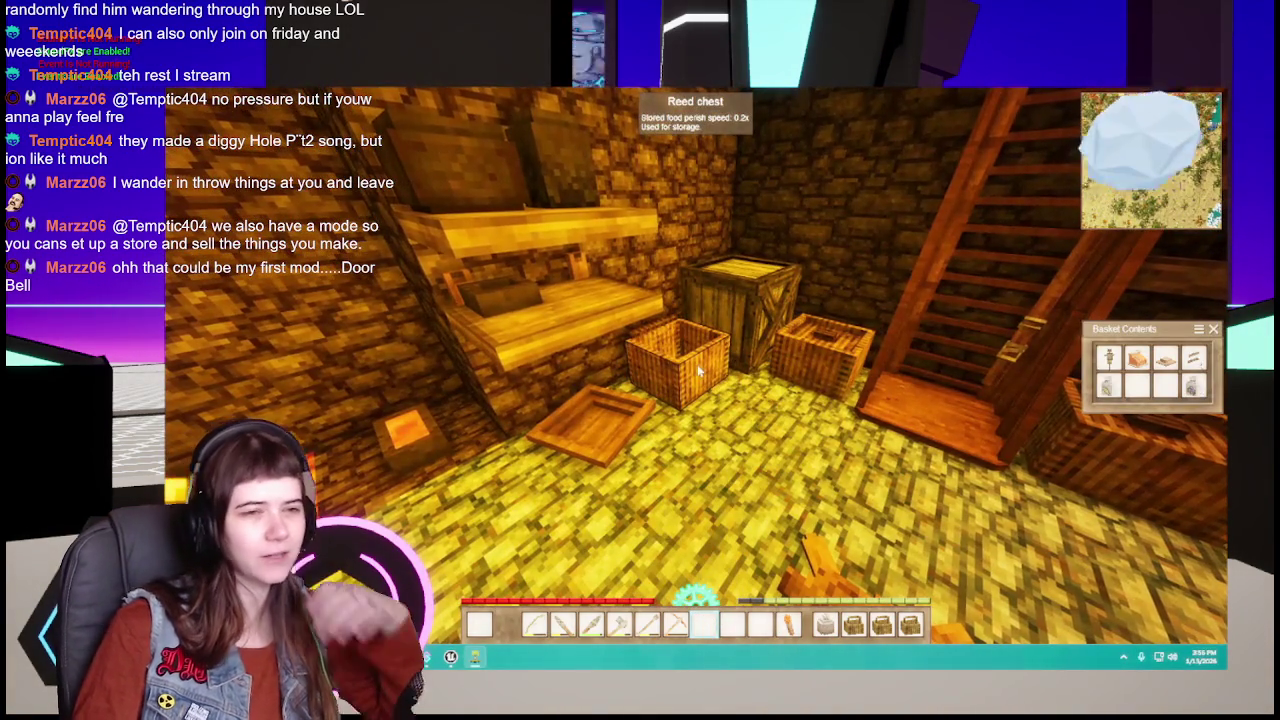
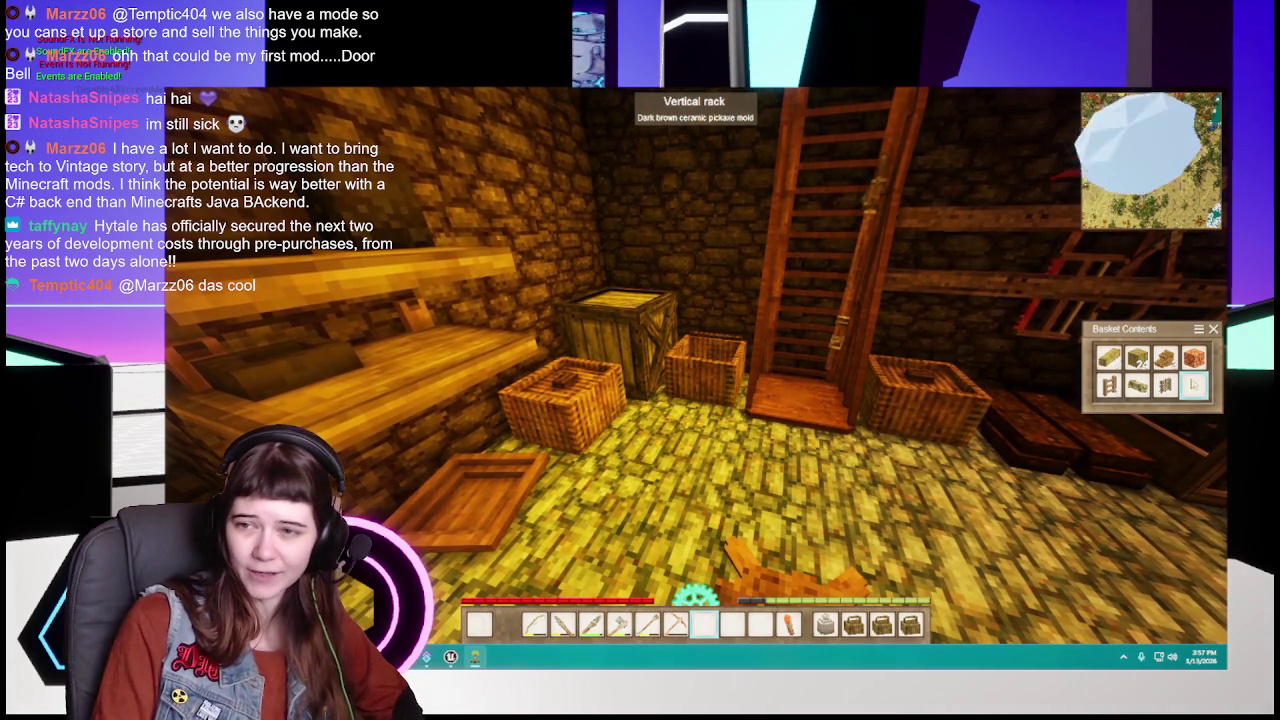
# Step: Move the Maple planks and Wattle gate from the basket into the hotbar, leaving the Wooden Ladder in the basket
pyautogui.click(695, 366)
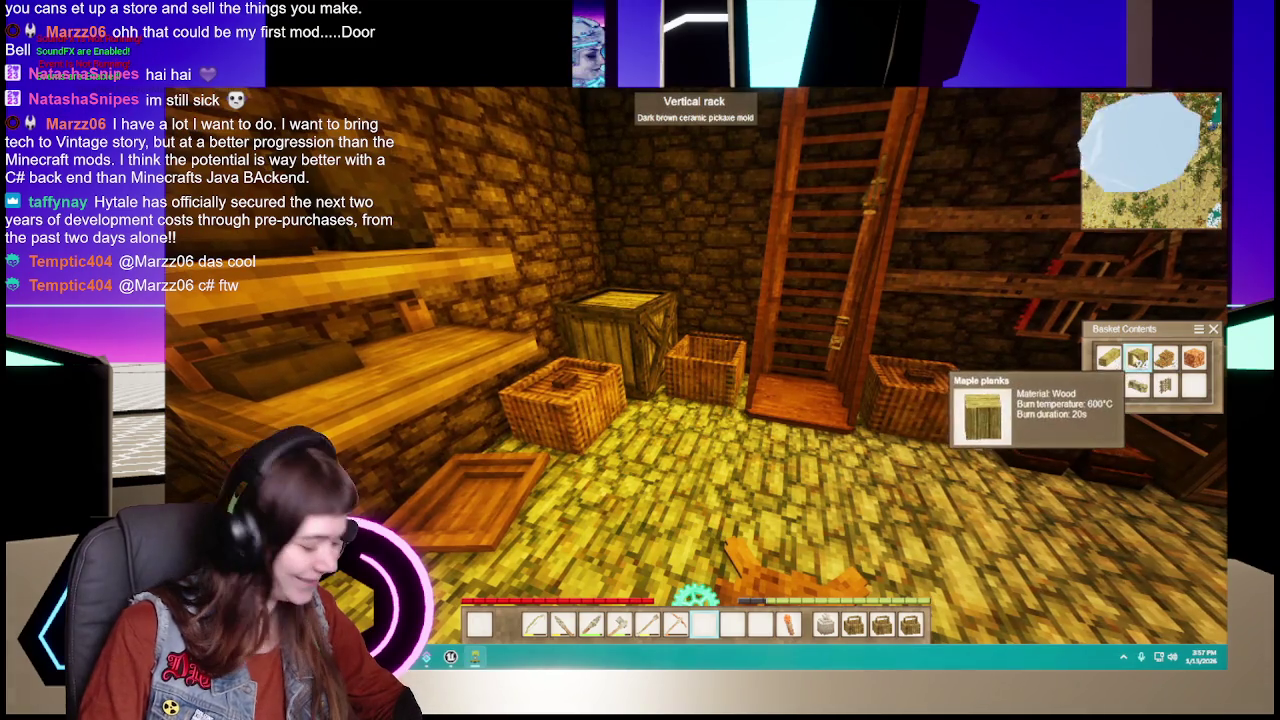
pyautogui.click(1138, 358)
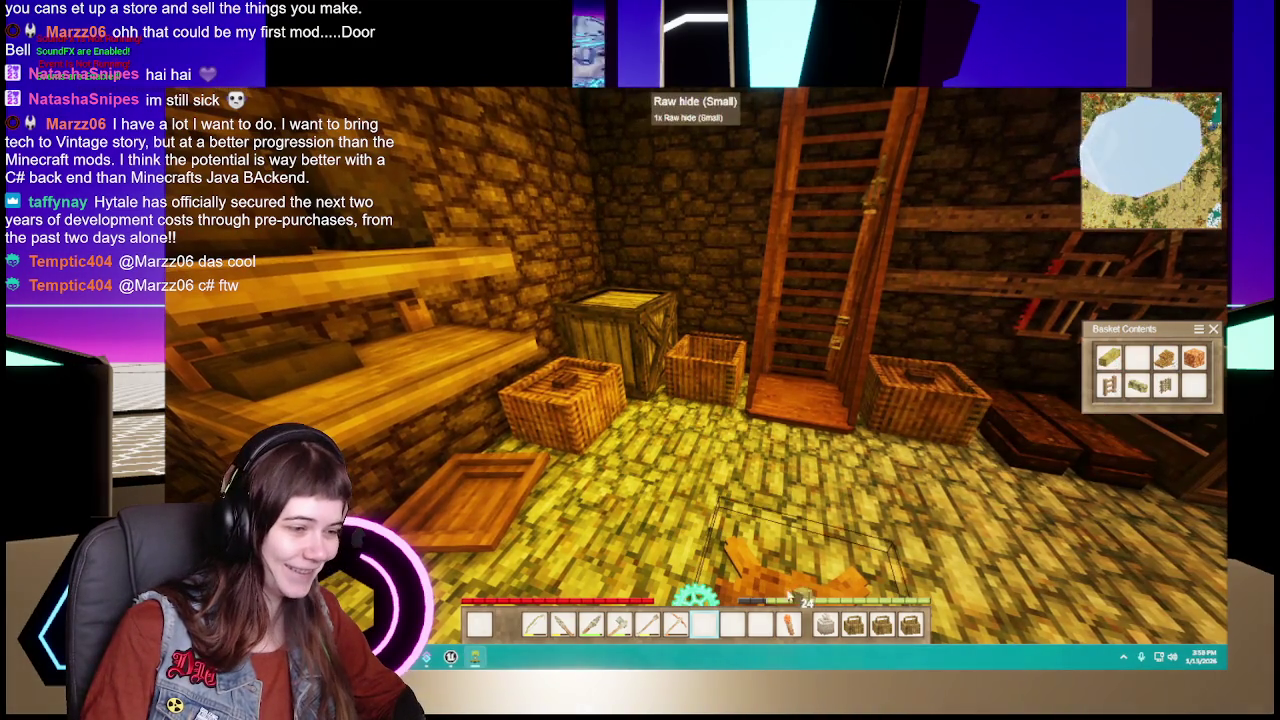
pyautogui.click(710, 622)
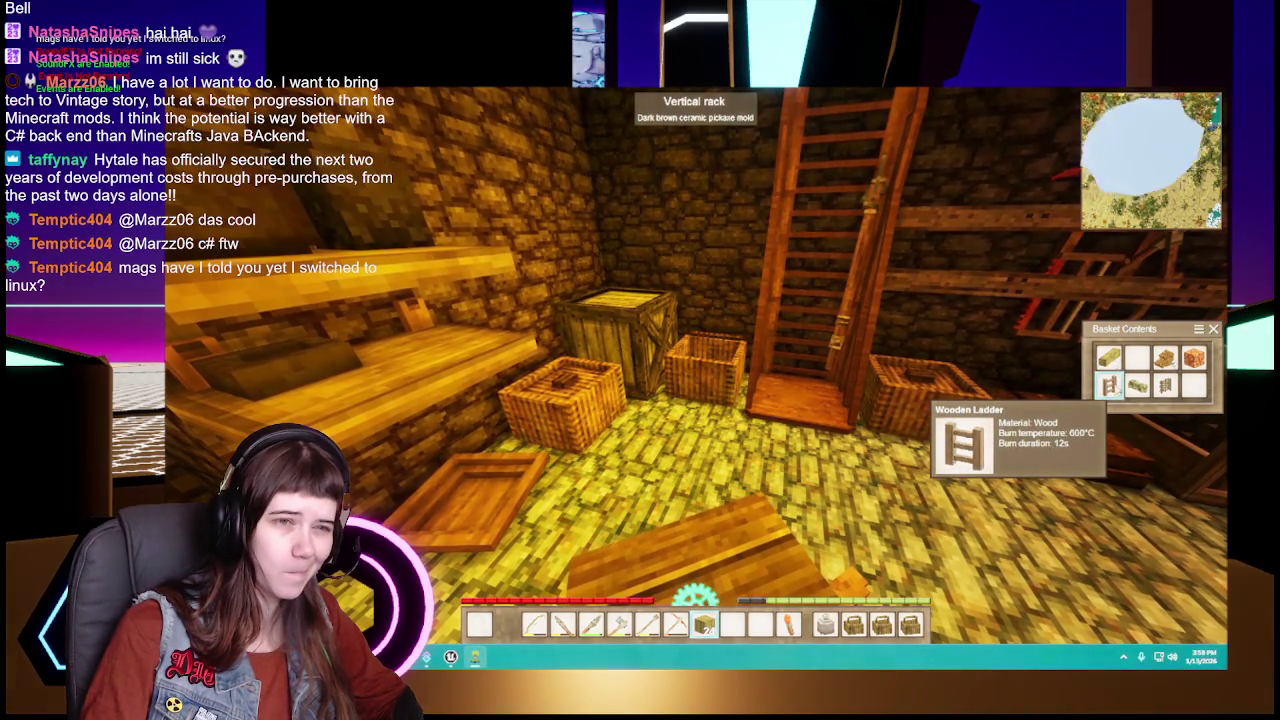
pyautogui.click(1109, 385)
pyautogui.click(732, 622)
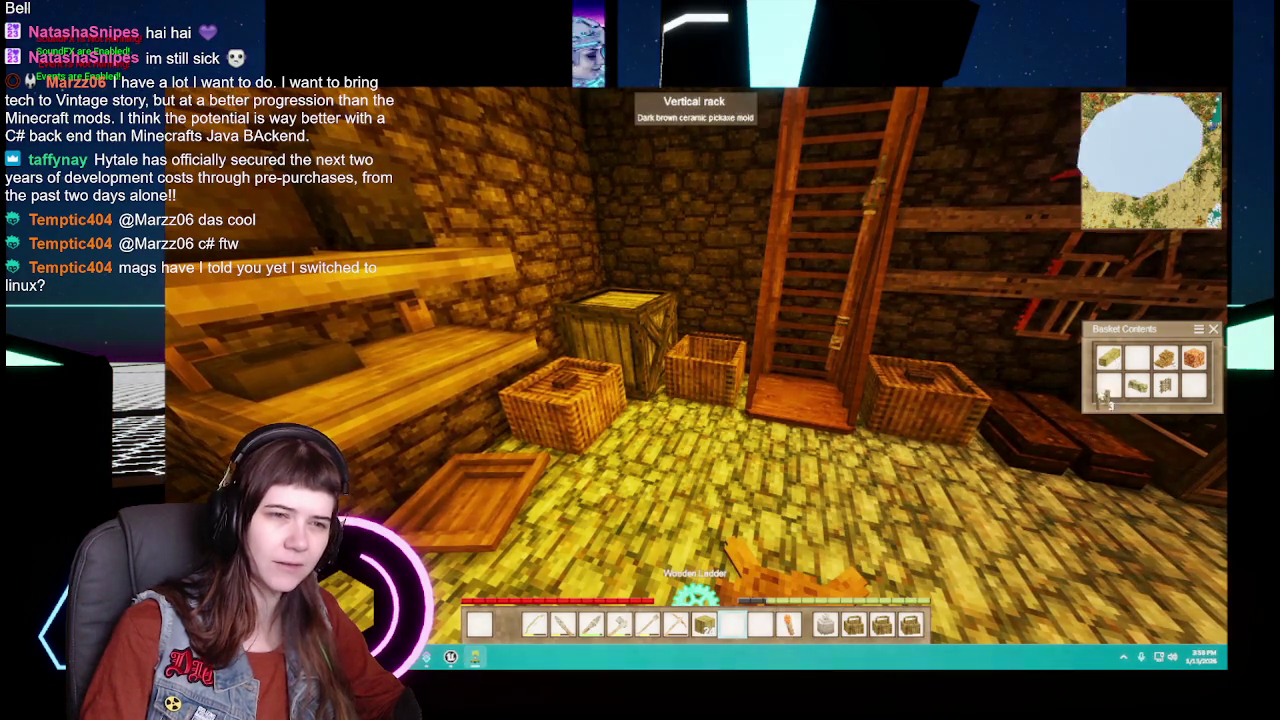
pyautogui.keyDown('shift'); pyautogui.click(732, 622); pyautogui.keyUp('shift')
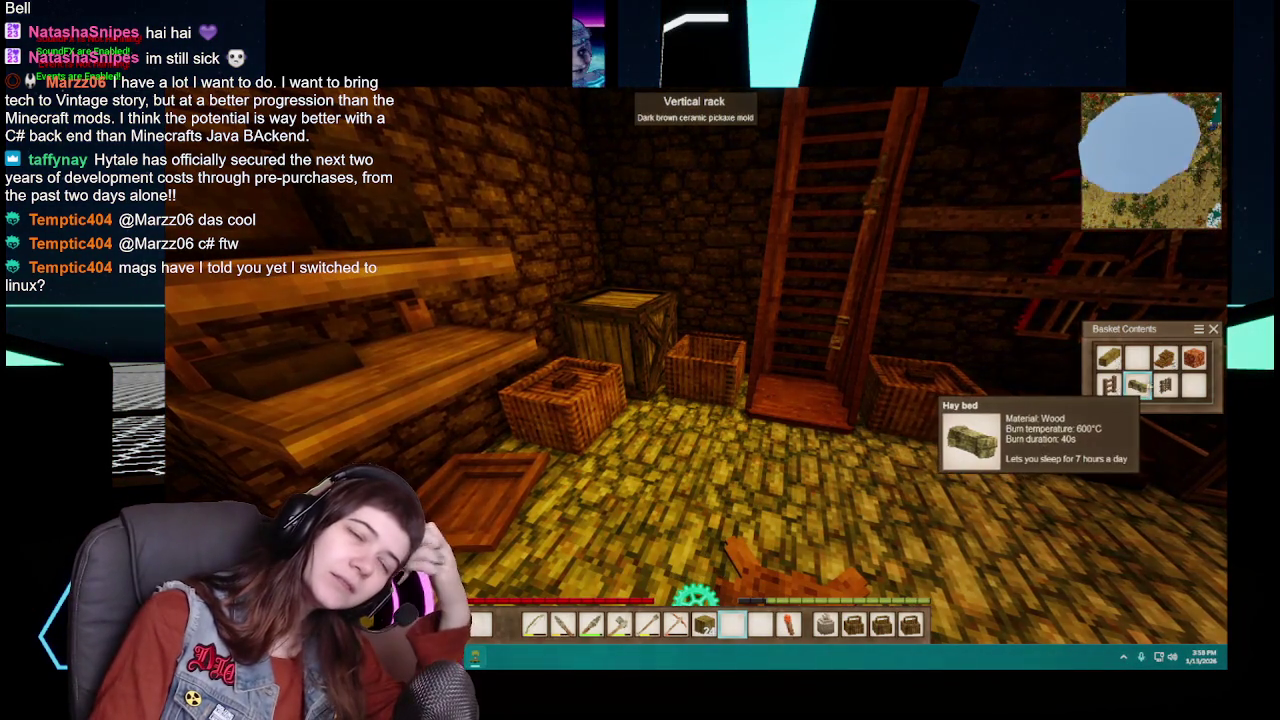
pyautogui.keyDown('shift'); pyautogui.click(1165, 386); pyautogui.keyUp('shift')
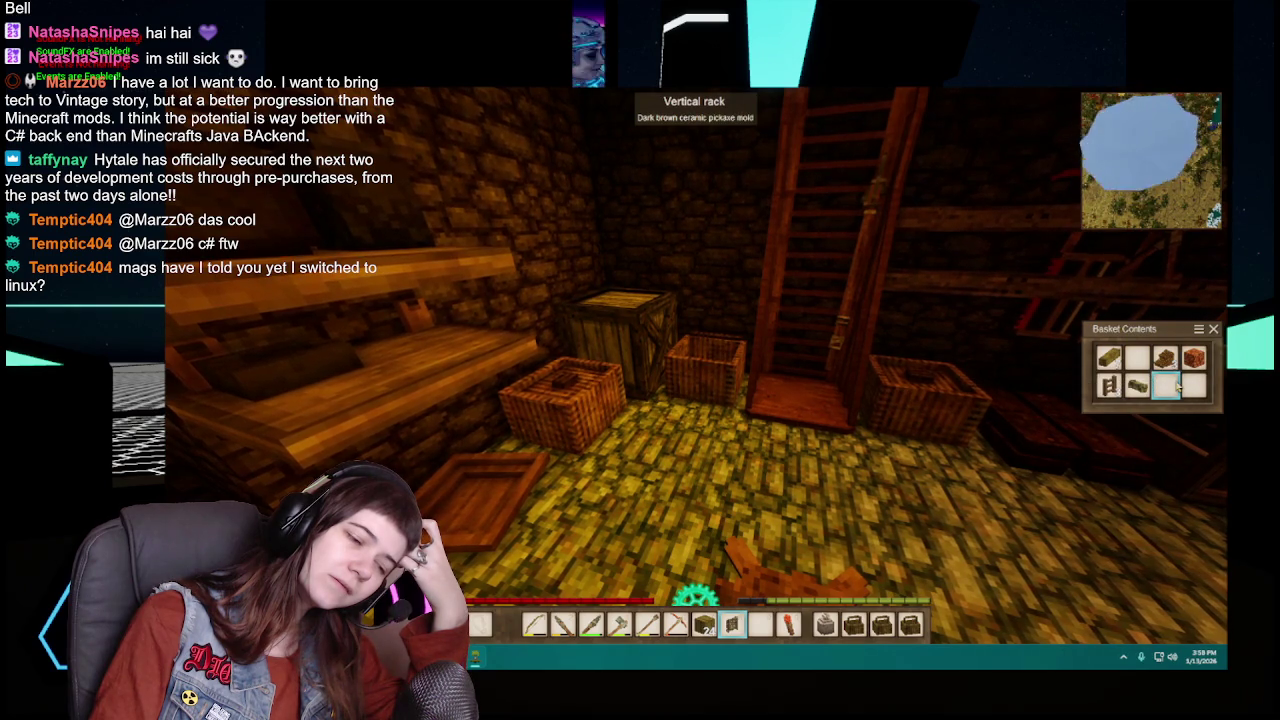
pyautogui.press('Escape')
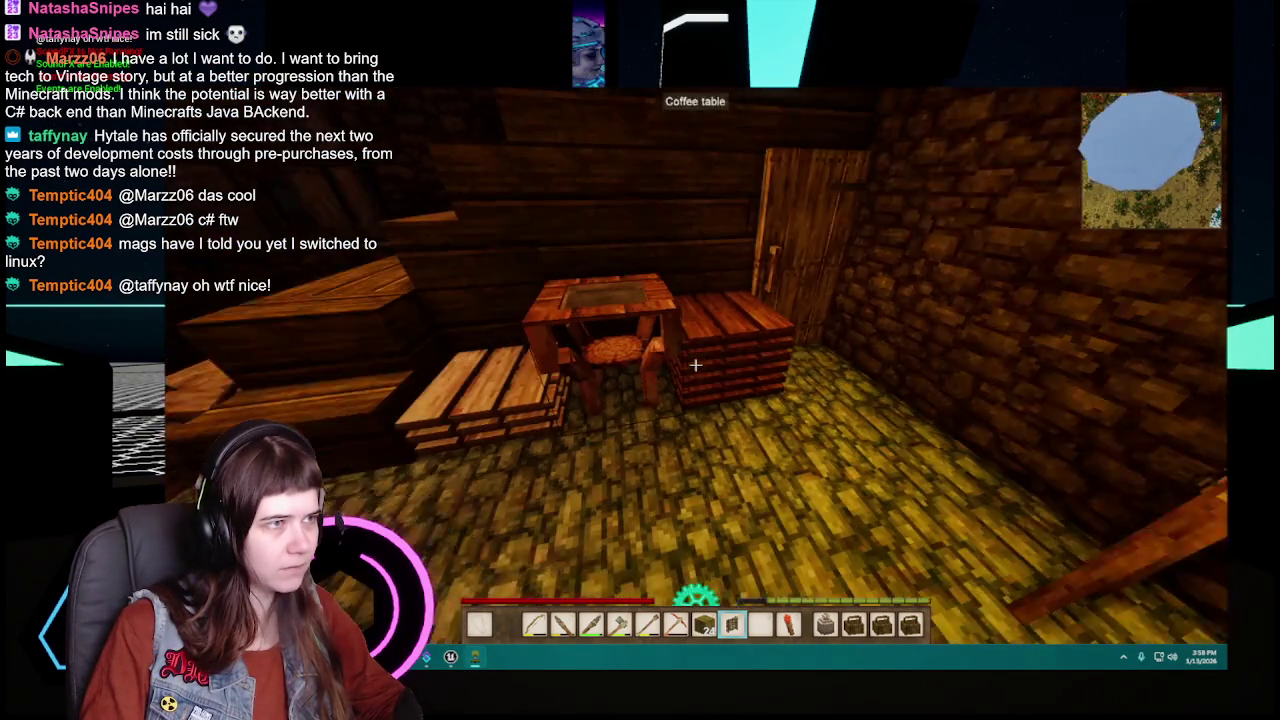
# Step: Check the inventory, then look inside the nearby baskets
pyautogui.press('e')
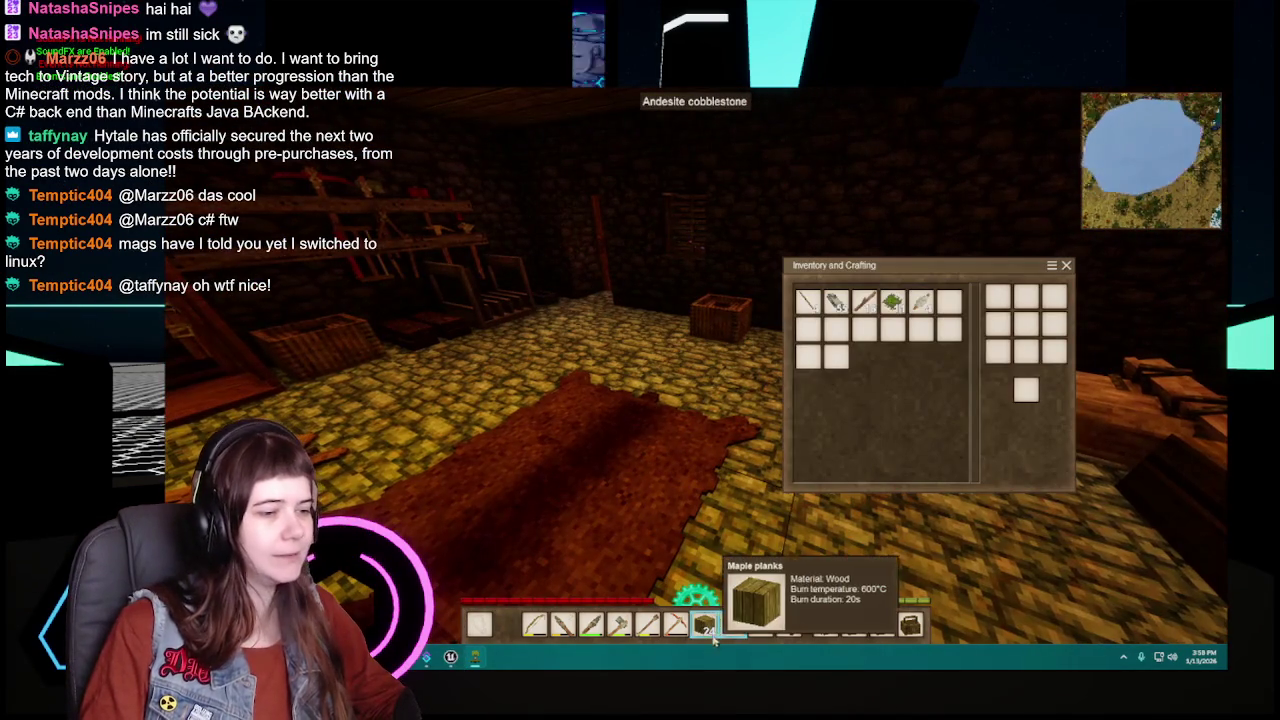
pyautogui.press('e')
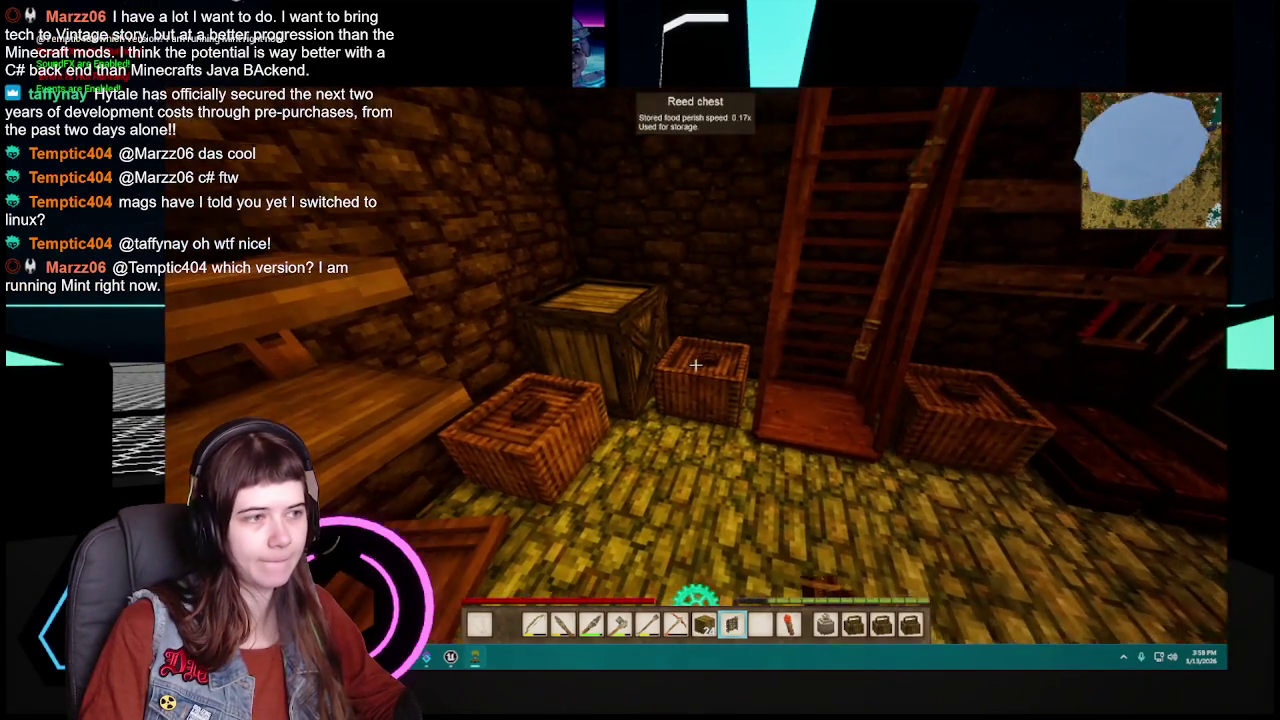
pyautogui.rightClick(695, 365)
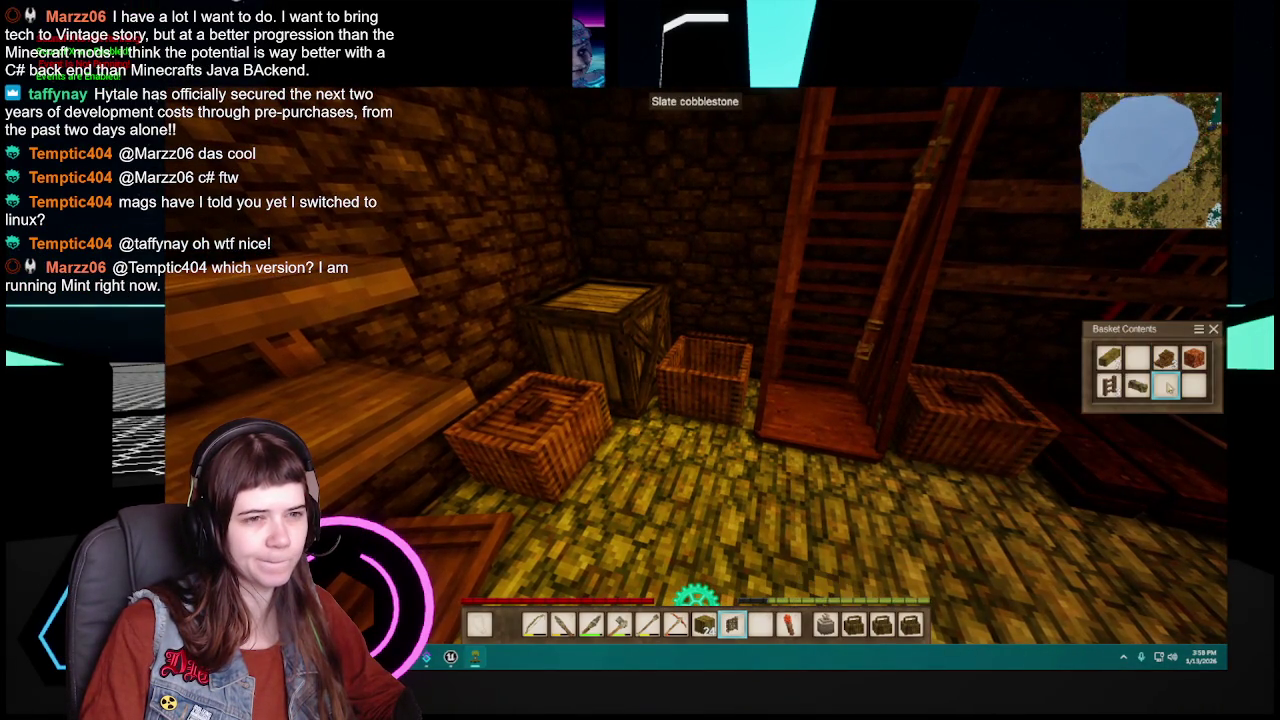
pyautogui.press('Escape')
pyautogui.rightClick(706, 365)
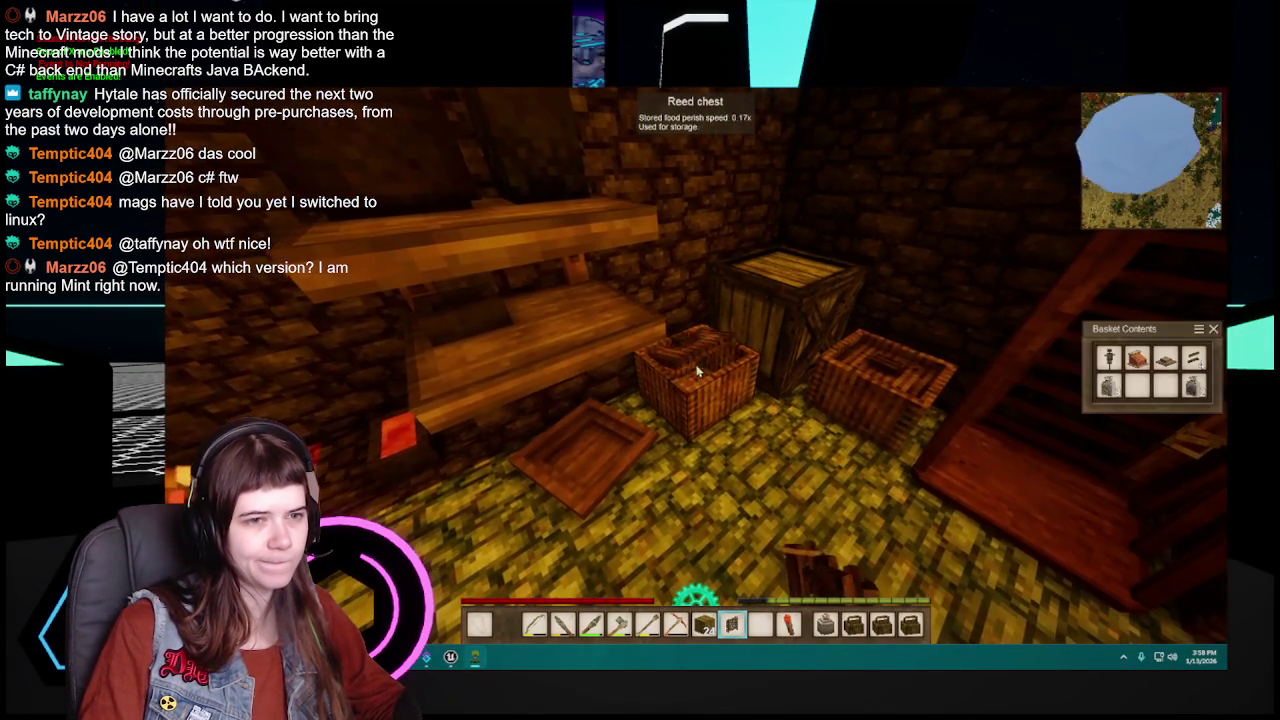
pyautogui.press('Escape')
# Step: Store the Slanted pine roof from the basket in the inventory, then search the handbook for 'slanted pine'
pyautogui.rightClick(706, 365)
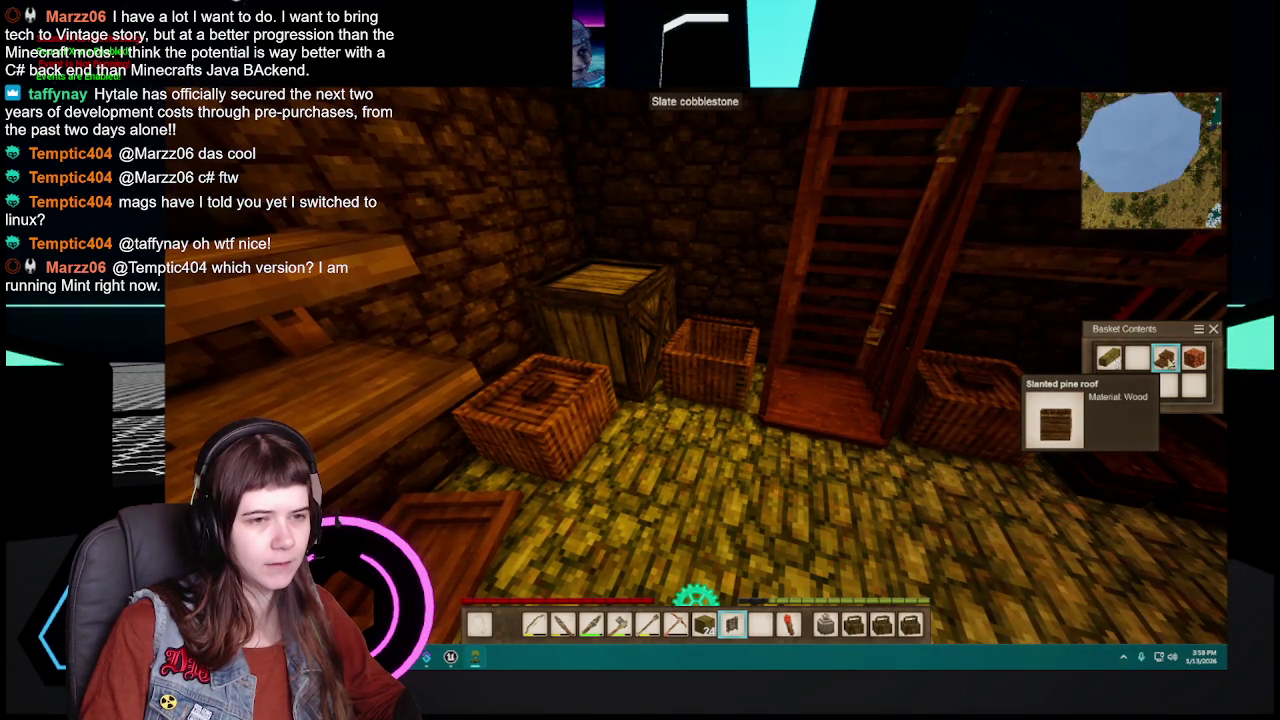
pyautogui.click(1166, 359)
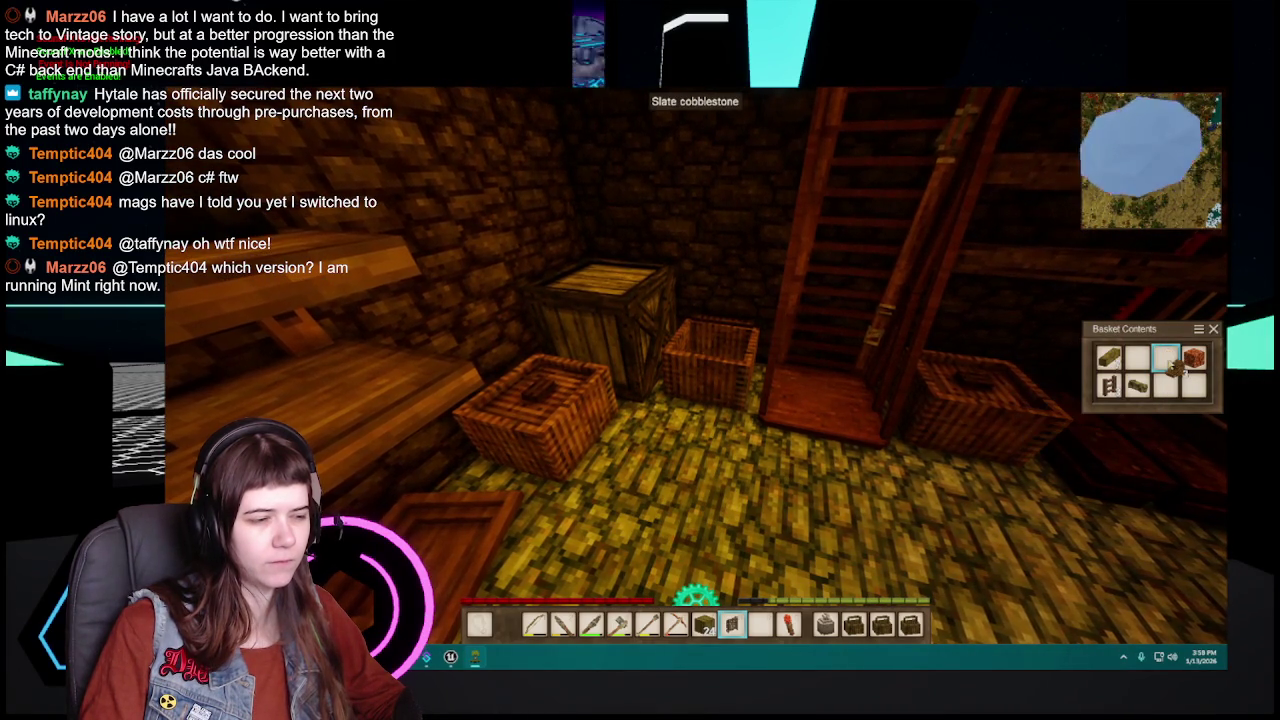
pyautogui.press('e')
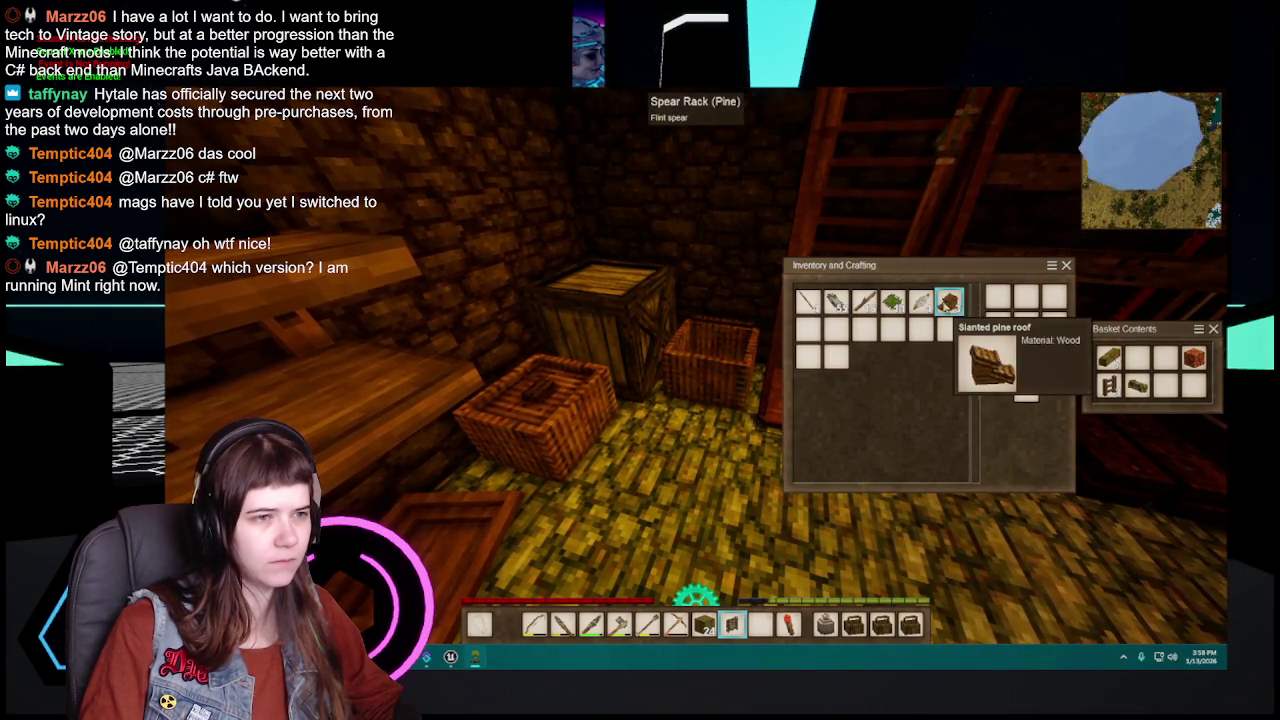
pyautogui.press('Escape')
pyautogui.write('hslanted')
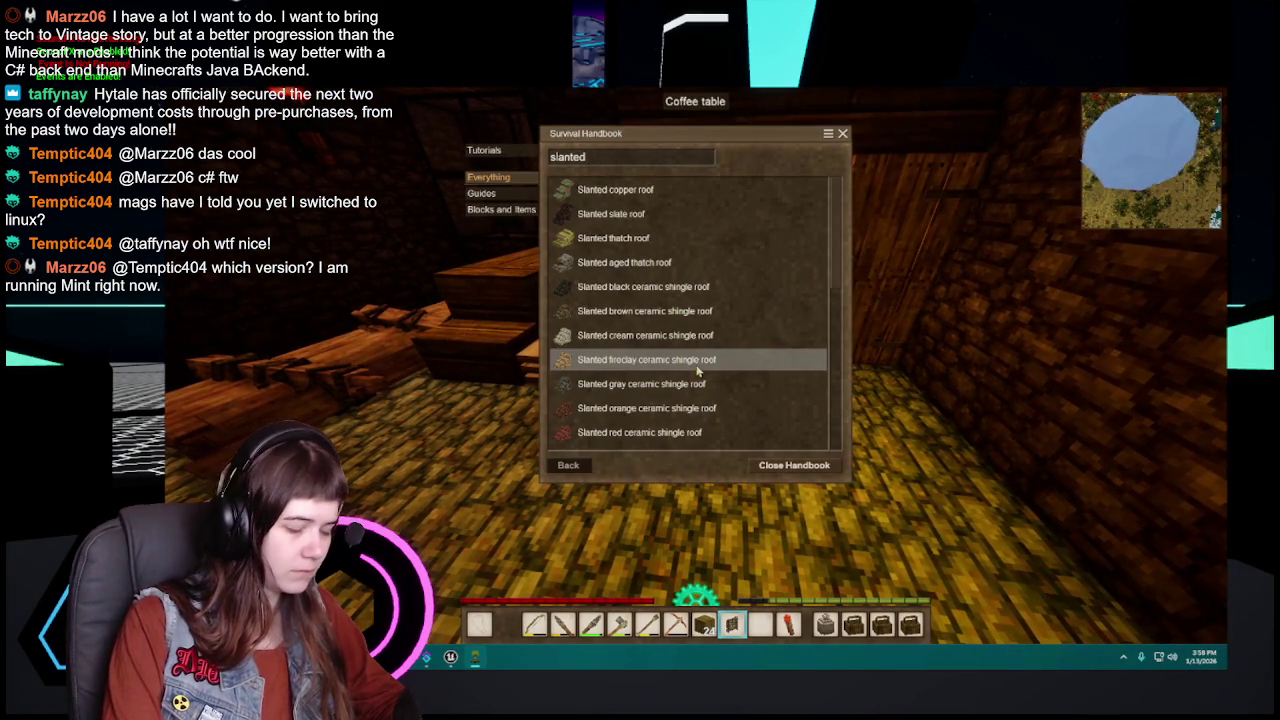
pyautogui.write(' pine')
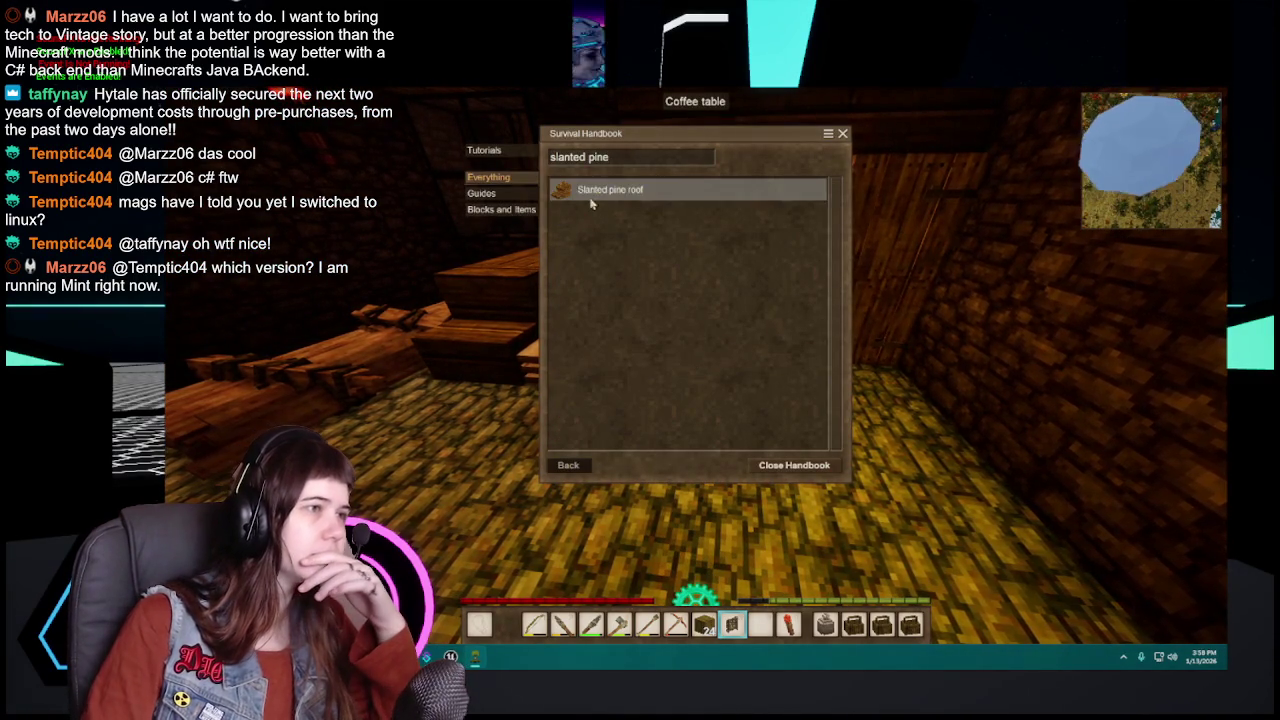
pyautogui.click(591, 200)
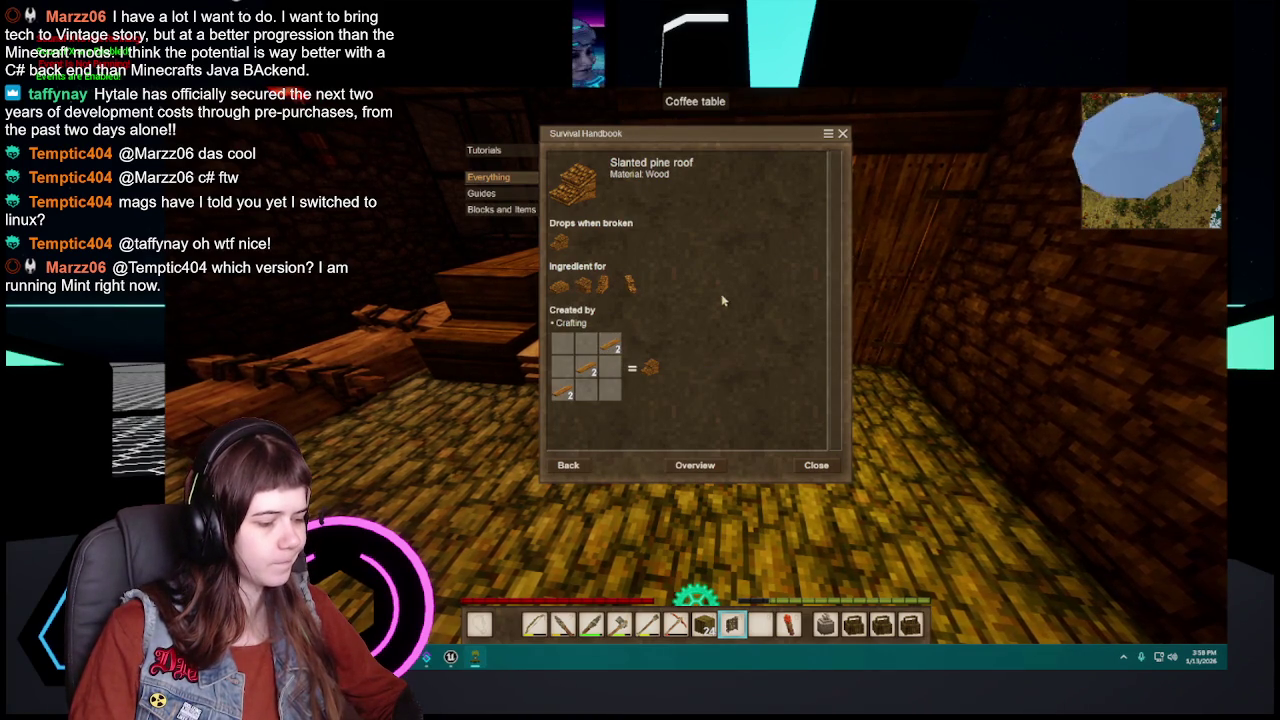
pyautogui.click(568, 465)
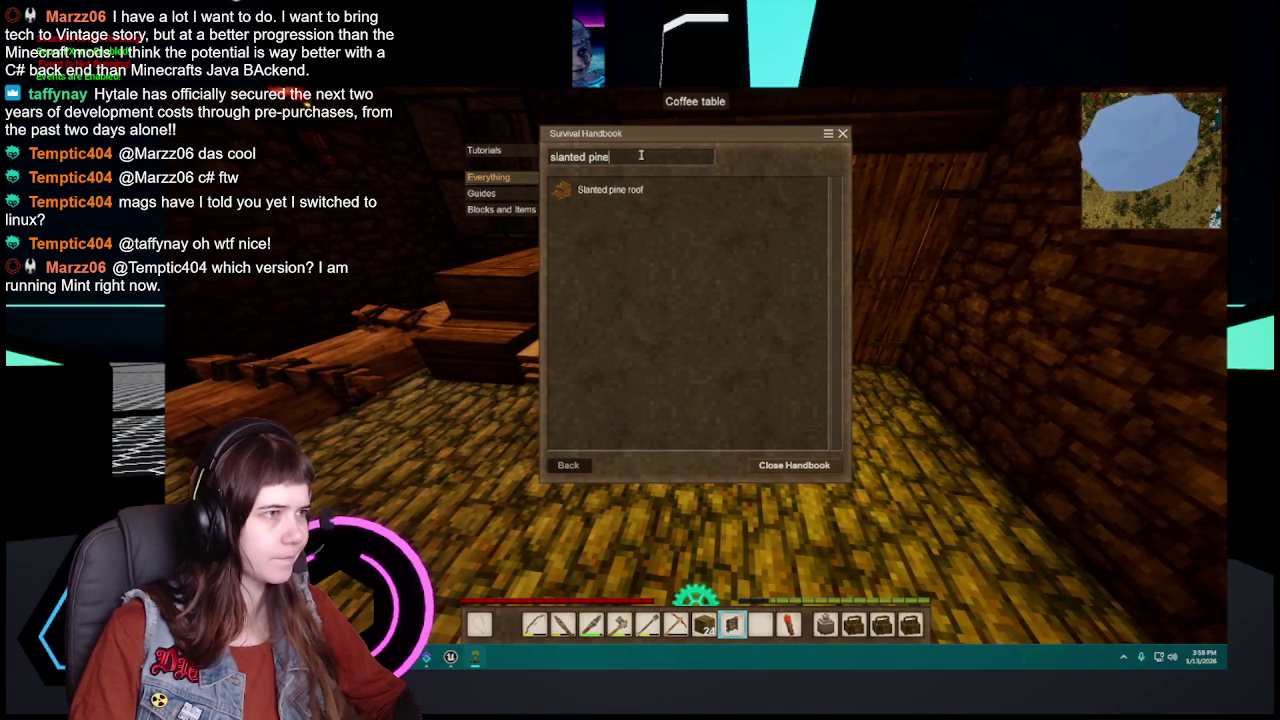
pyautogui.hotkey('ctrl', 'a')
pyautogui.press('BackSpace')
pyautogui.write('pine ro')
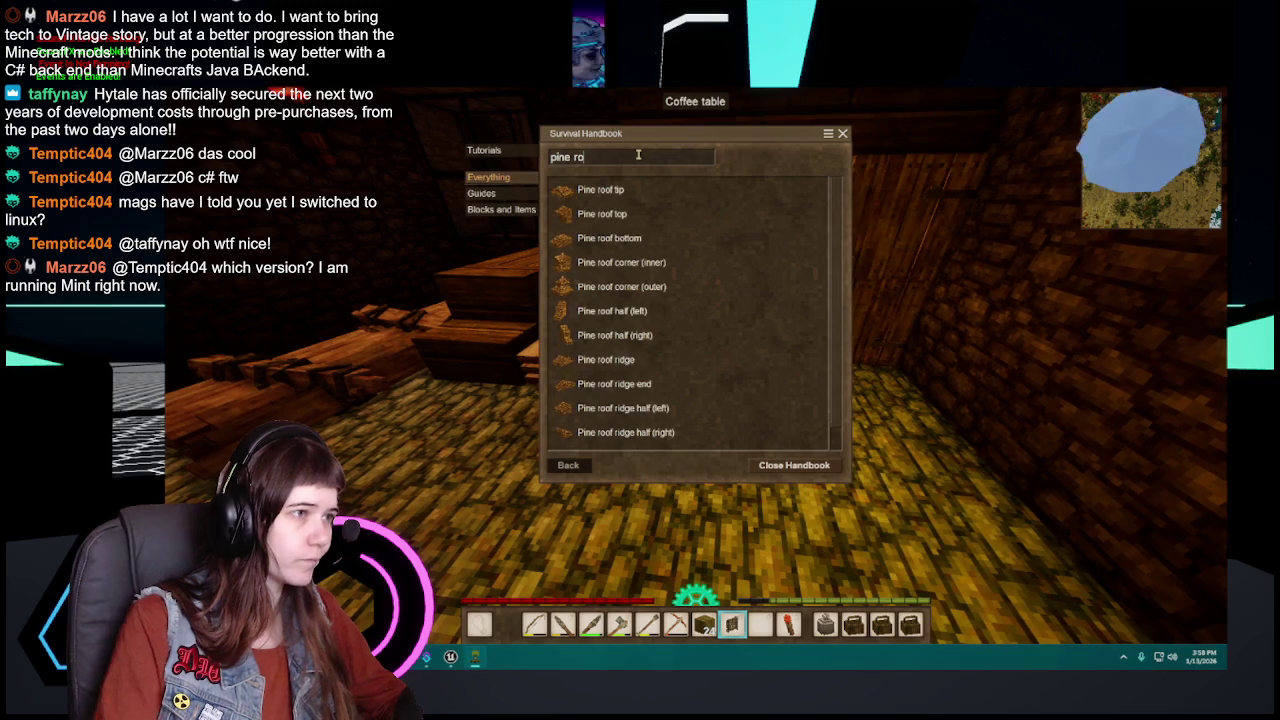
pyautogui.scroll(-1, 633, 252)
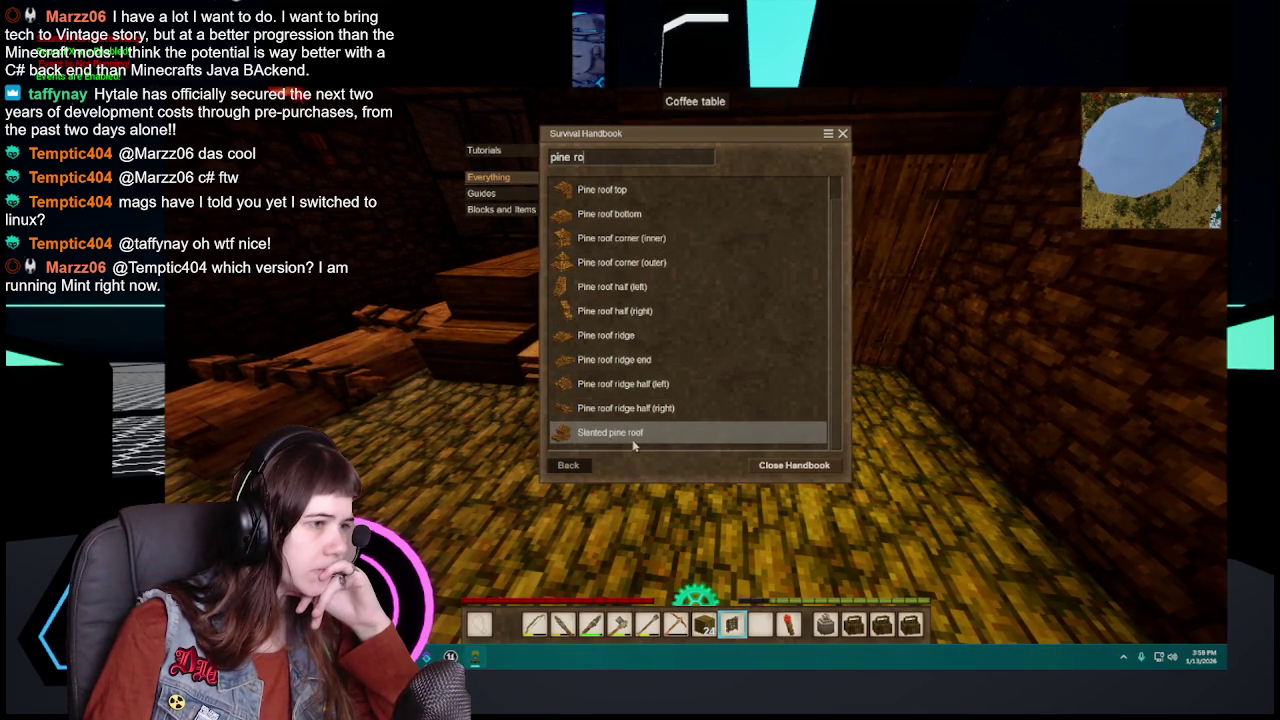
pyautogui.scroll(1, 628, 369)
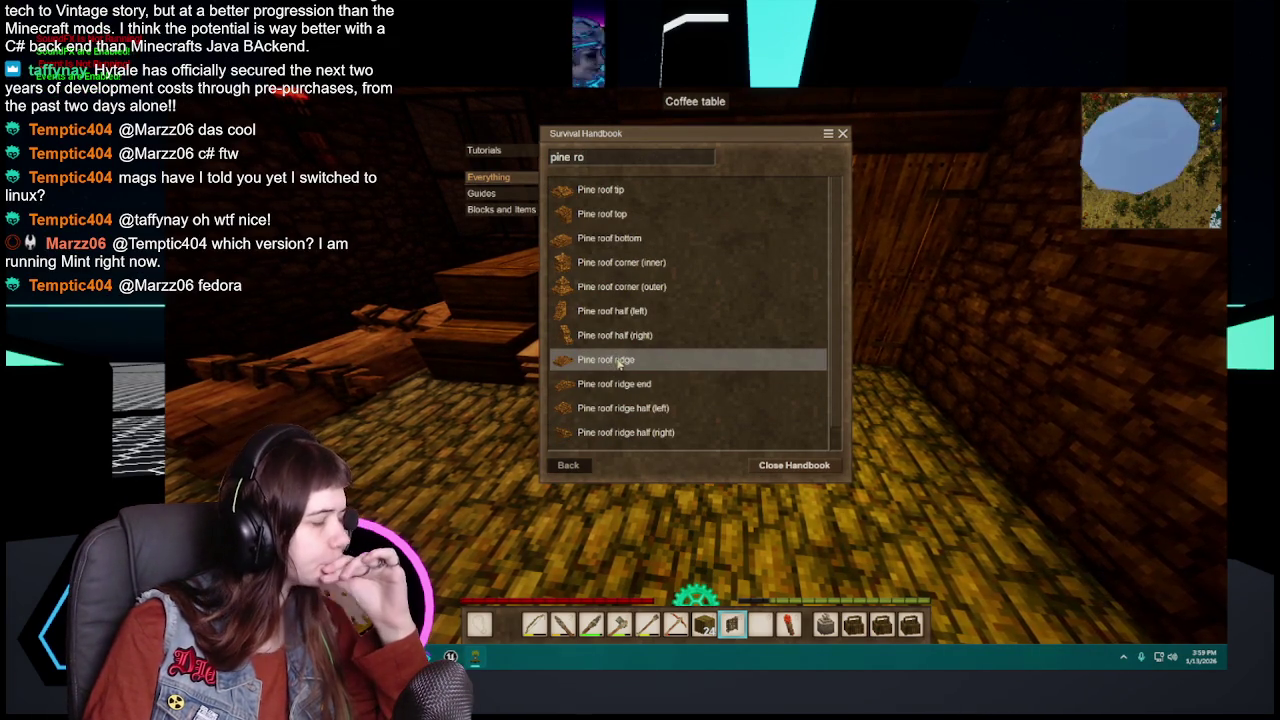
pyautogui.click(627, 364)
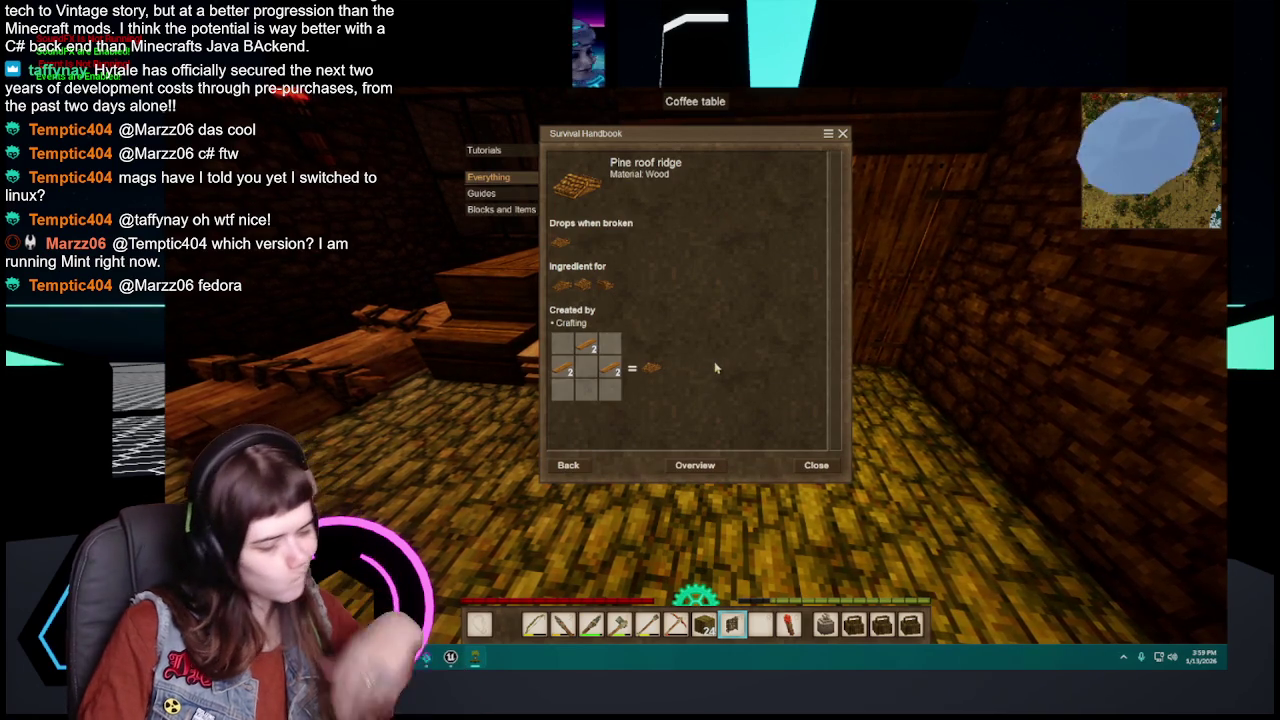
pyautogui.press('Escape')
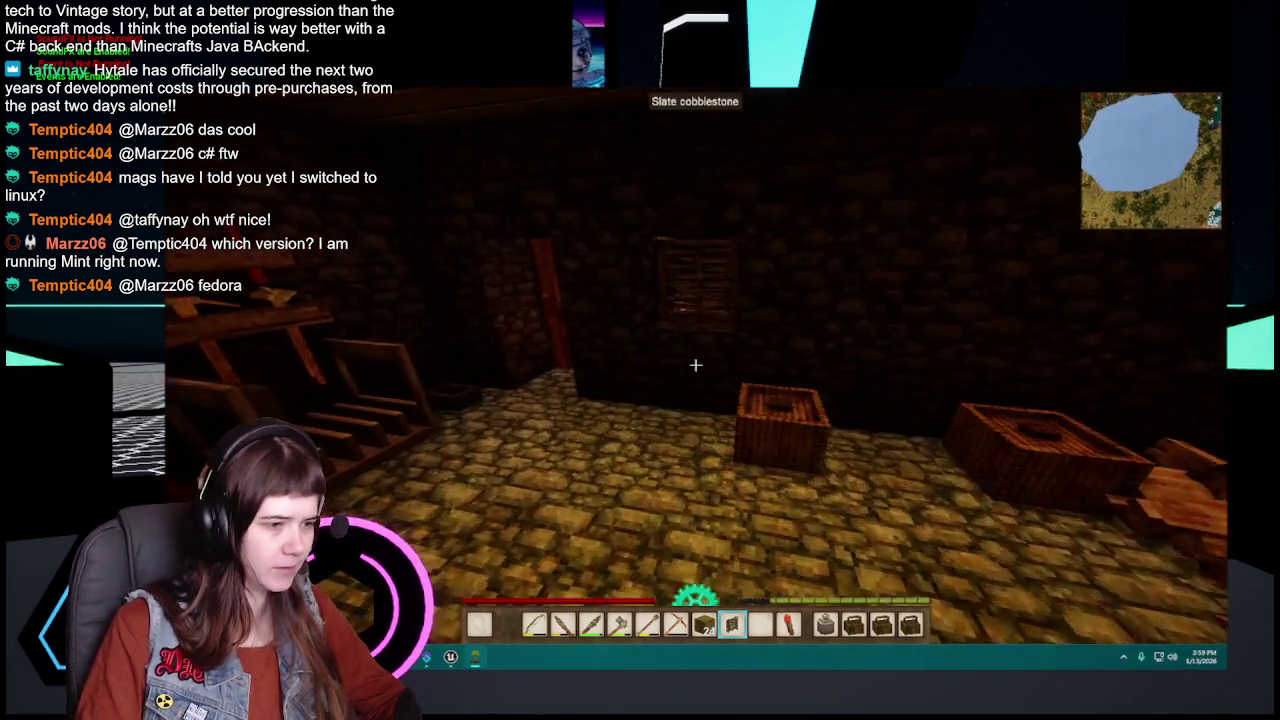
# Step: Open the pine door to look outside, then turn back into the room
pyautogui.press('w')
pyautogui.rightClick(695, 365)
pyautogui.press('w')
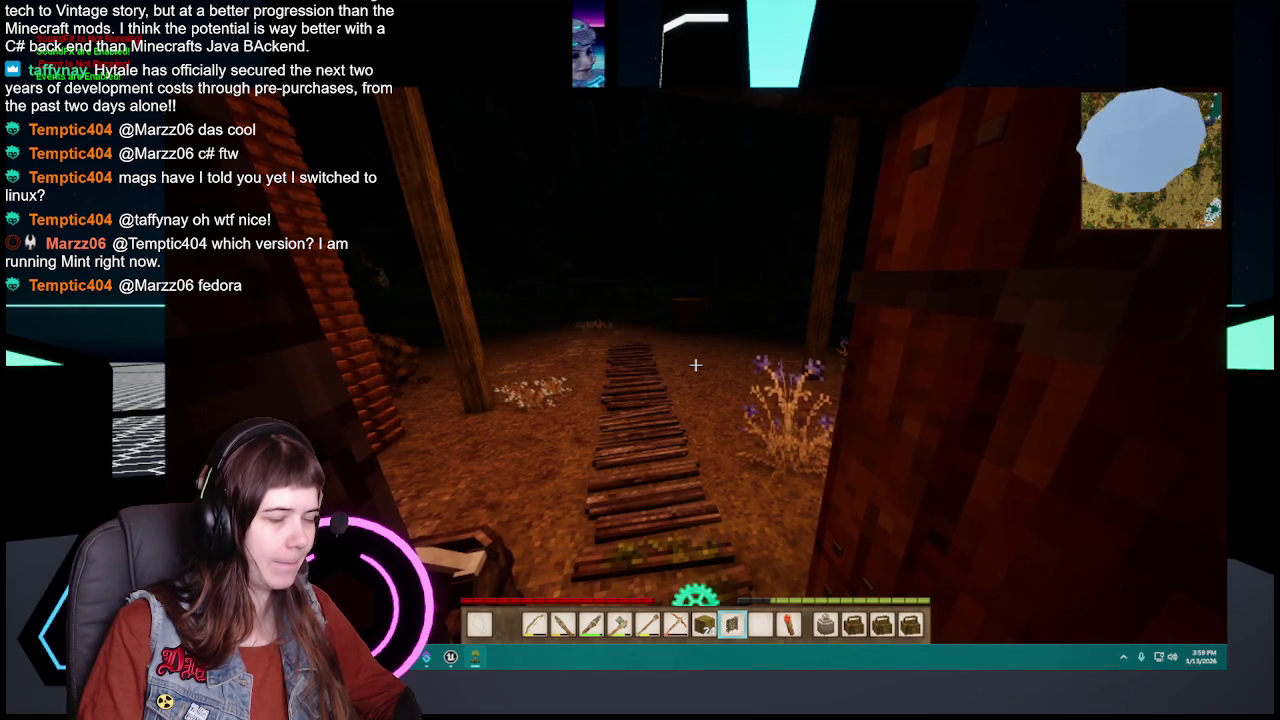
pyautogui.press('s')
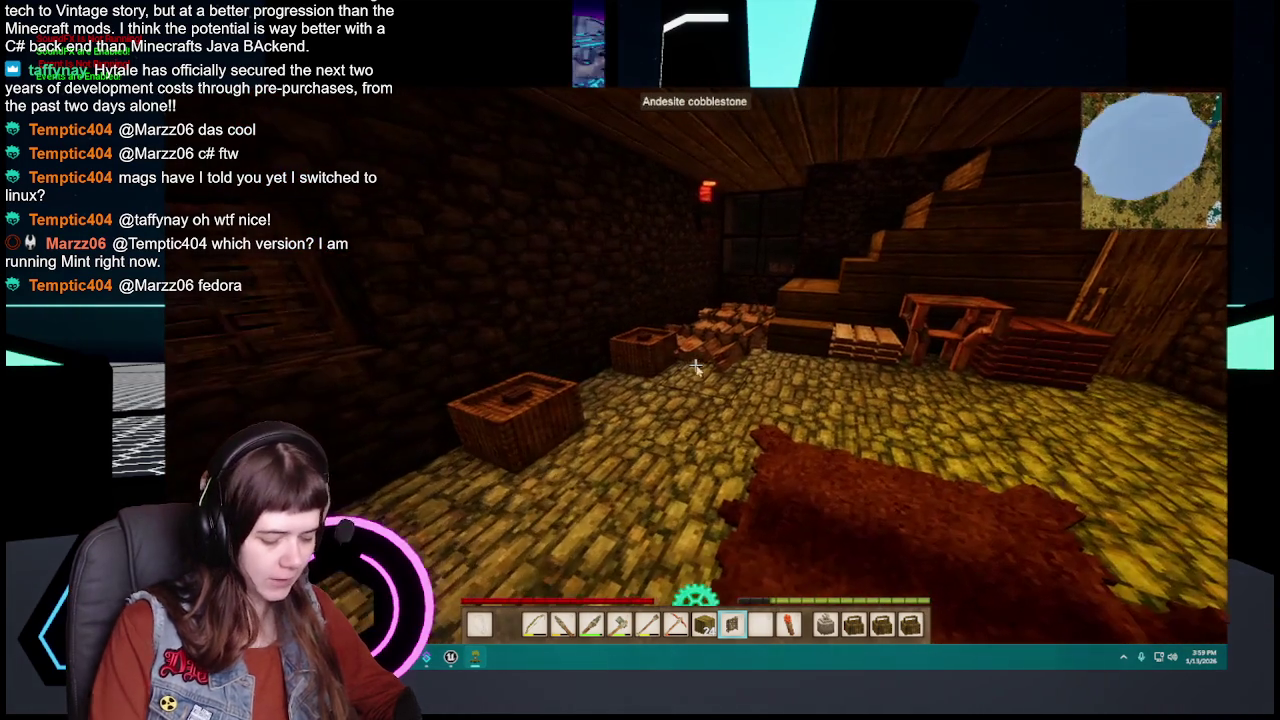
pyautogui.press('t')
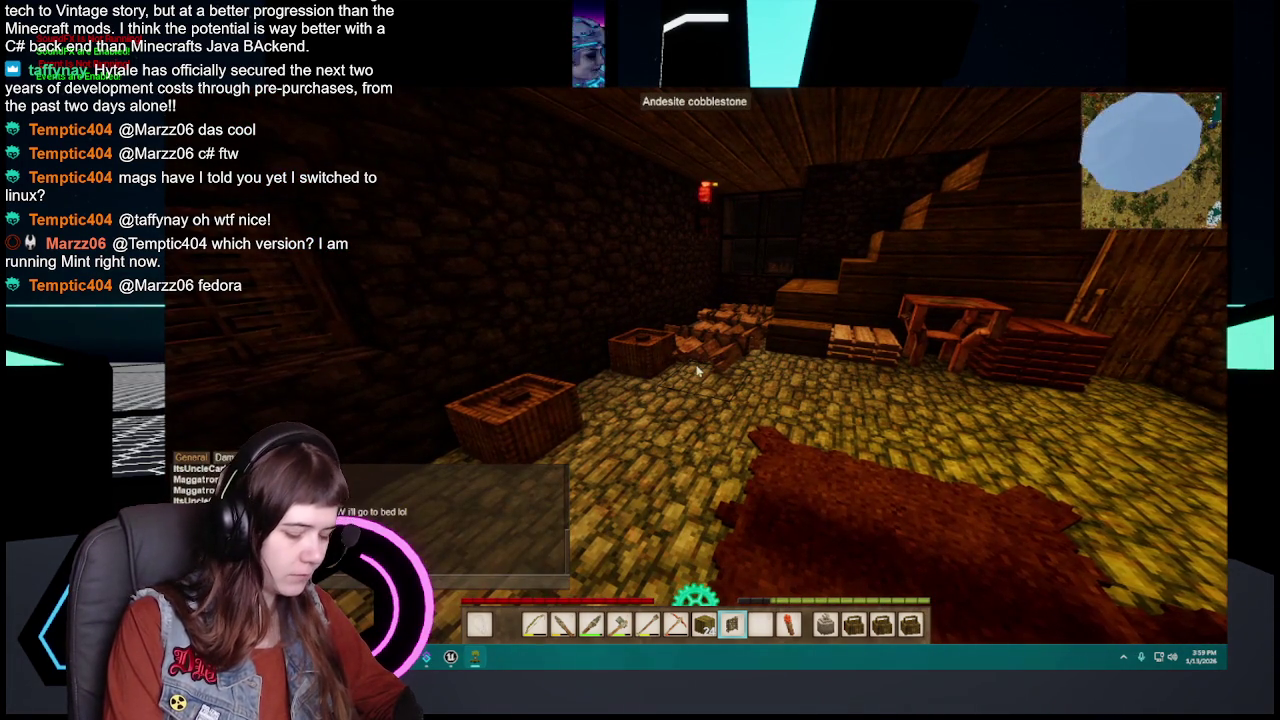
pyautogui.press('Escape')
# Step: Climb the stairs to the upper room and lie down in the wooden bed
pyautogui.press('w')
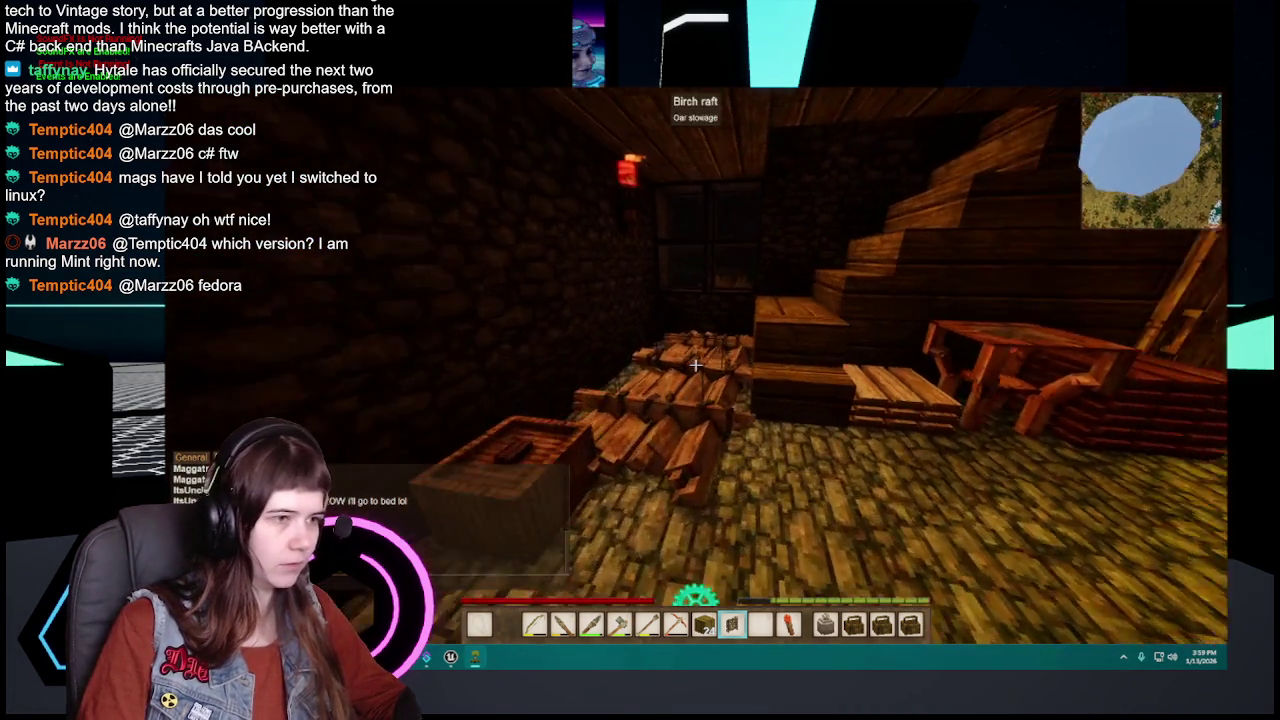
pyautogui.scroll(-1, 696, 365)
pyautogui.press('w')
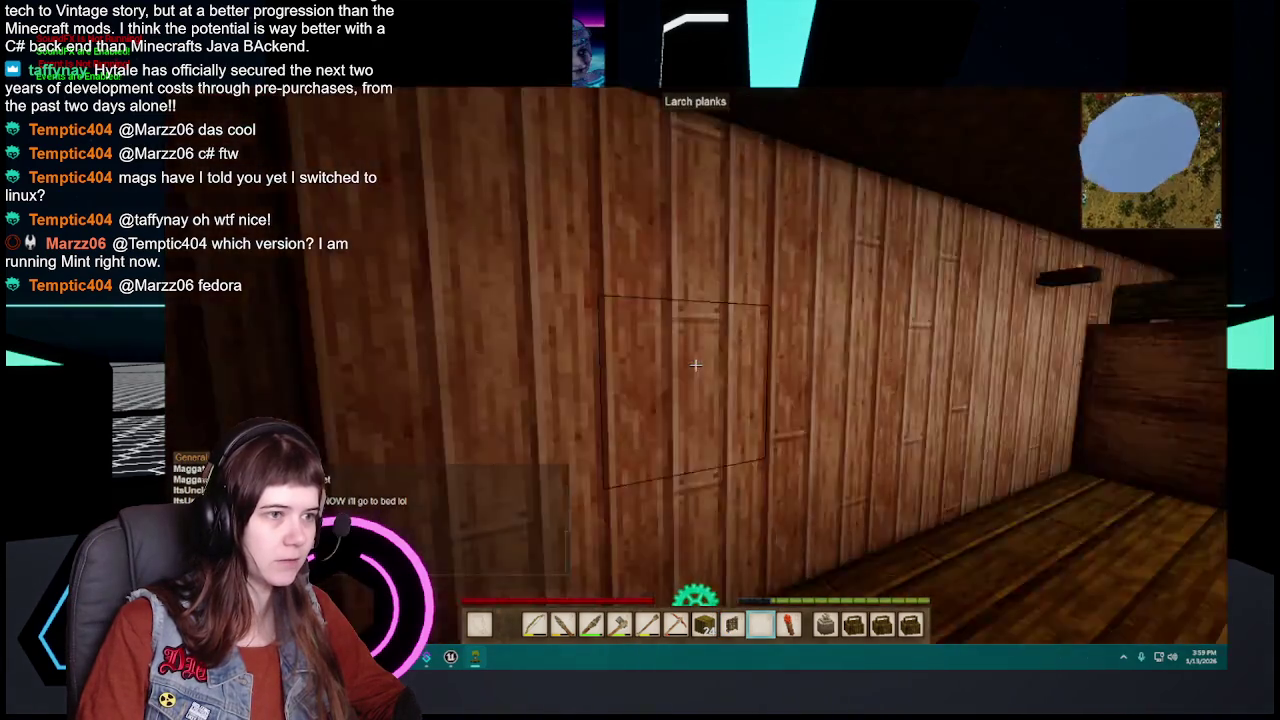
pyautogui.press('w')
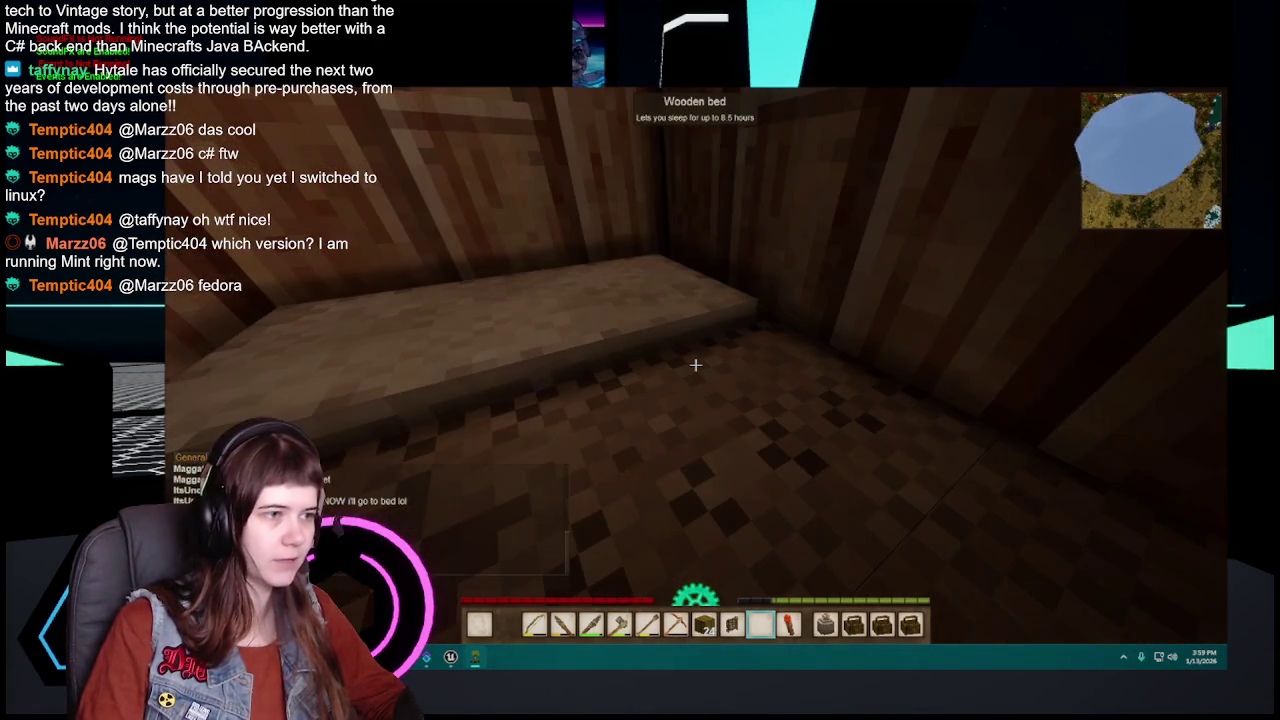
pyautogui.rightClick(696, 365)
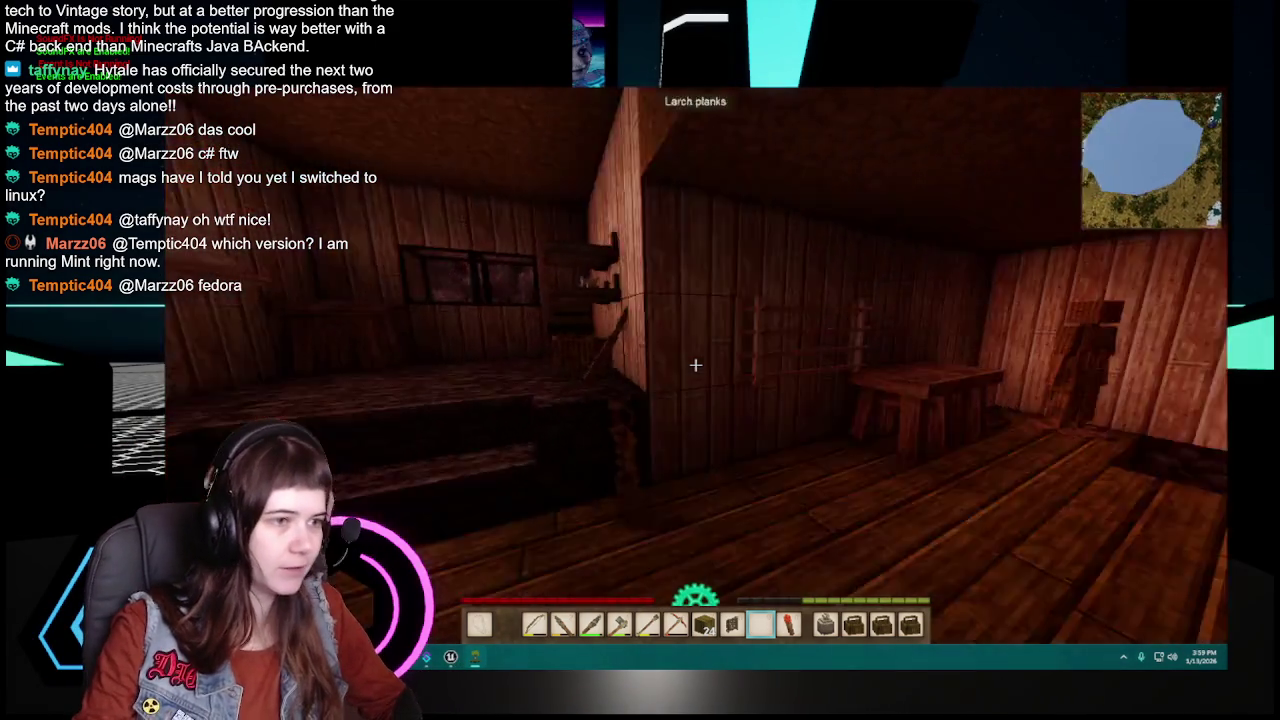
# Step: Check the character stats, empty the hand, and walk out through the basement into the forest
pyautogui.press('c')
pyautogui.press('c')
pyautogui.press('7')
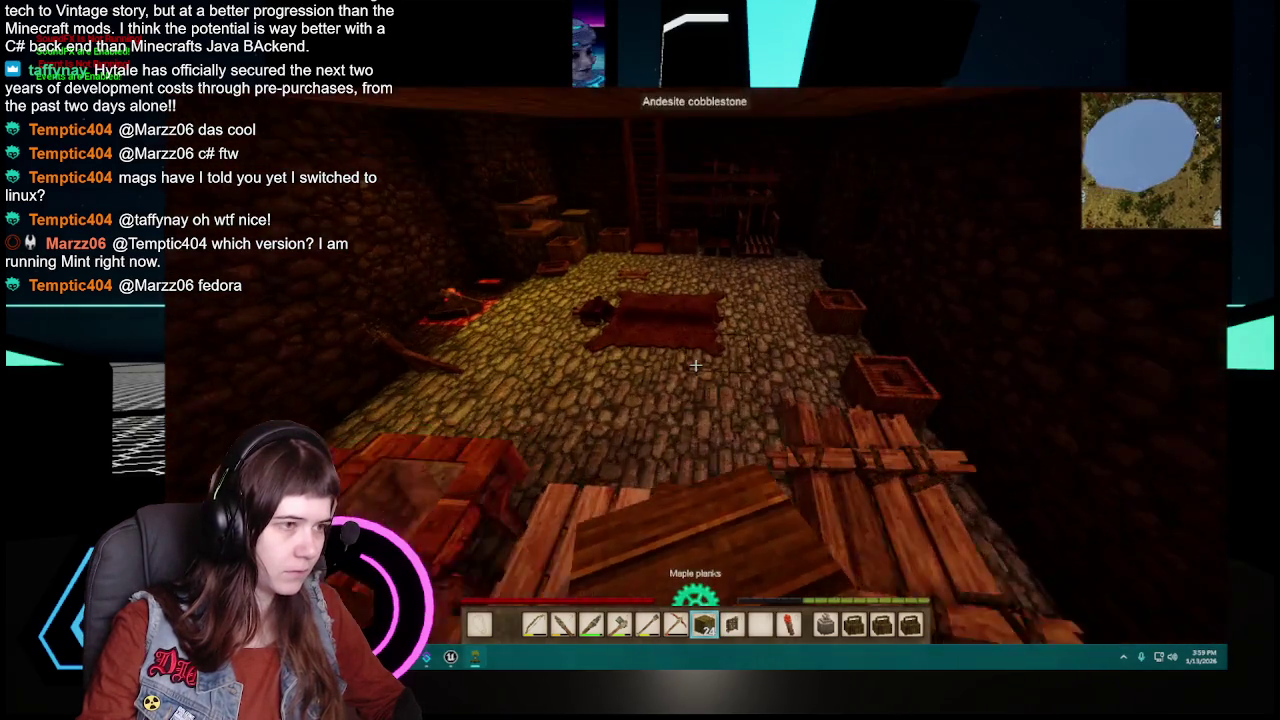
pyautogui.press('9')
pyautogui.press('w')
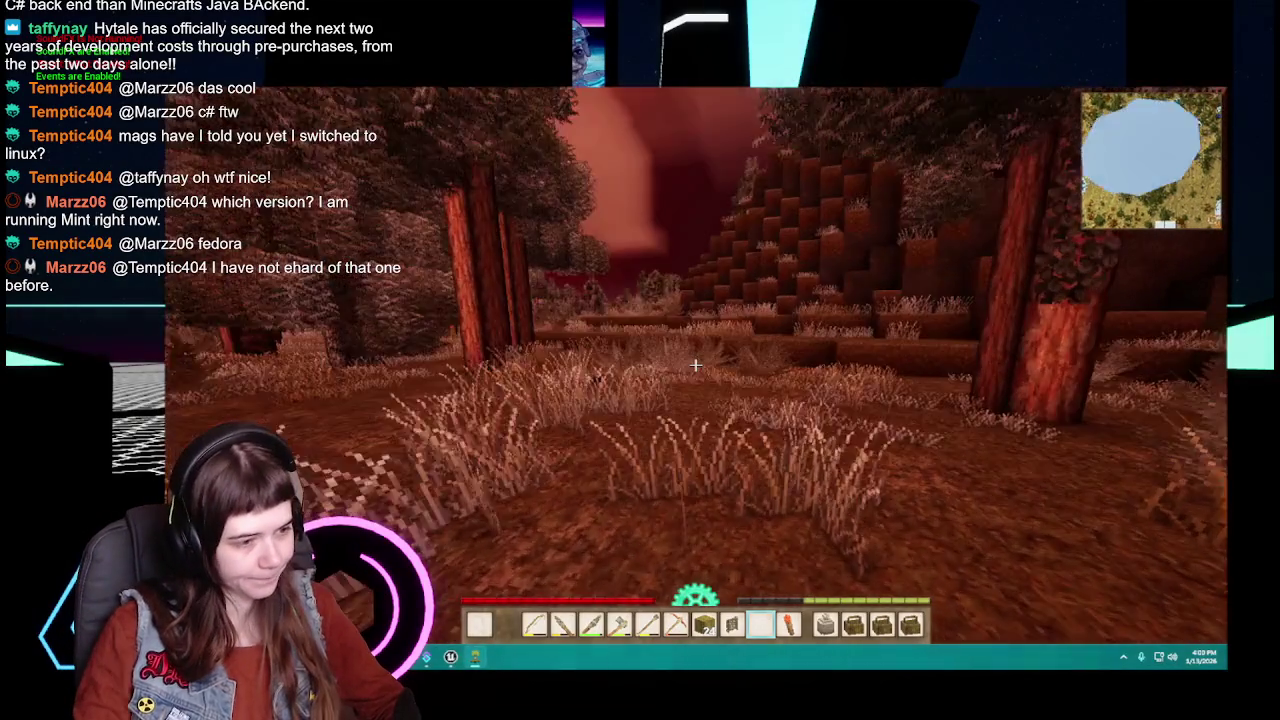
# Step: Select the maple planks in the hotbar at the plank foundation
pyautogui.scroll(1, 695, 365)
pyautogui.scroll(1, 695, 365)
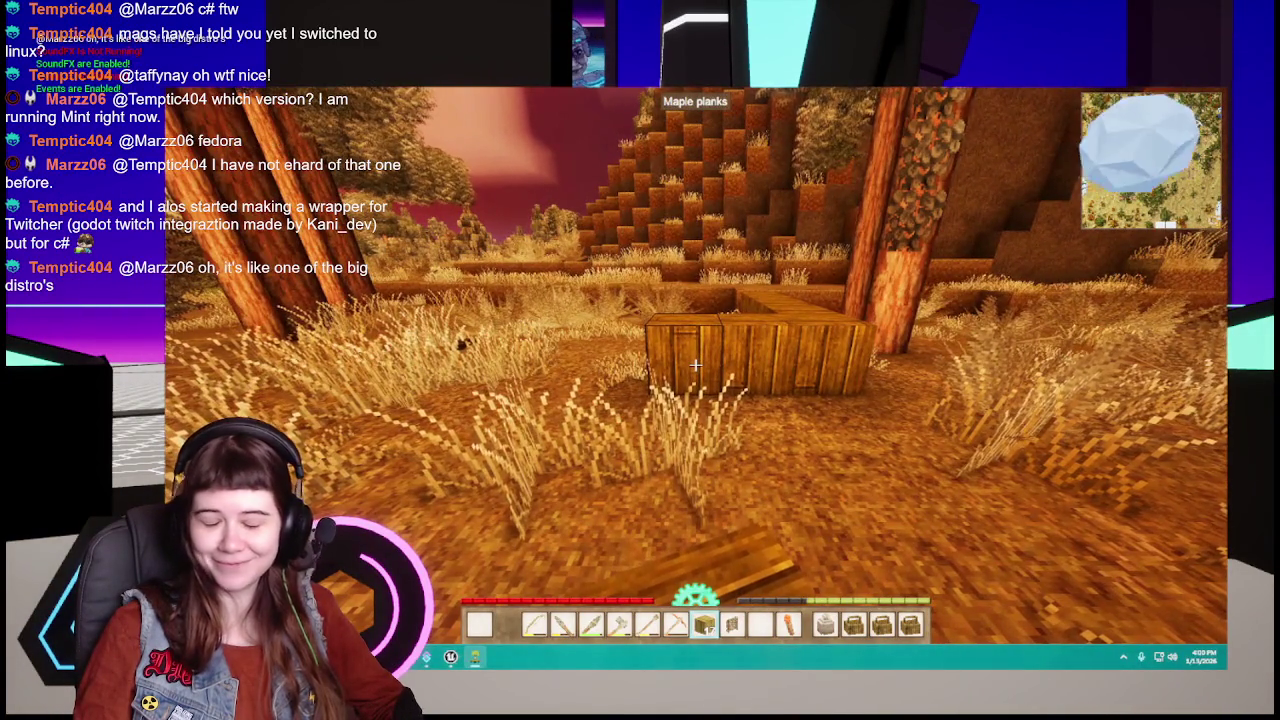
# Step: Stack two maple plank blocks onto the wall column
pyautogui.press('4')
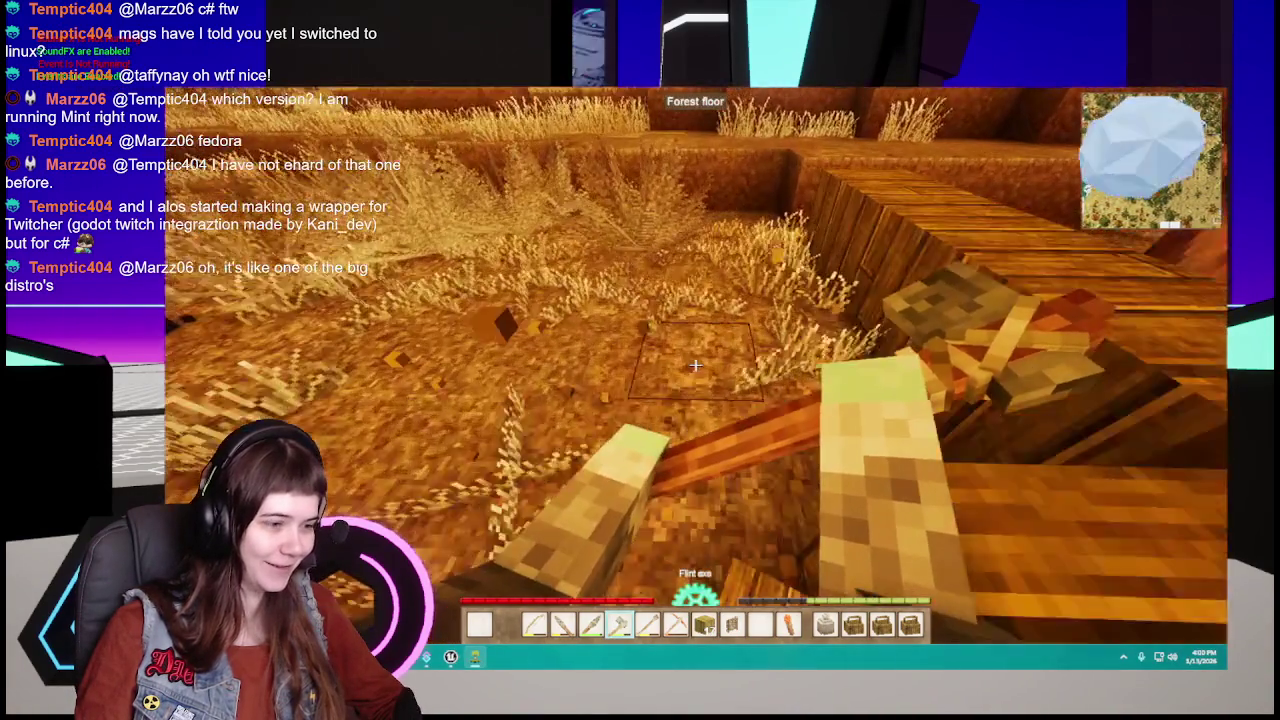
pyautogui.scroll(-2, 695, 365)
pyautogui.scroll(-1, 695, 365)
pyautogui.rightClick(695, 365)
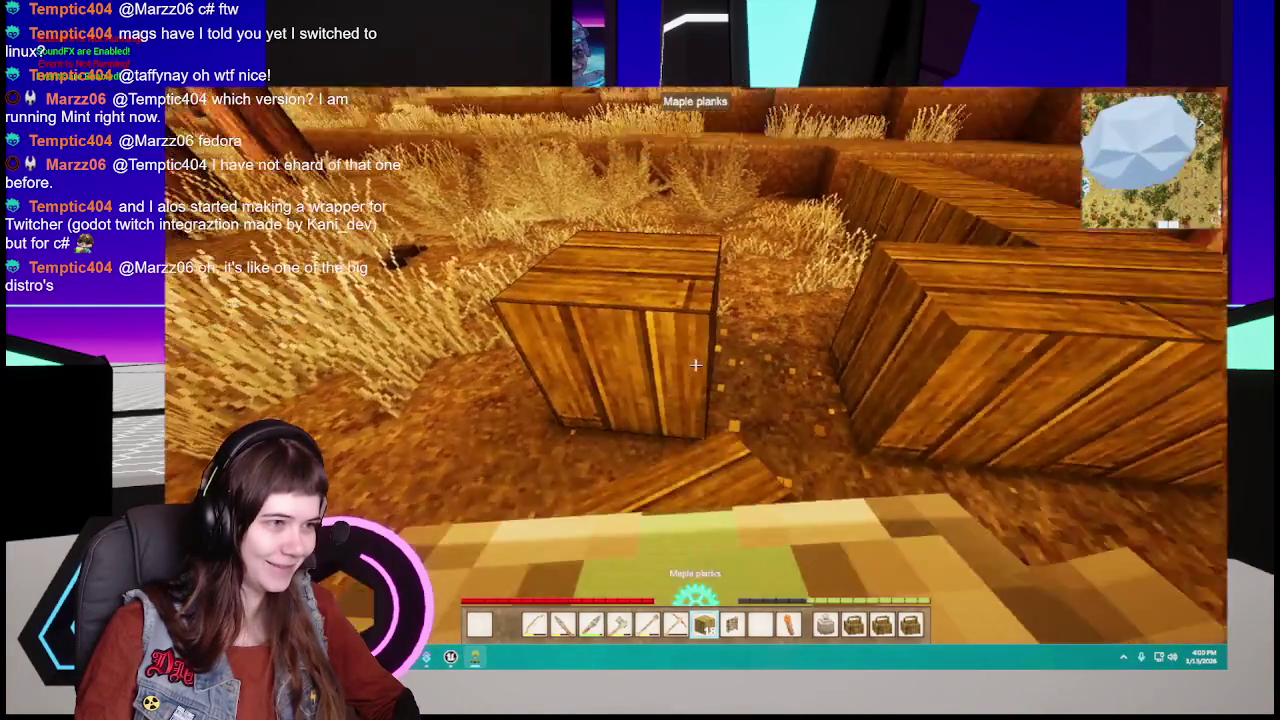
pyautogui.rightClick(695, 365)
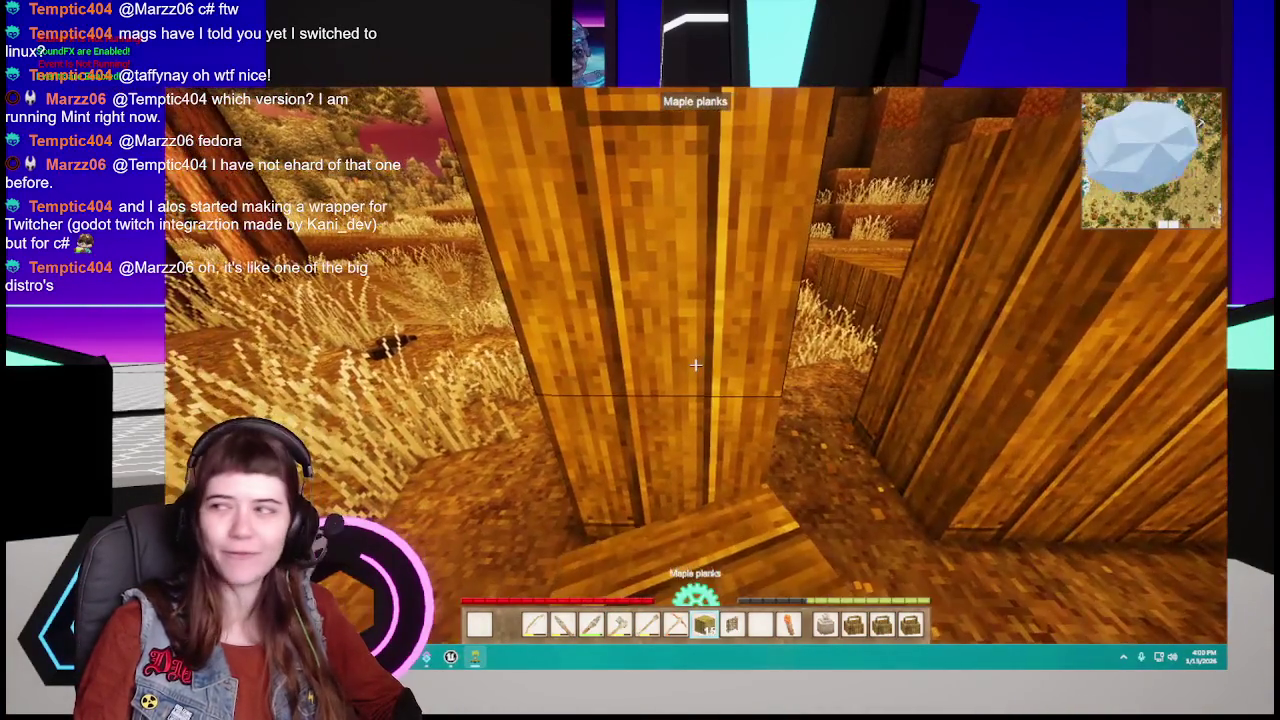
# Step: Step back to view the doorway and add another maple plank block to the wall
pyautogui.press('s')
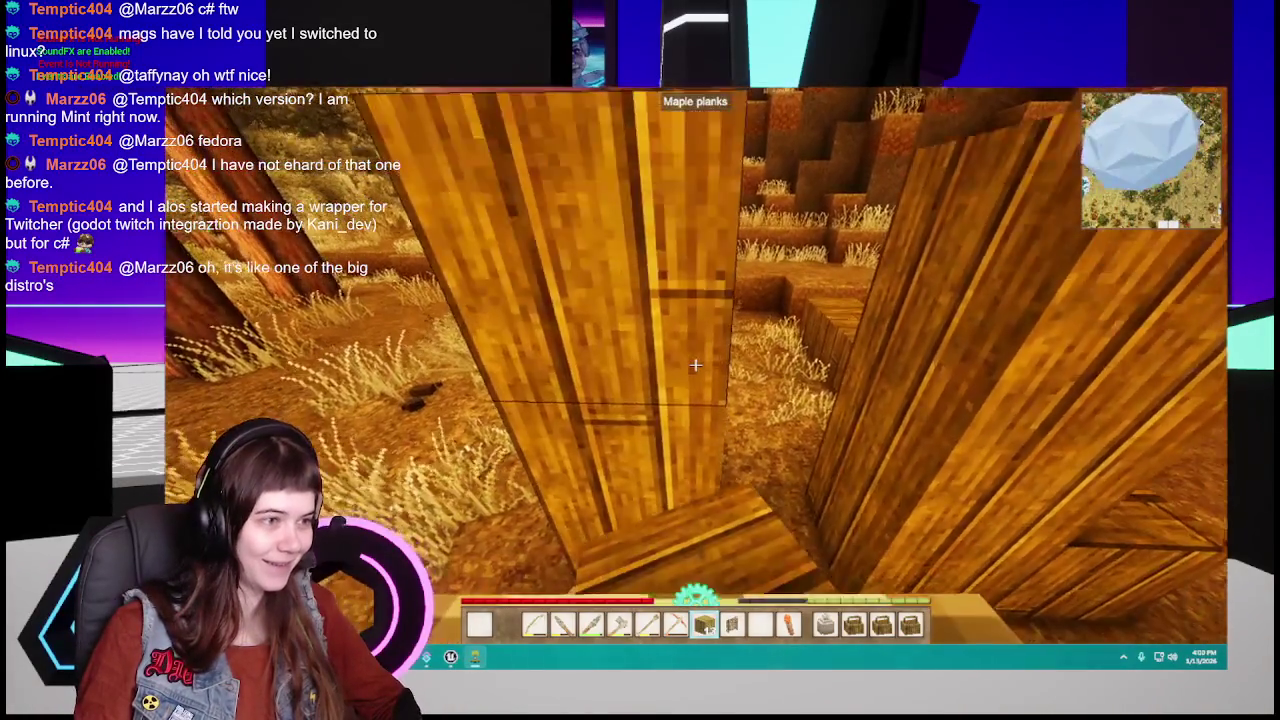
pyautogui.press('s')
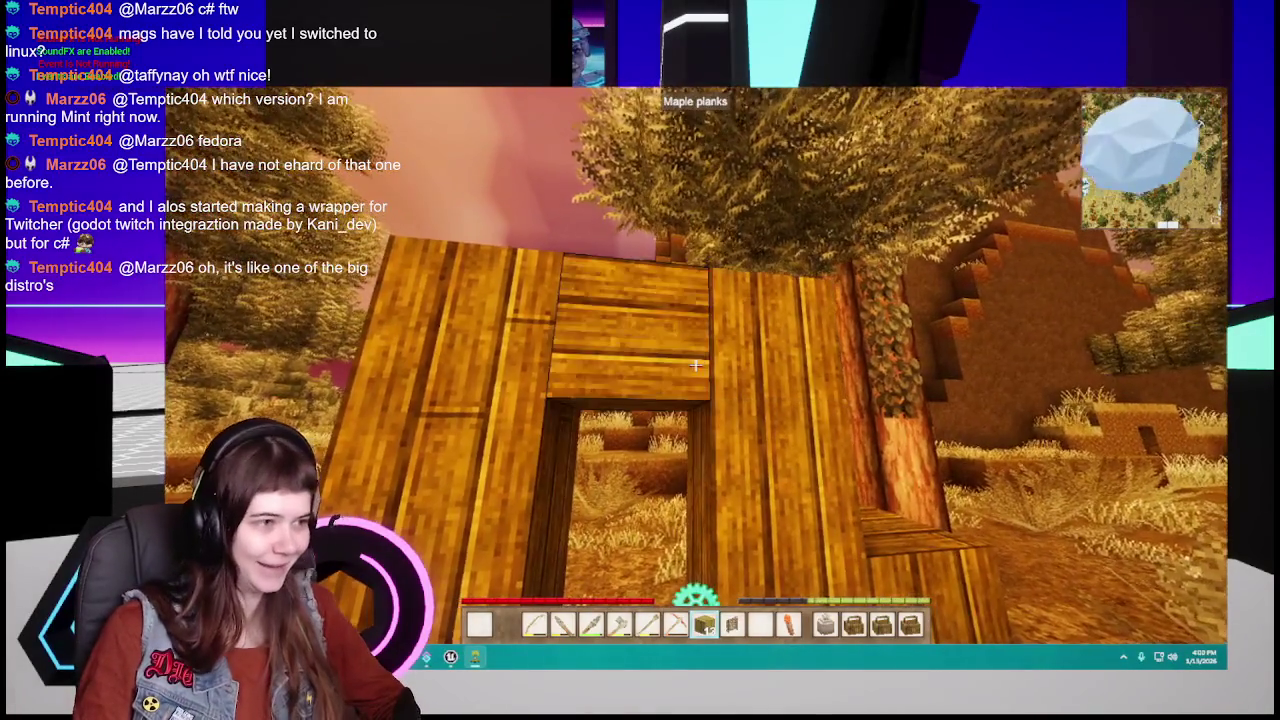
pyautogui.scroll(1, 695, 365)
pyautogui.scroll(2, 695, 365)
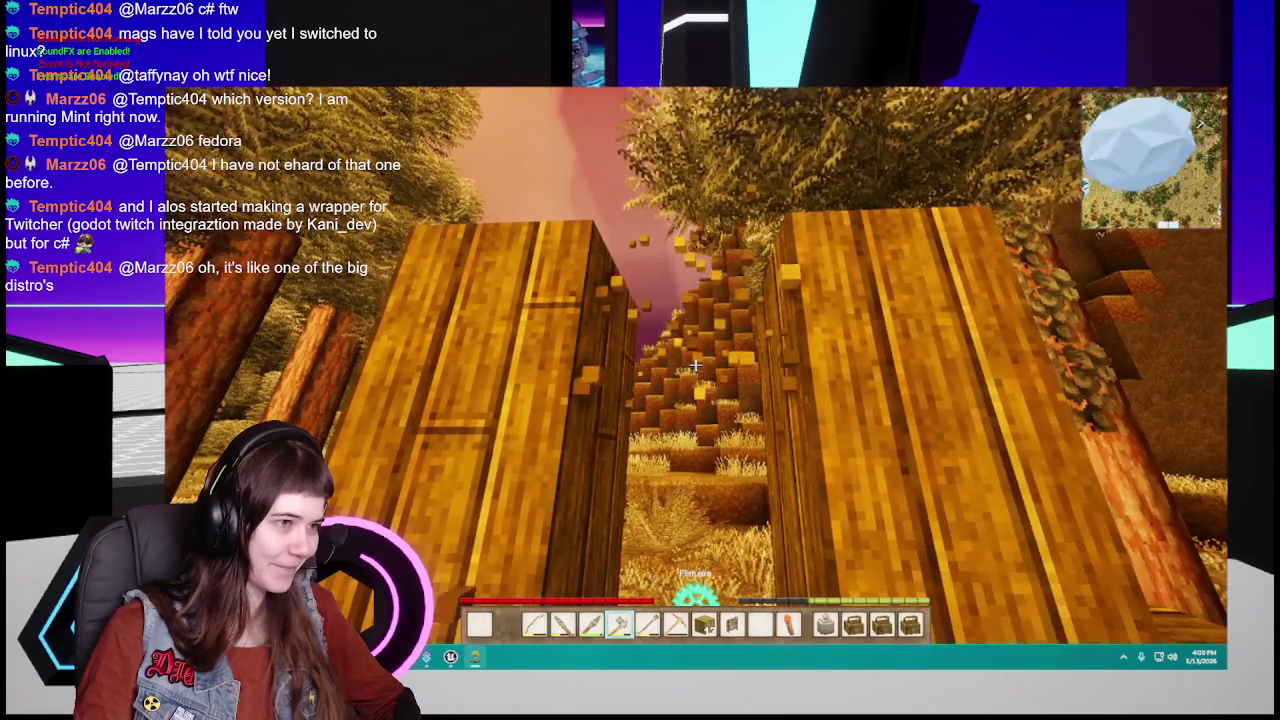
pyautogui.scroll(-3, 695, 365)
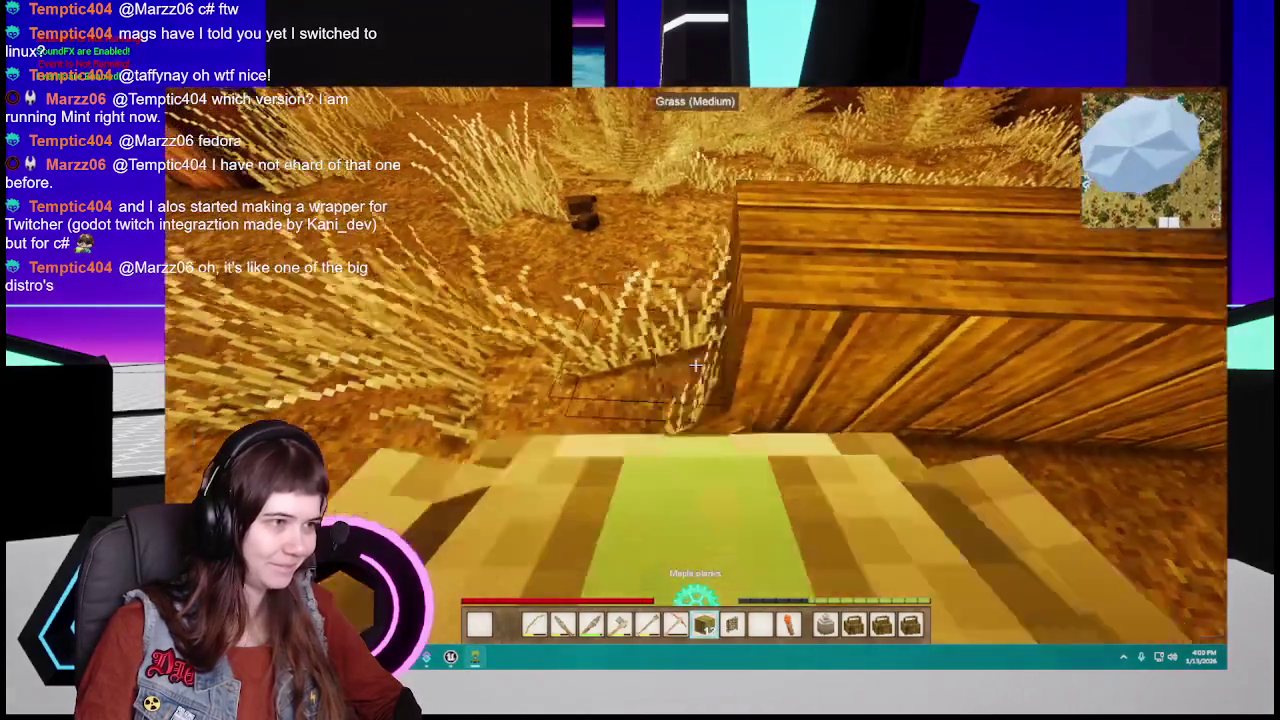
pyautogui.rightClick(695, 365)
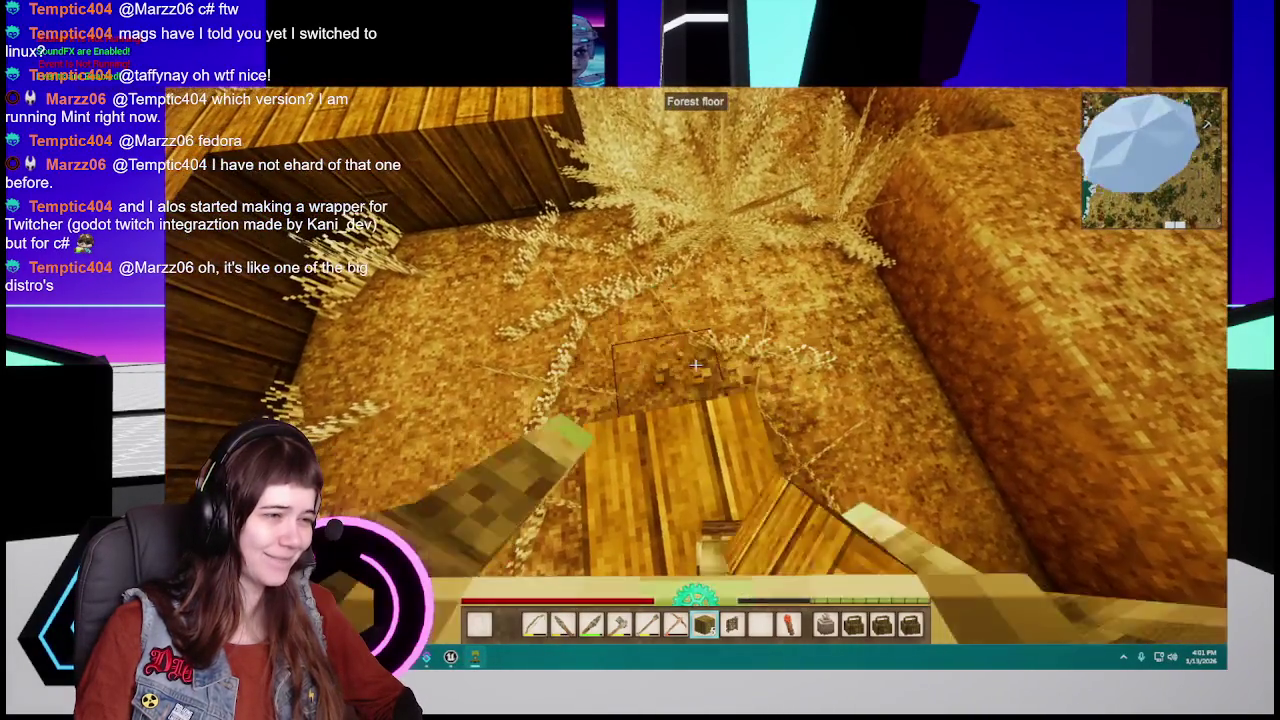
# Step: Place three more maple plank blocks along the wall on the forest floor
pyautogui.rightClick(695, 365)
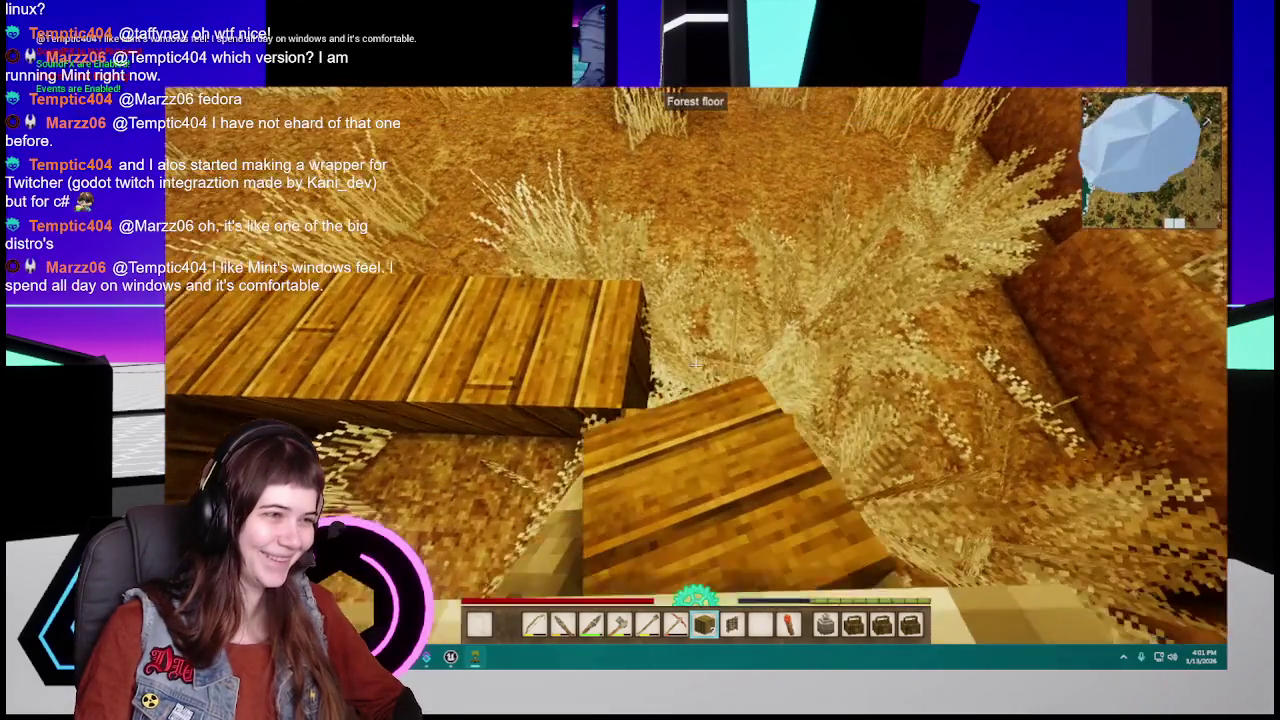
pyautogui.rightClick(695, 365)
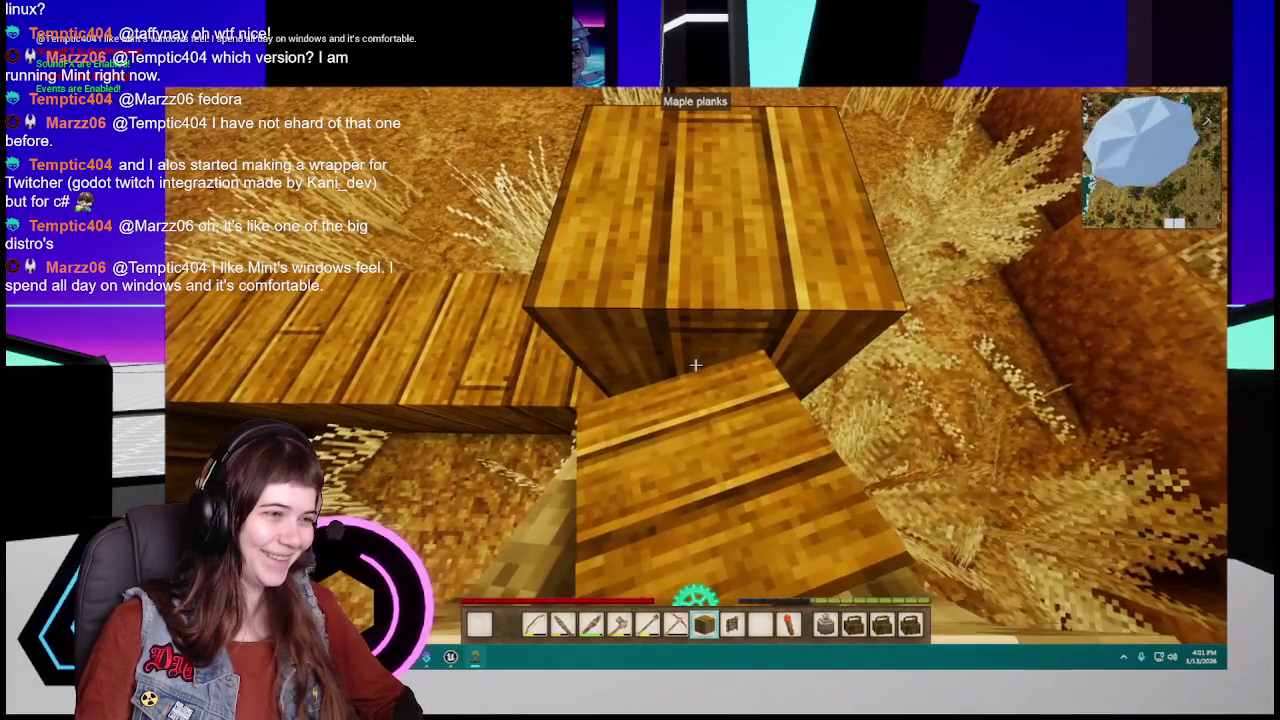
pyautogui.scroll(1, 695, 365)
pyautogui.scroll(2, 695, 365)
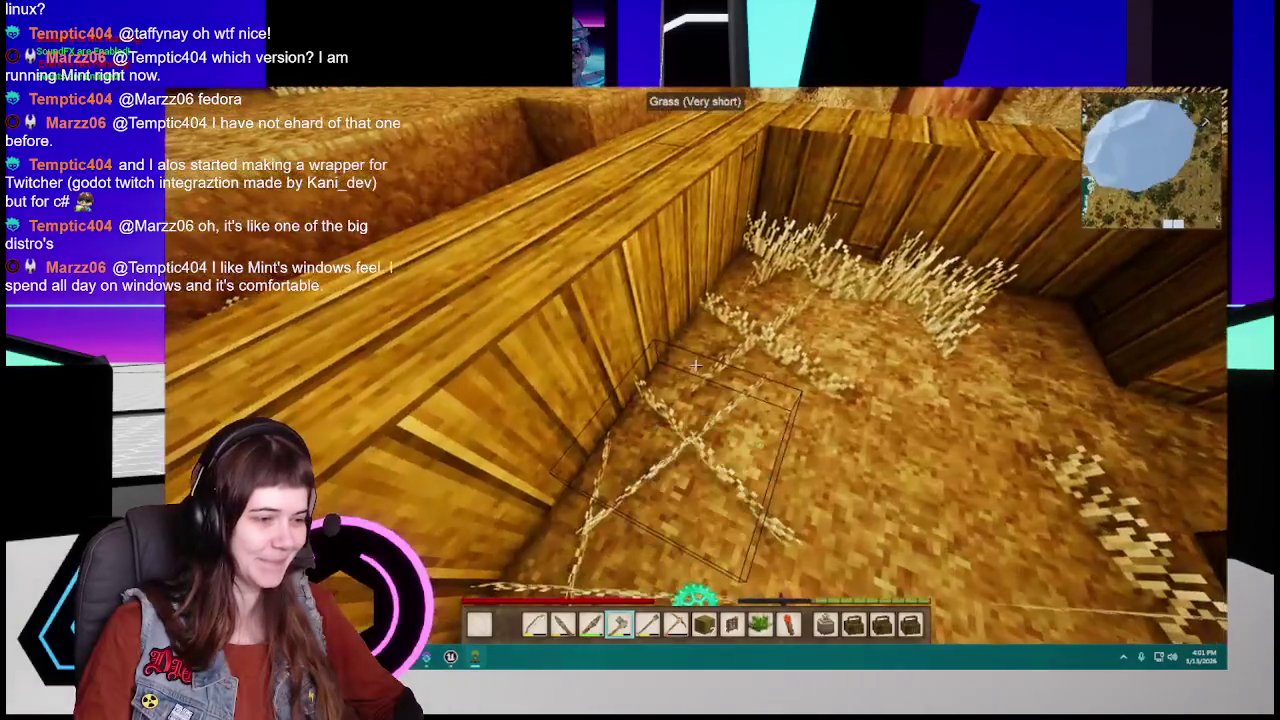
pyautogui.scroll(-5, 695, 365)
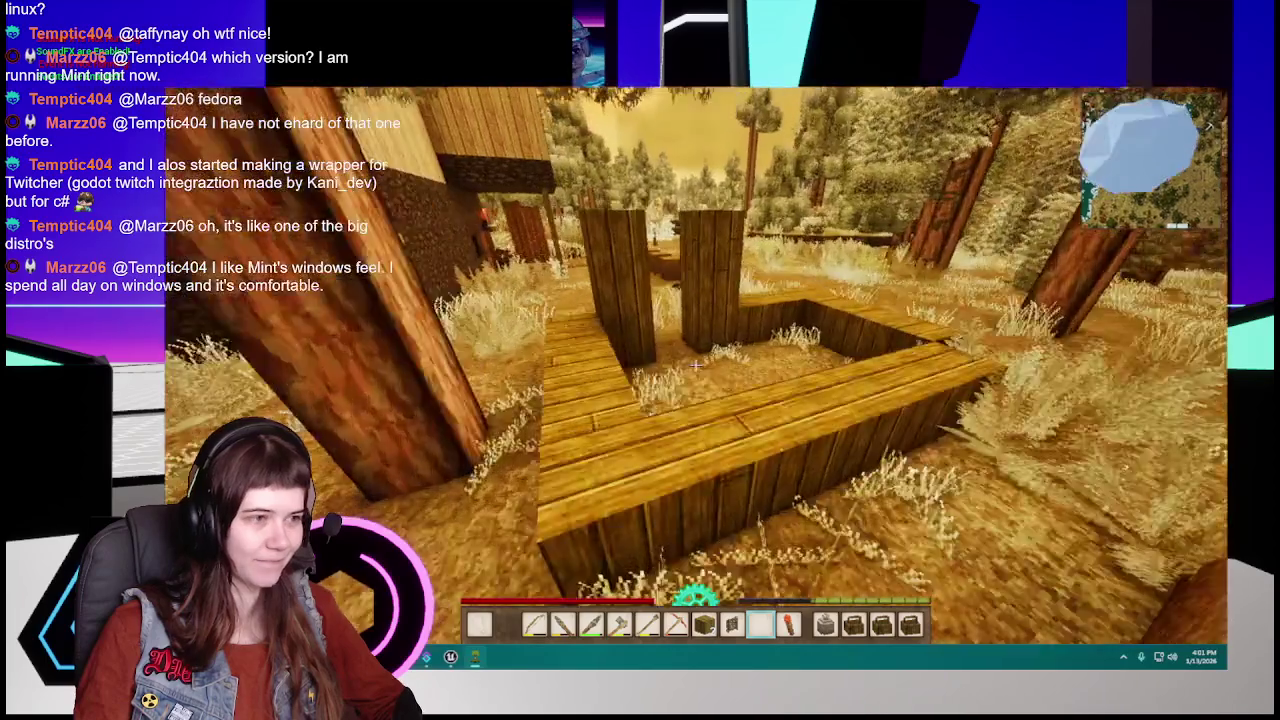
pyautogui.scroll(2, 695, 365)
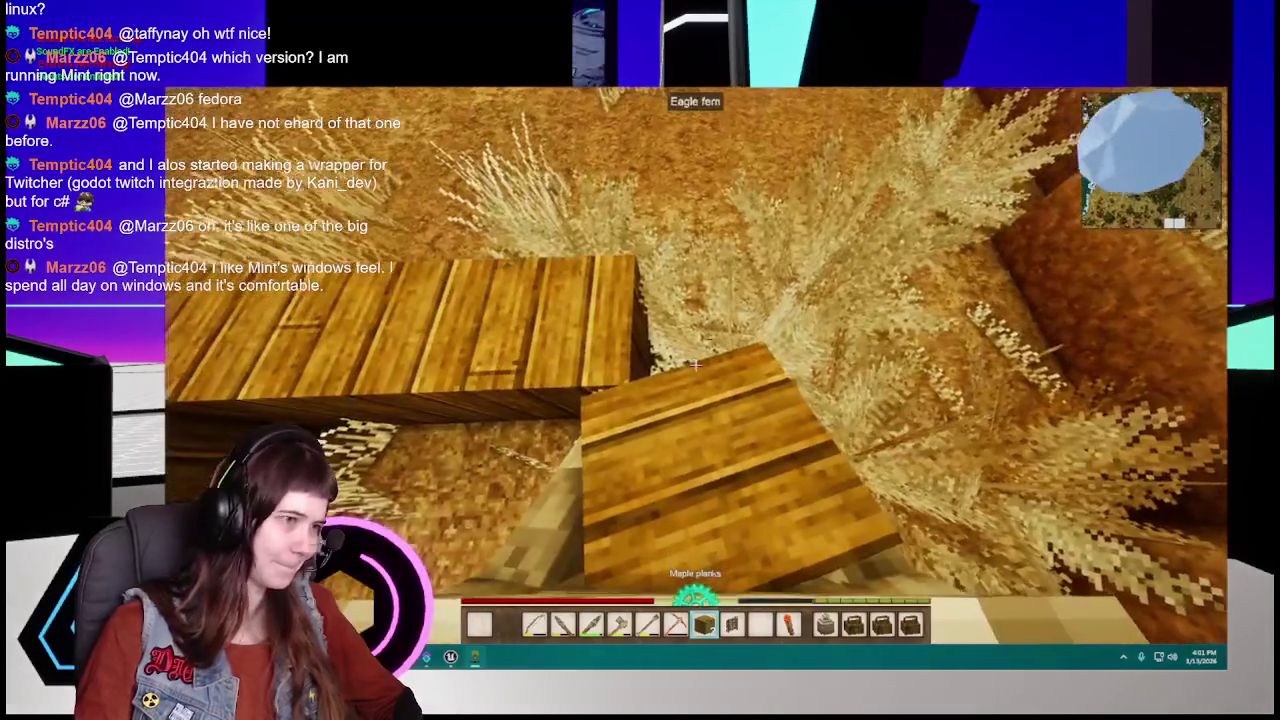
pyautogui.rightClick(695, 365)
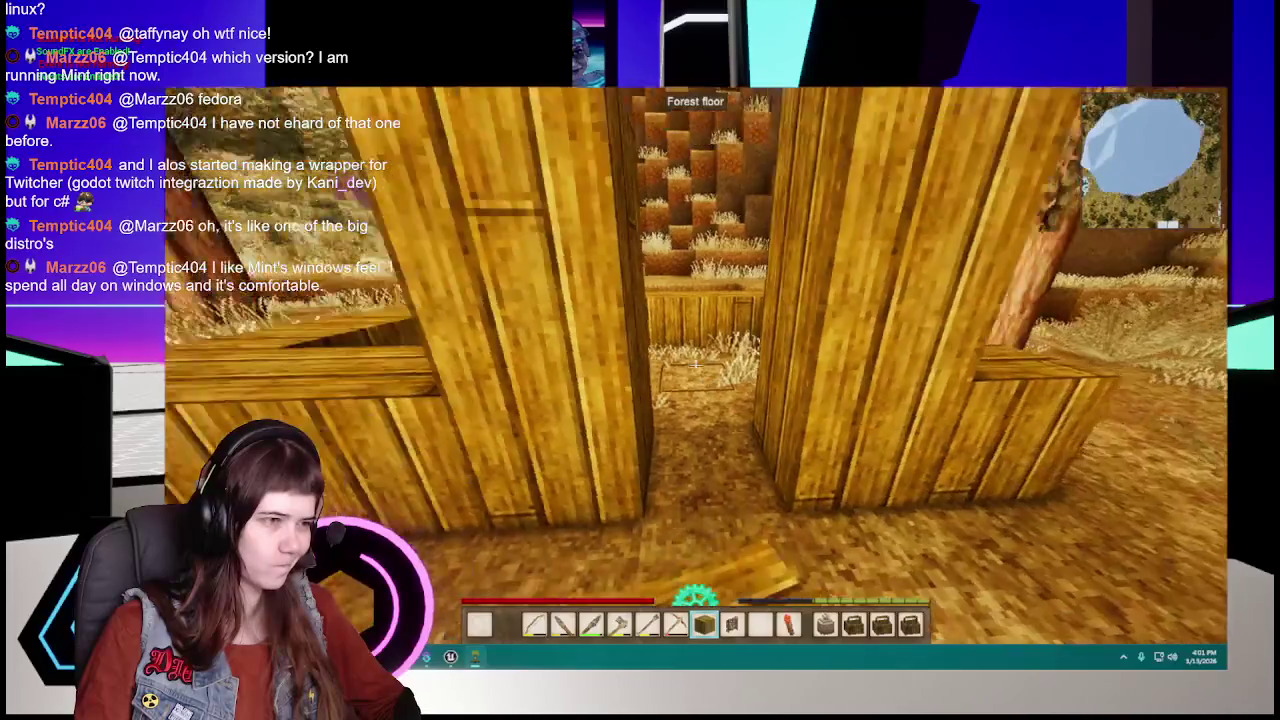
# Step: Break the wattle gate out of the wall
pyautogui.scroll(-1, 695, 365)
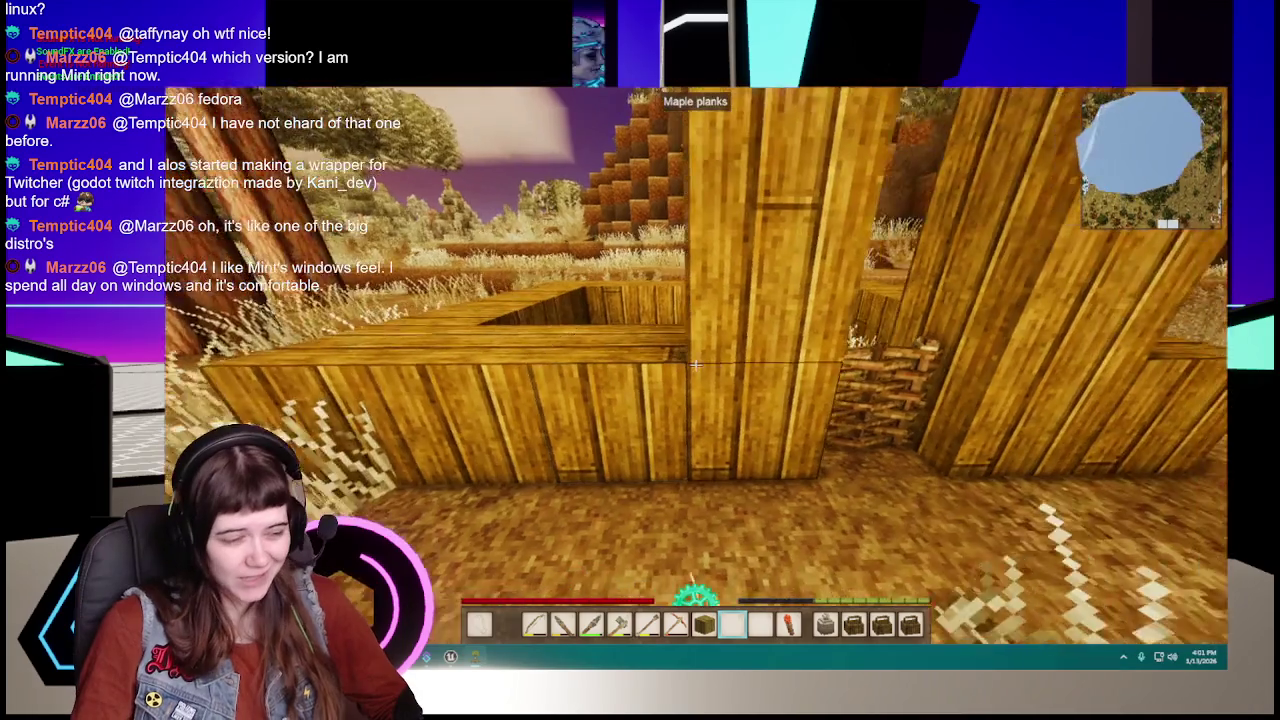
pyautogui.scroll(1, 695, 365)
pyautogui.scroll(3, 695, 365)
pyautogui.click(695, 365)
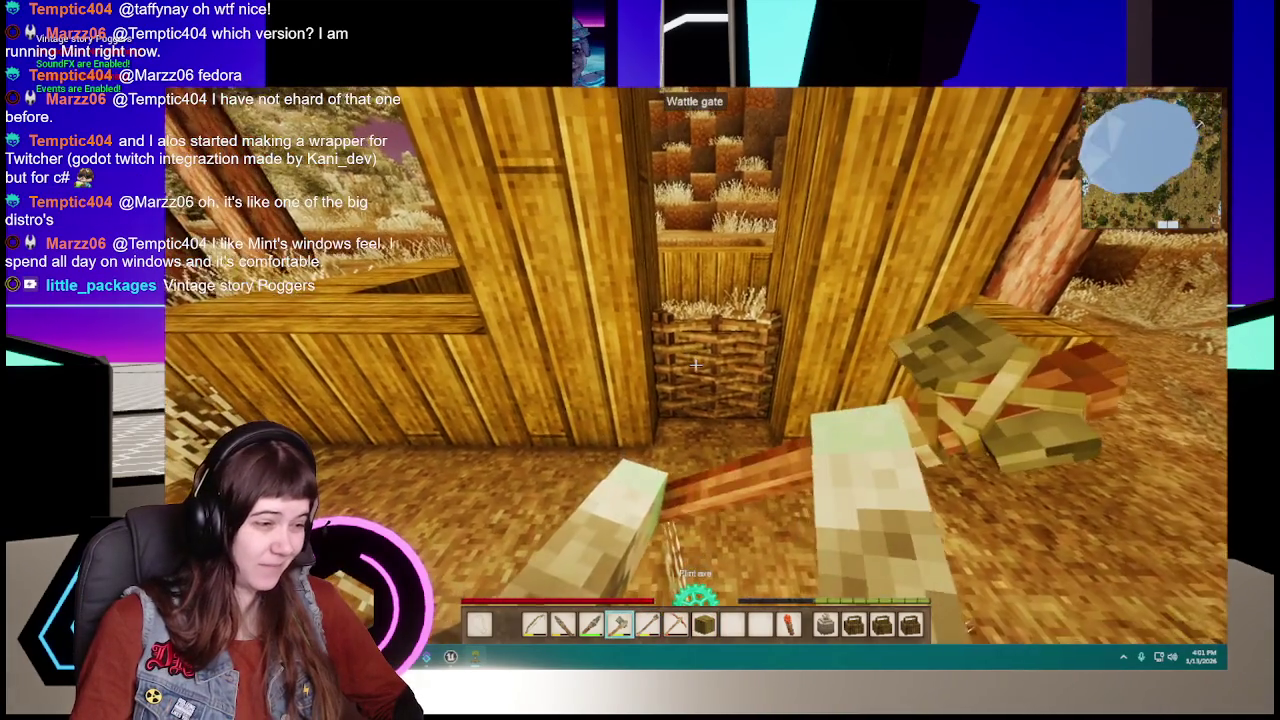
# Step: Line up in front of the narrow wall gap and place a maple plank lintel over it
pyautogui.scroll(-4, 695, 365)
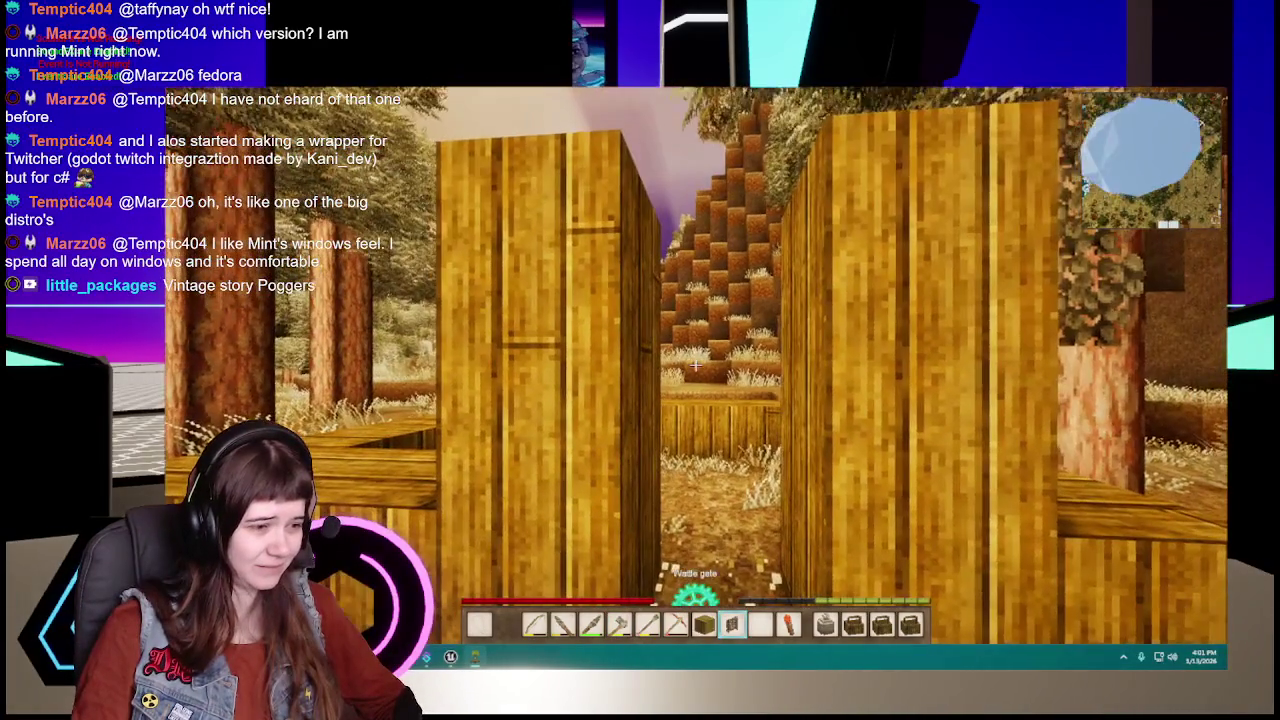
pyautogui.scroll(1, 695, 365)
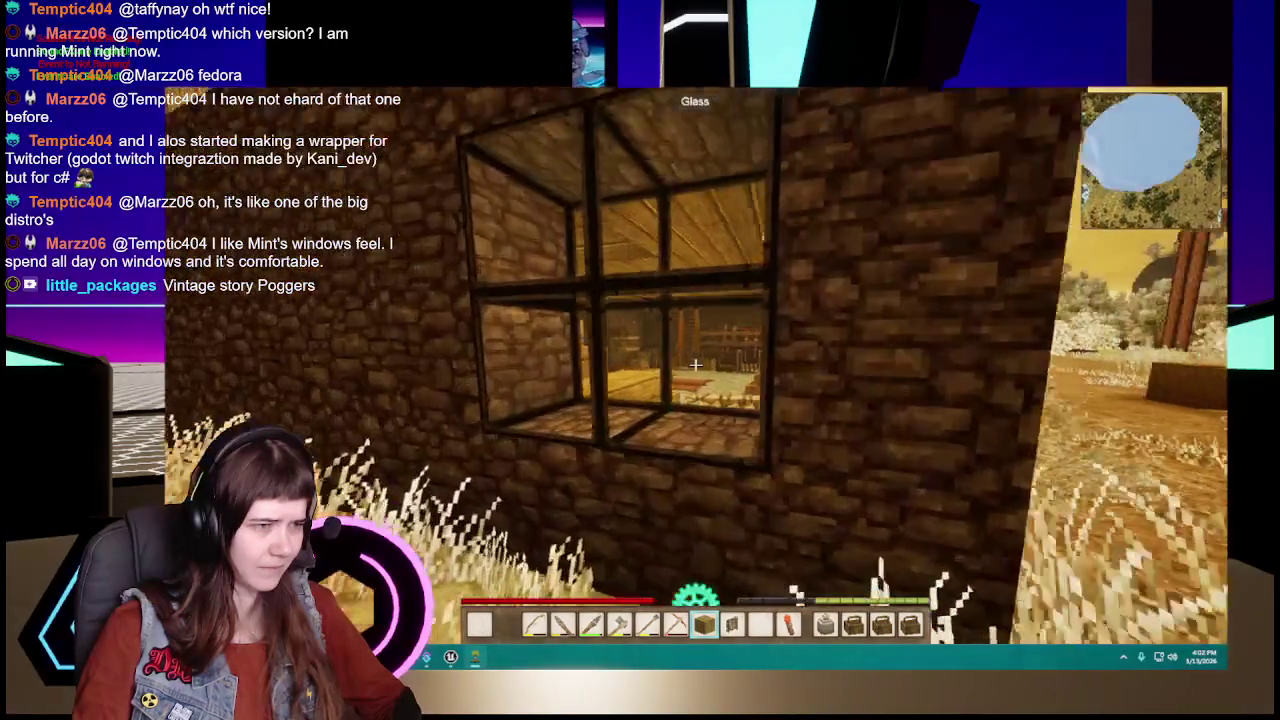
pyautogui.press('w')
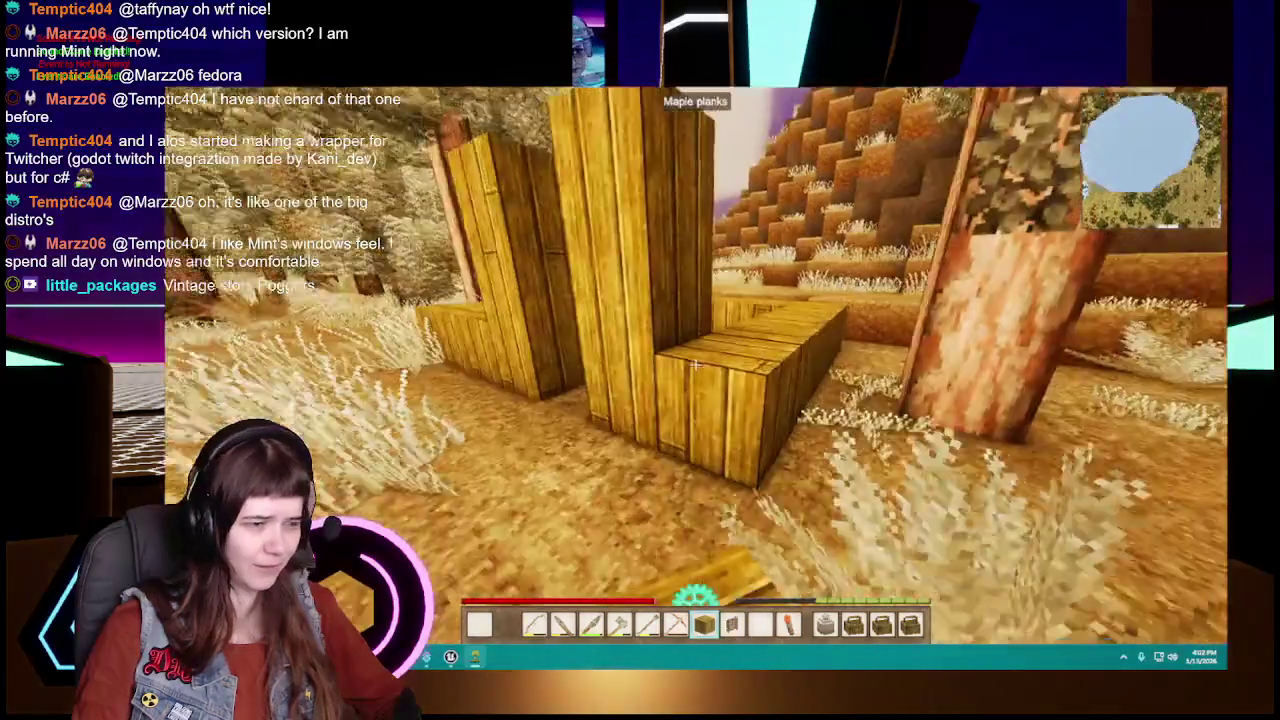
pyautogui.press('w')
pyautogui.press('w')
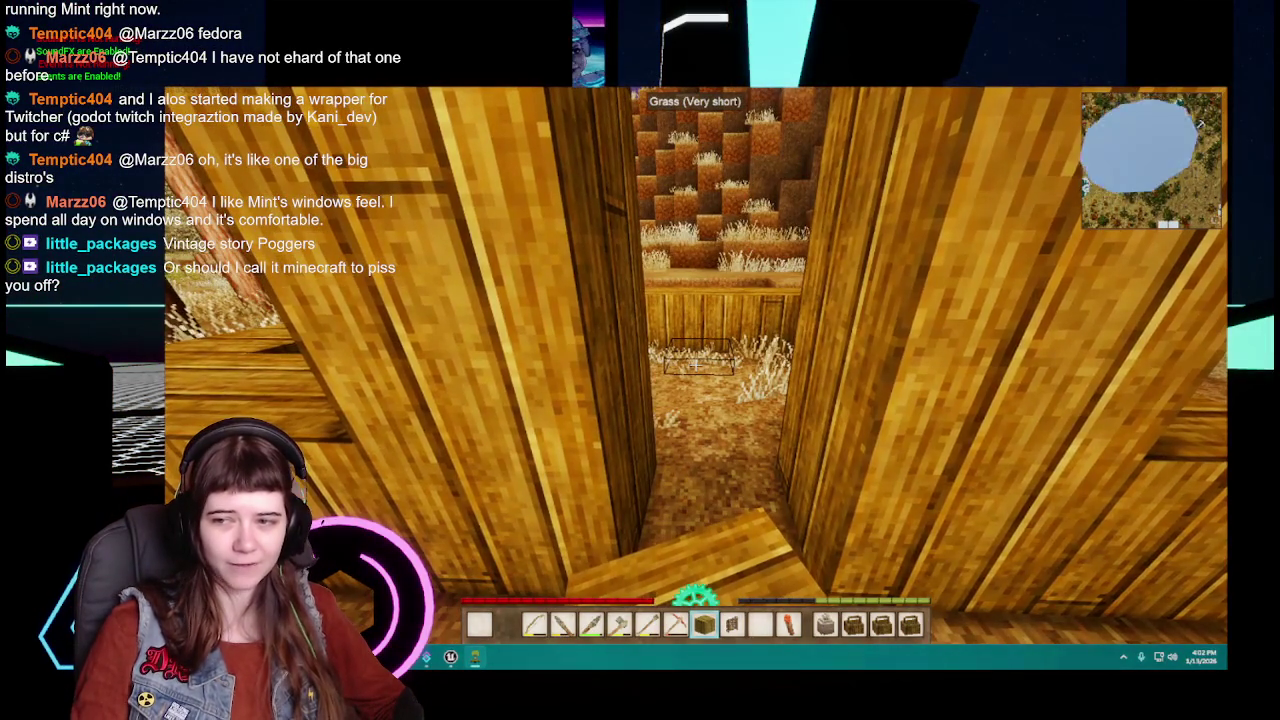
pyautogui.press('s')
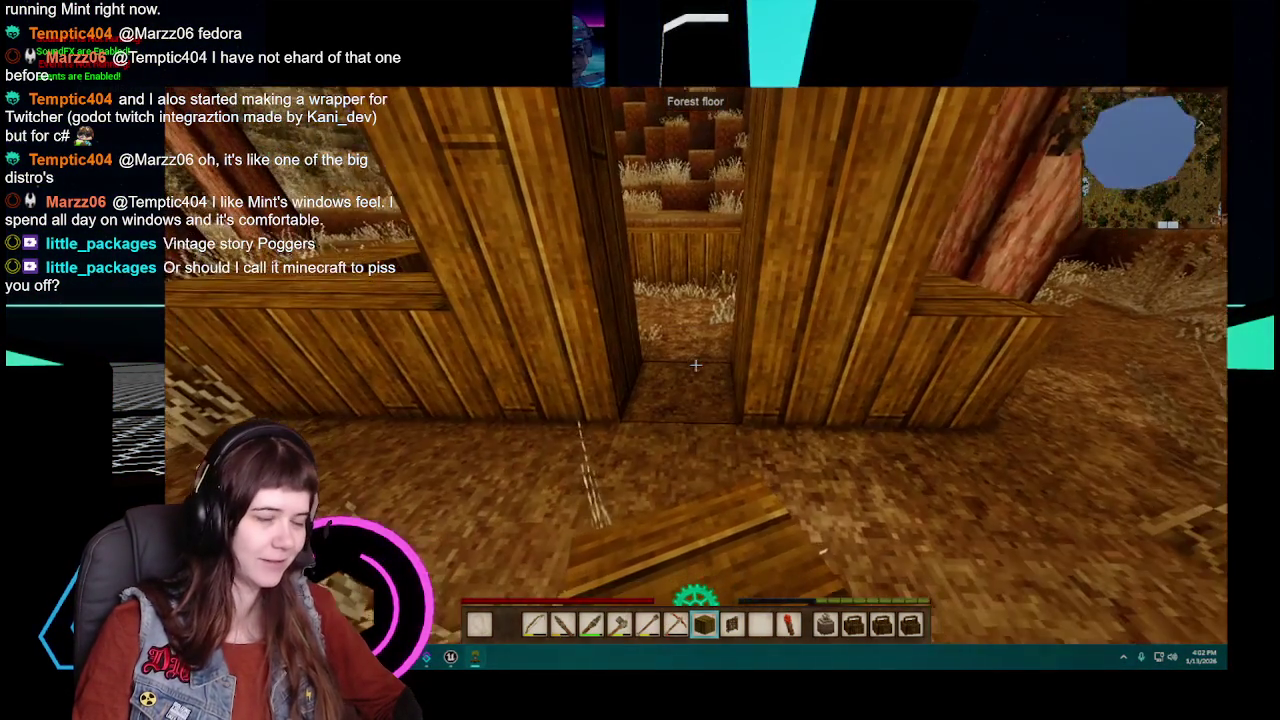
pyautogui.press('a')
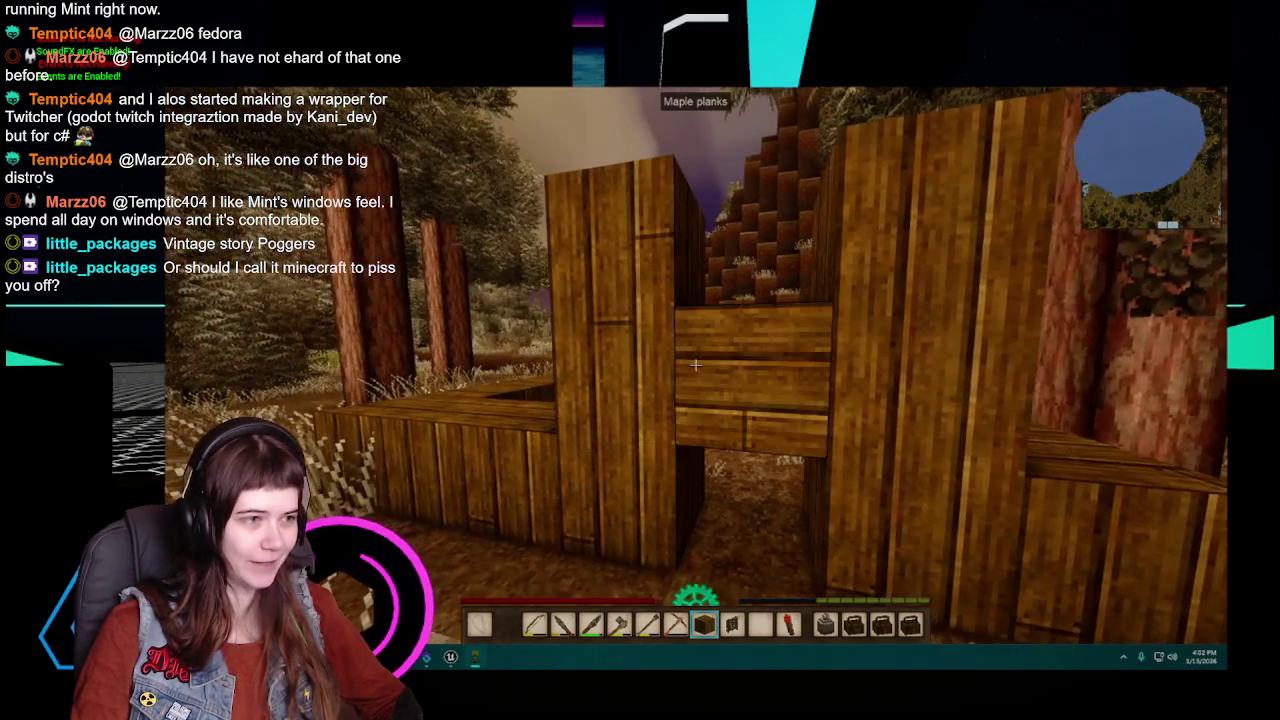
pyautogui.rightClick(695, 365)
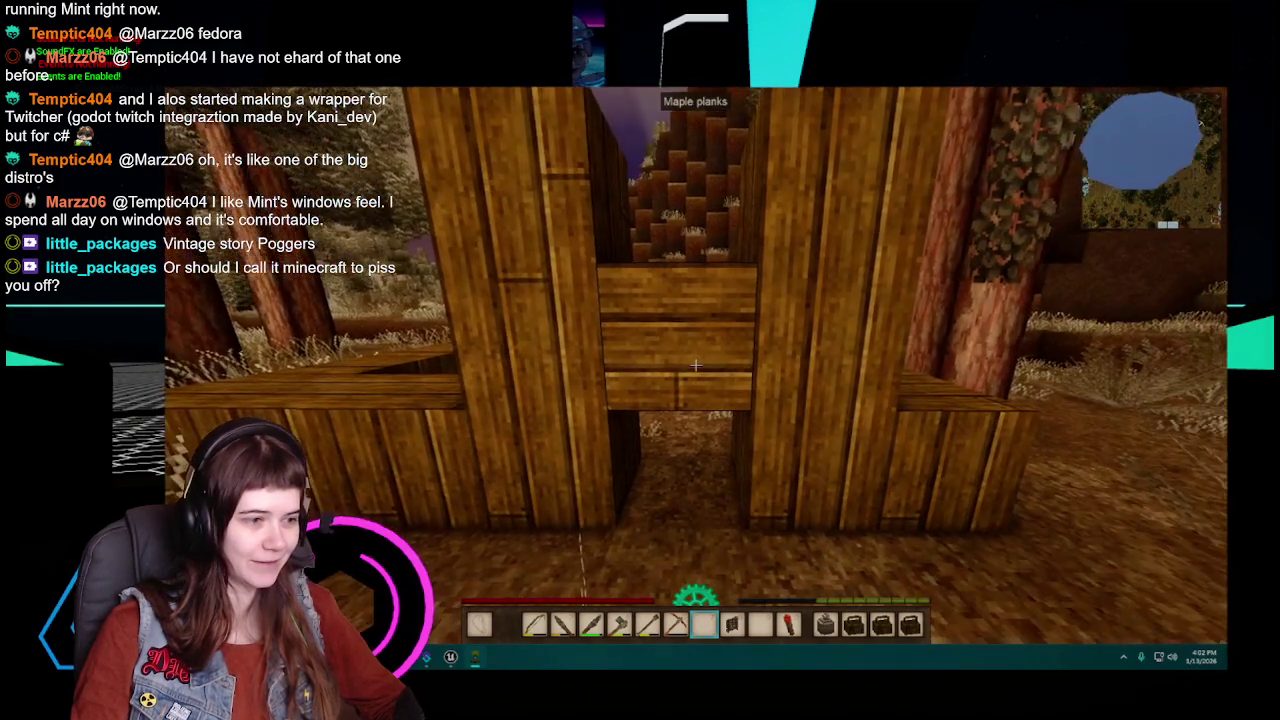
# Step: Strike the plank wall with the axe, then walk past the hut's doorway toward the trees
pyautogui.scroll(3, 695, 365)
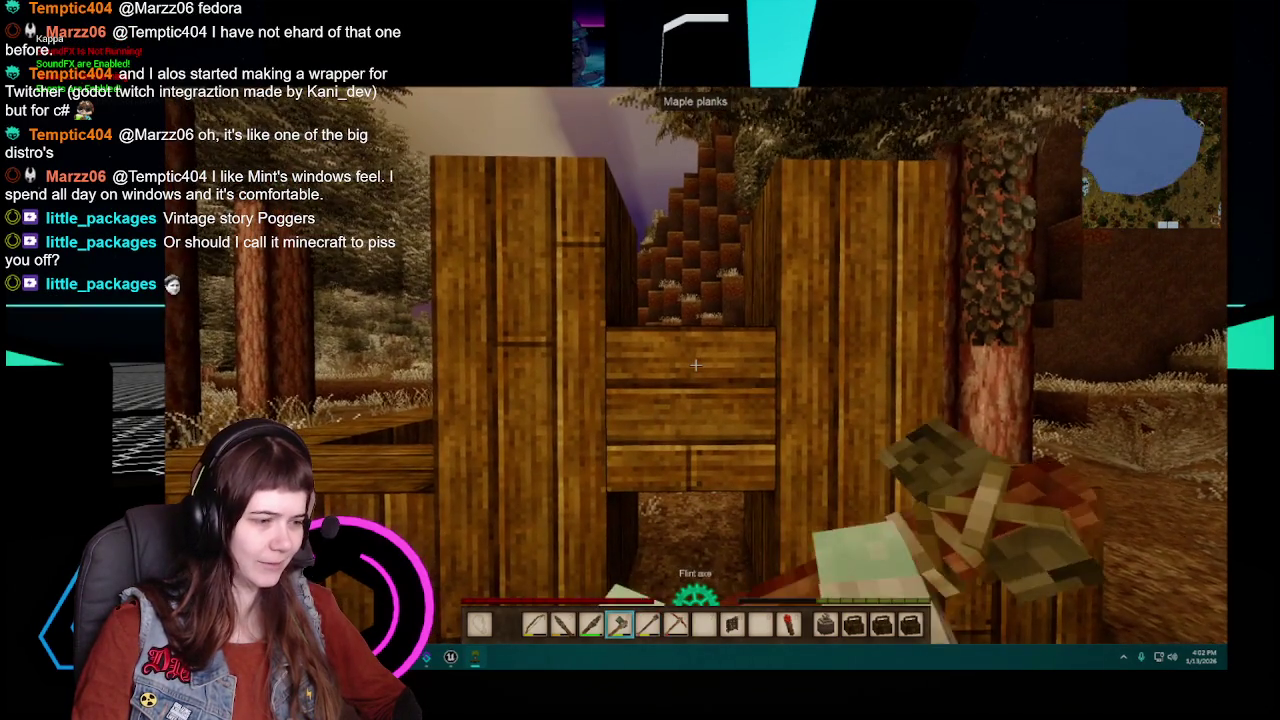
pyautogui.click(695, 365)
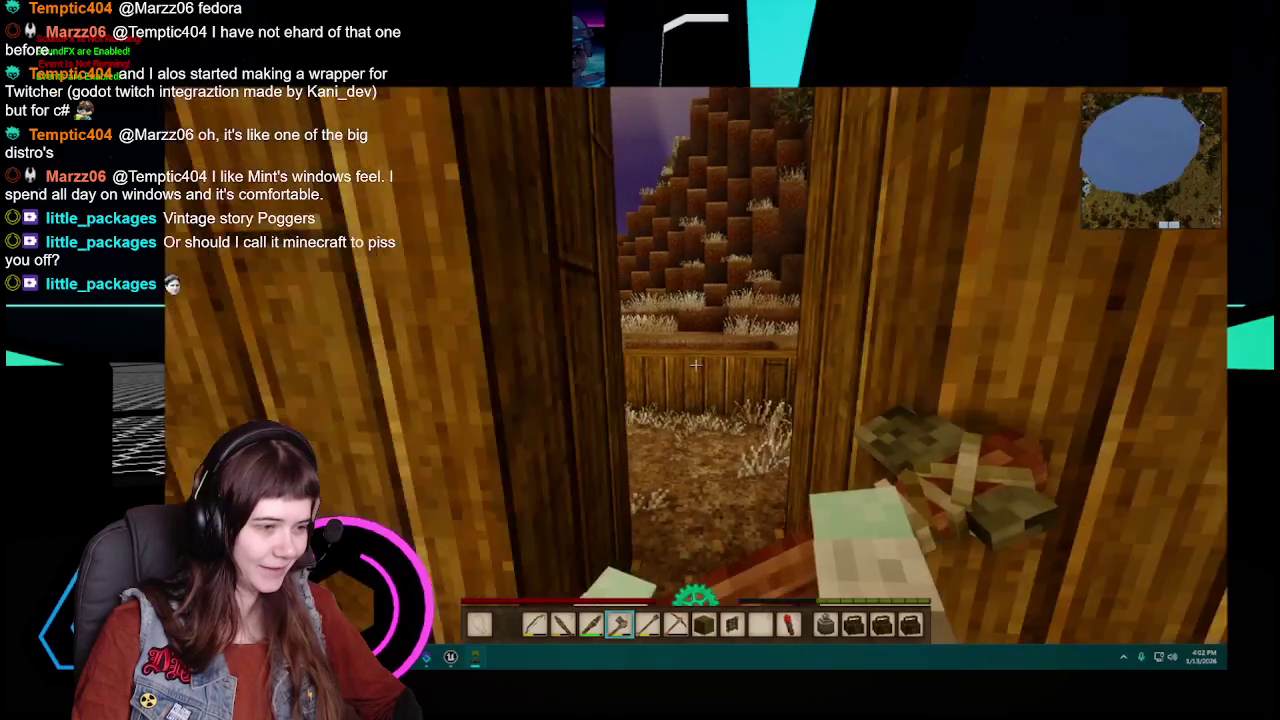
pyautogui.scroll(-3, 695, 365)
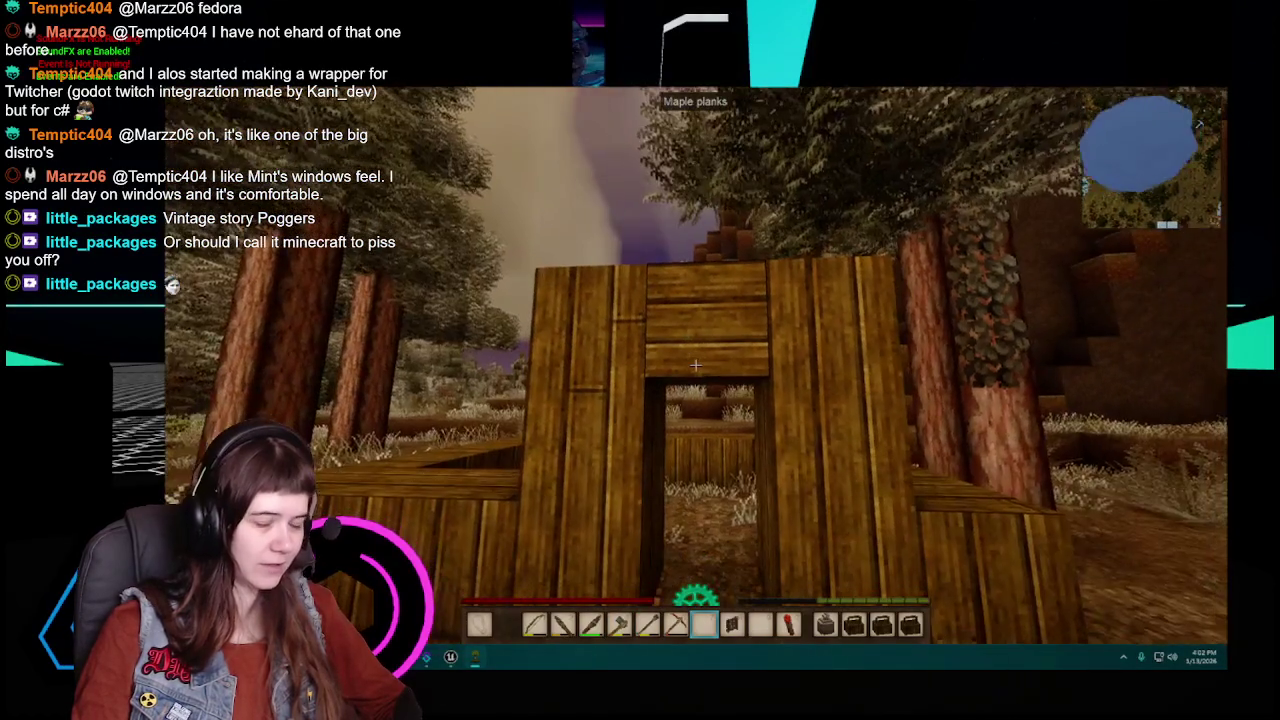
pyautogui.press('w')
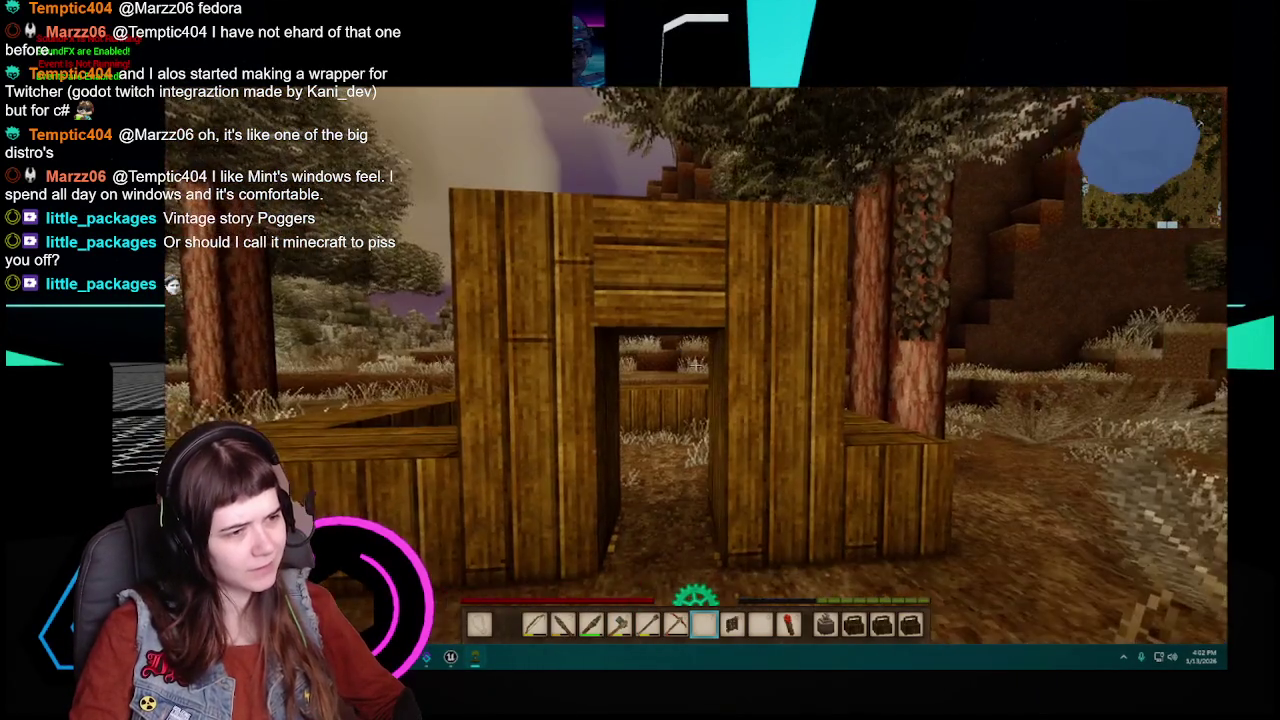
pyautogui.press('w')
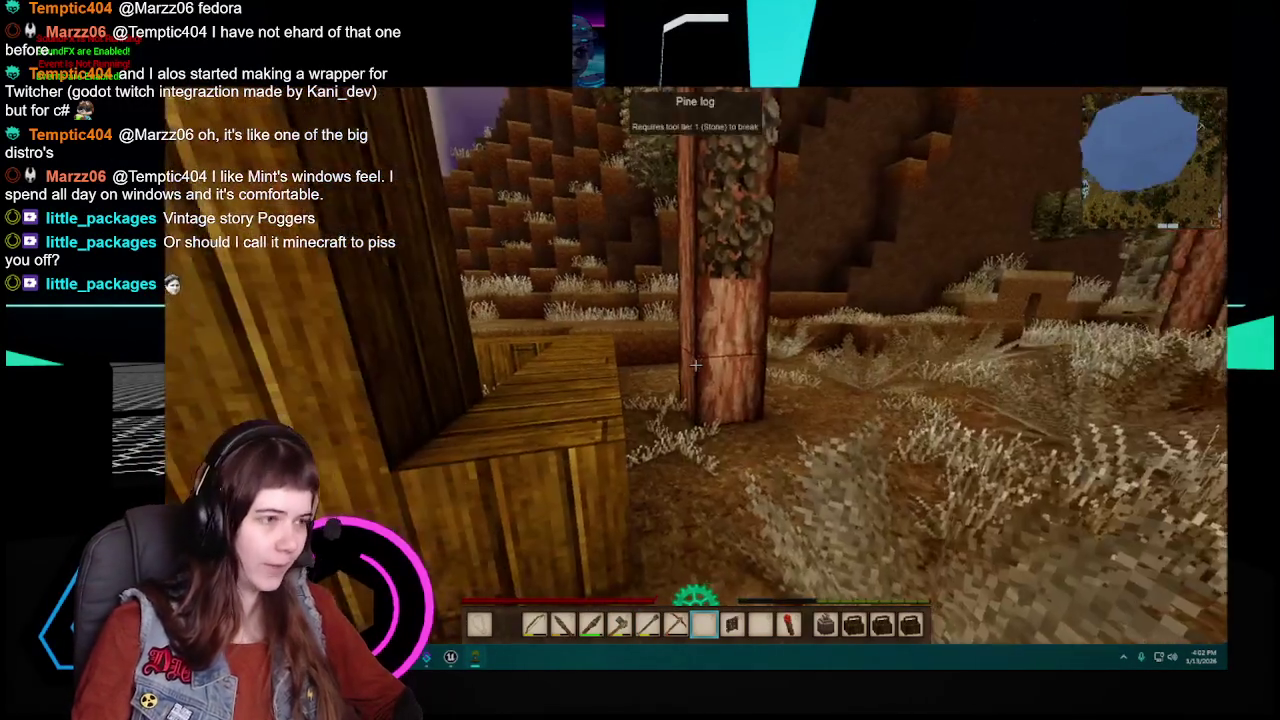
pyautogui.scroll(-1, 695, 365)
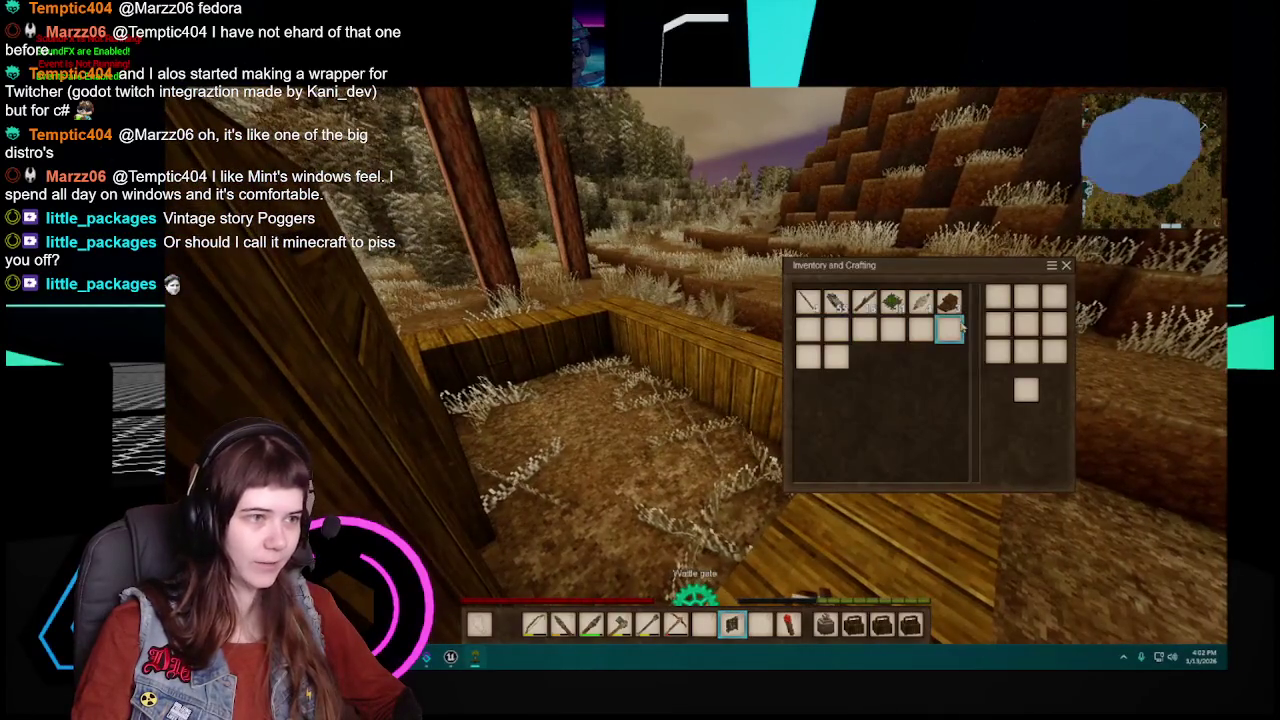
# Step: Close the inventory and break one maple plank block out of the wall
pyautogui.press('e')
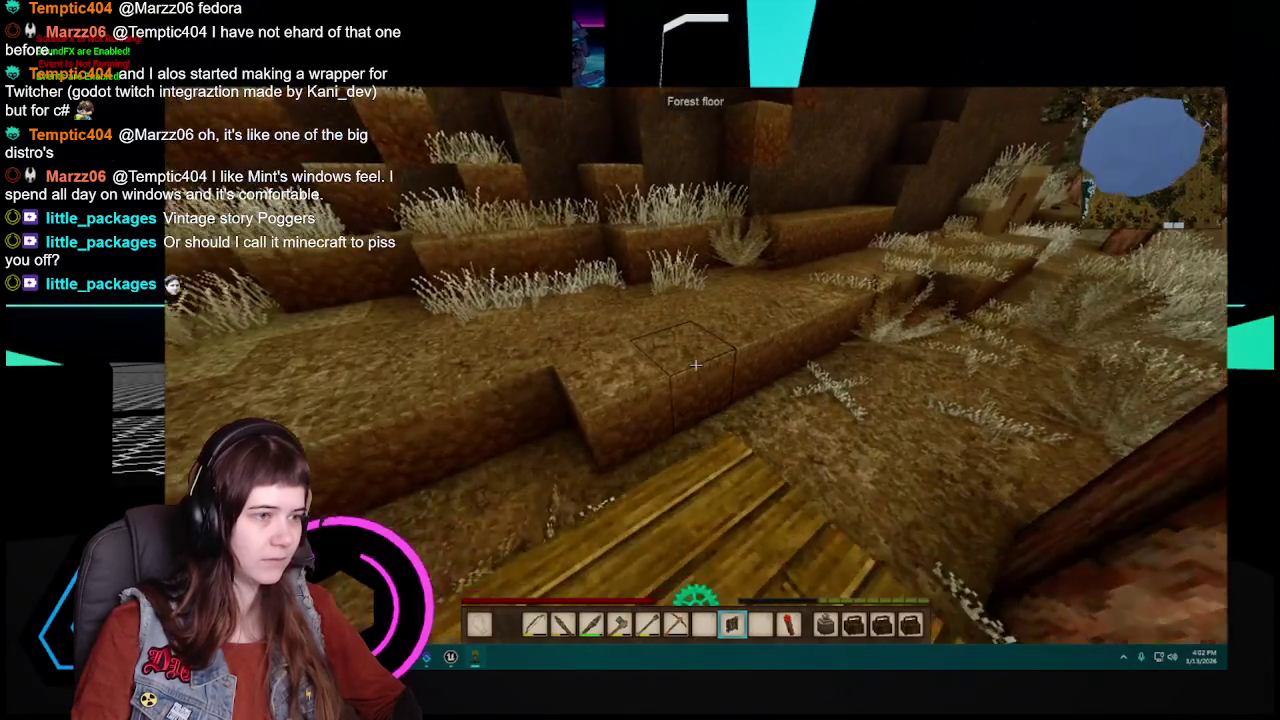
pyautogui.scroll(1, 695, 365)
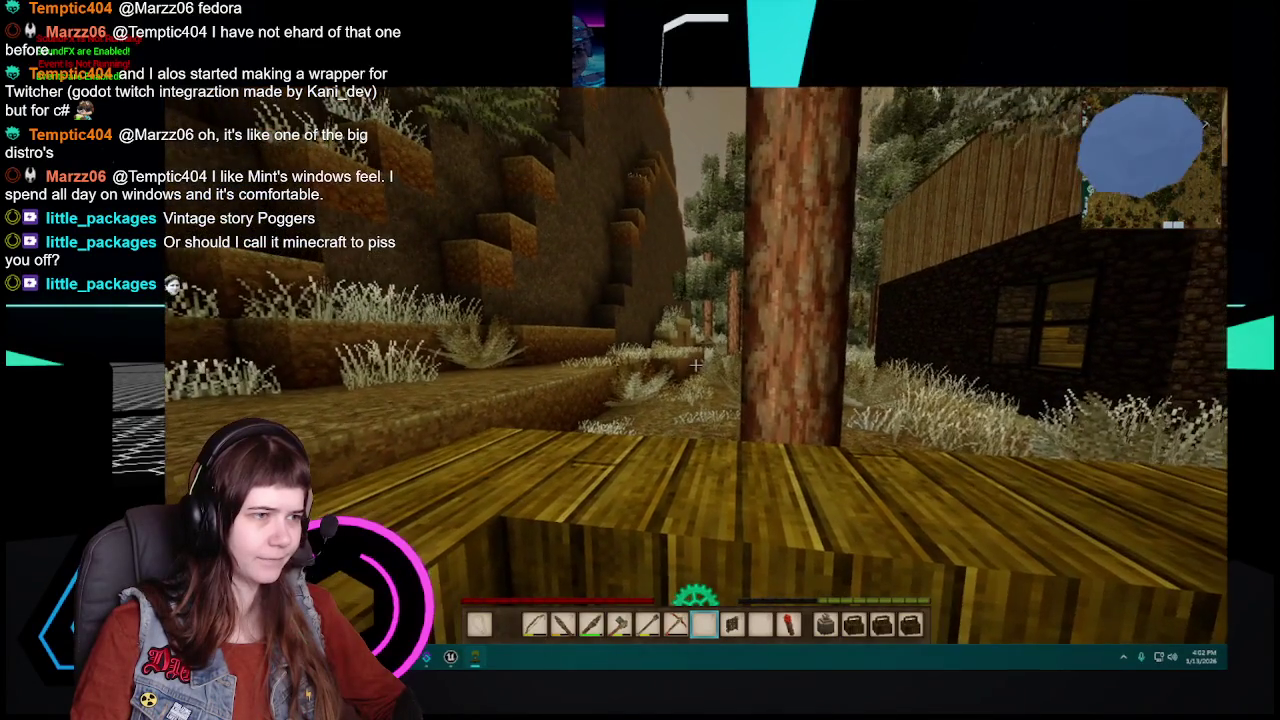
pyautogui.scroll(1, 695, 365)
pyautogui.scroll(2, 695, 365)
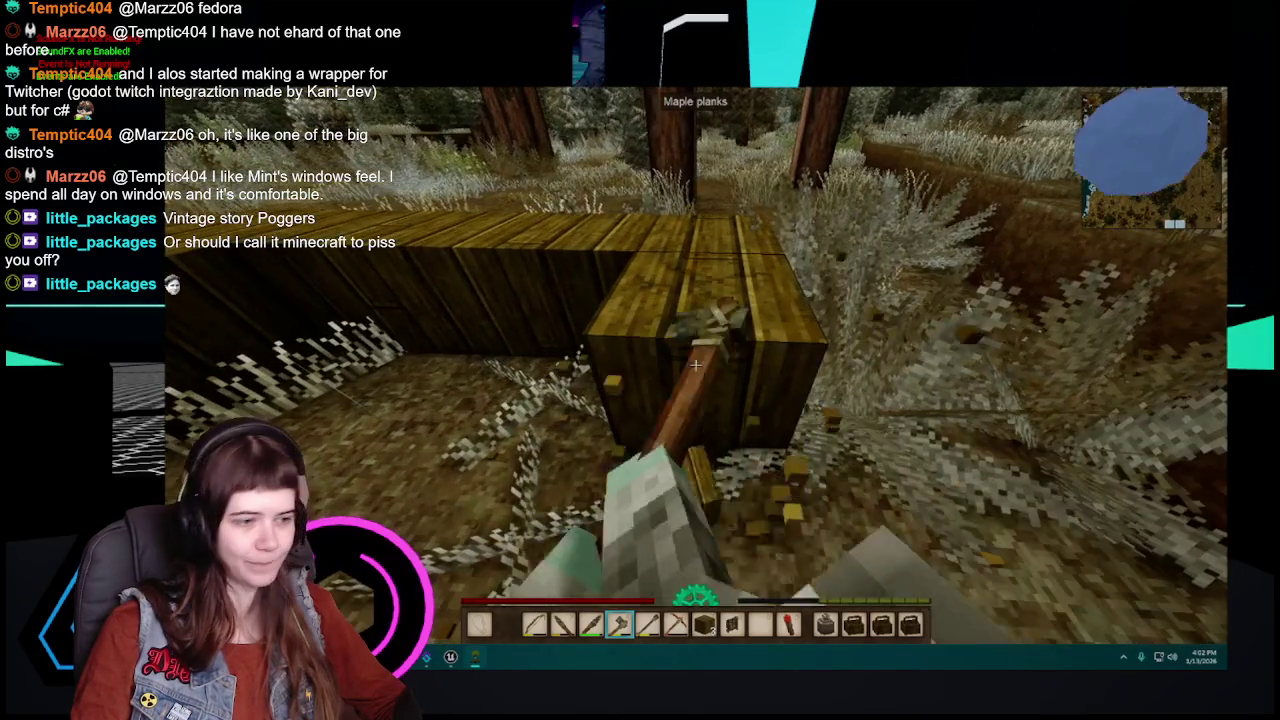
pyautogui.click(695, 365)
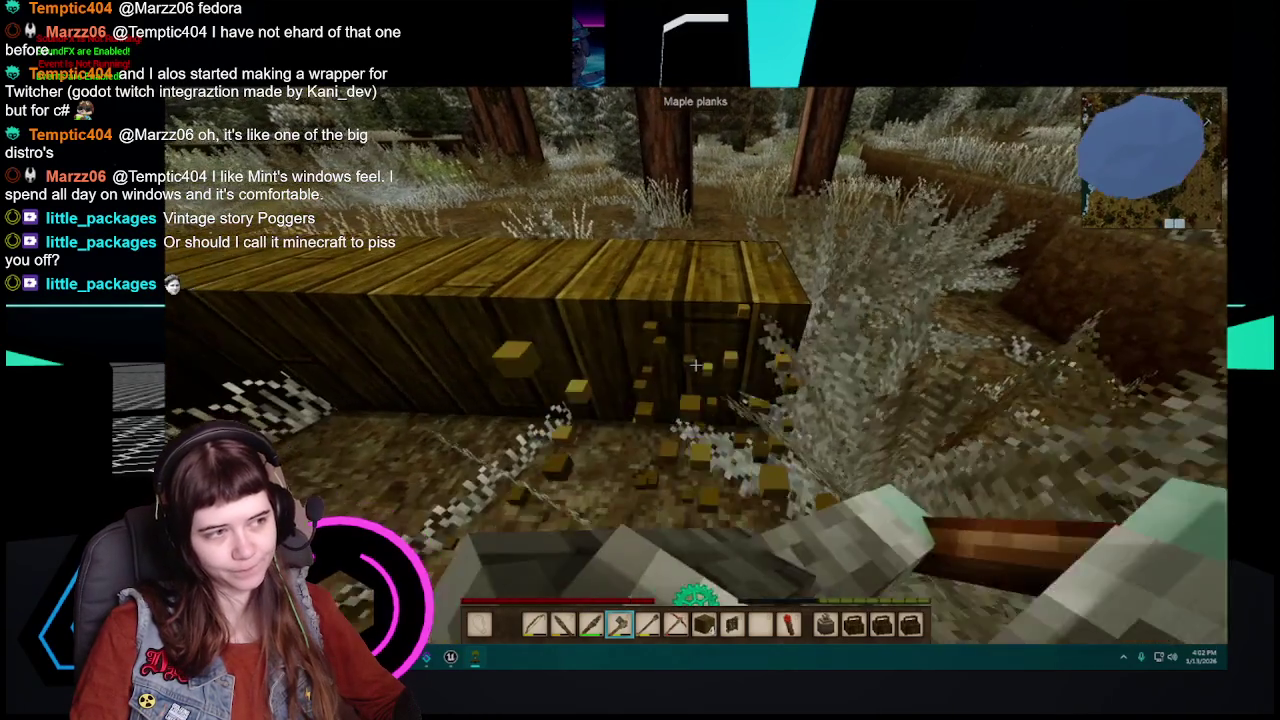
# Step: Place the remaining maple planks back into the low wall
pyautogui.scroll(-1, 695, 365)
pyautogui.scroll(-3, 695, 365)
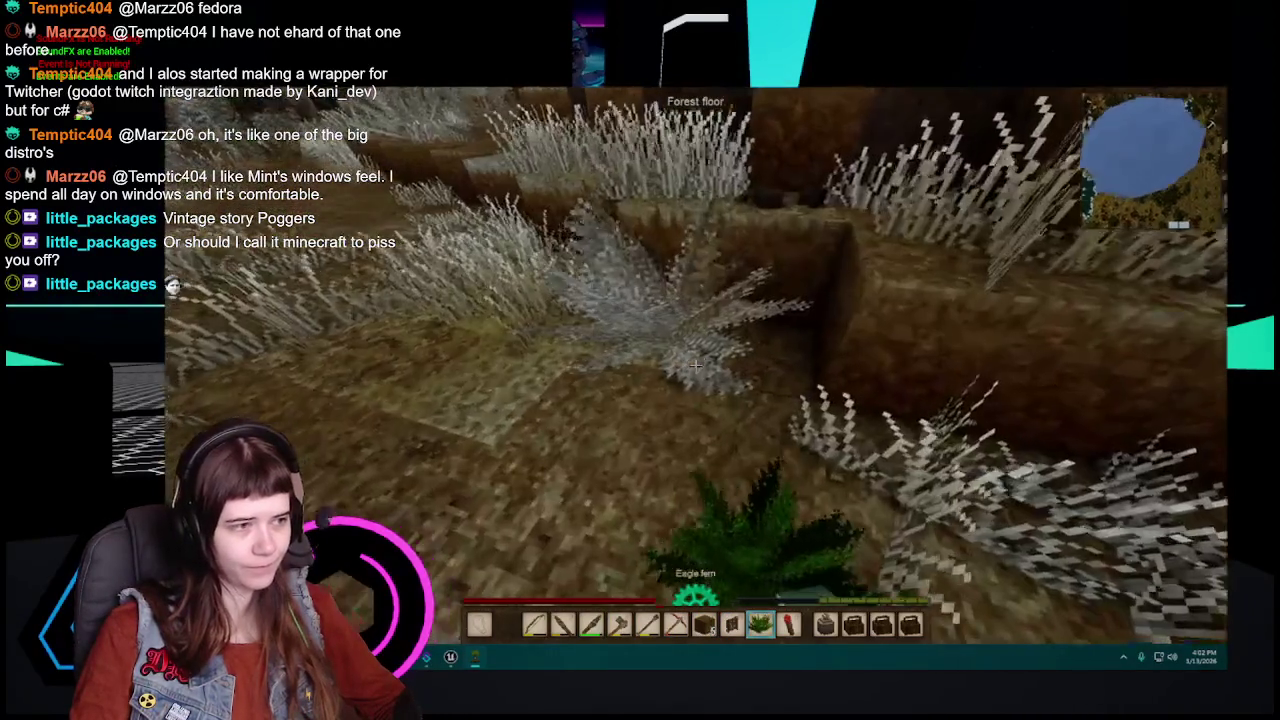
pyautogui.scroll(1, 695, 365)
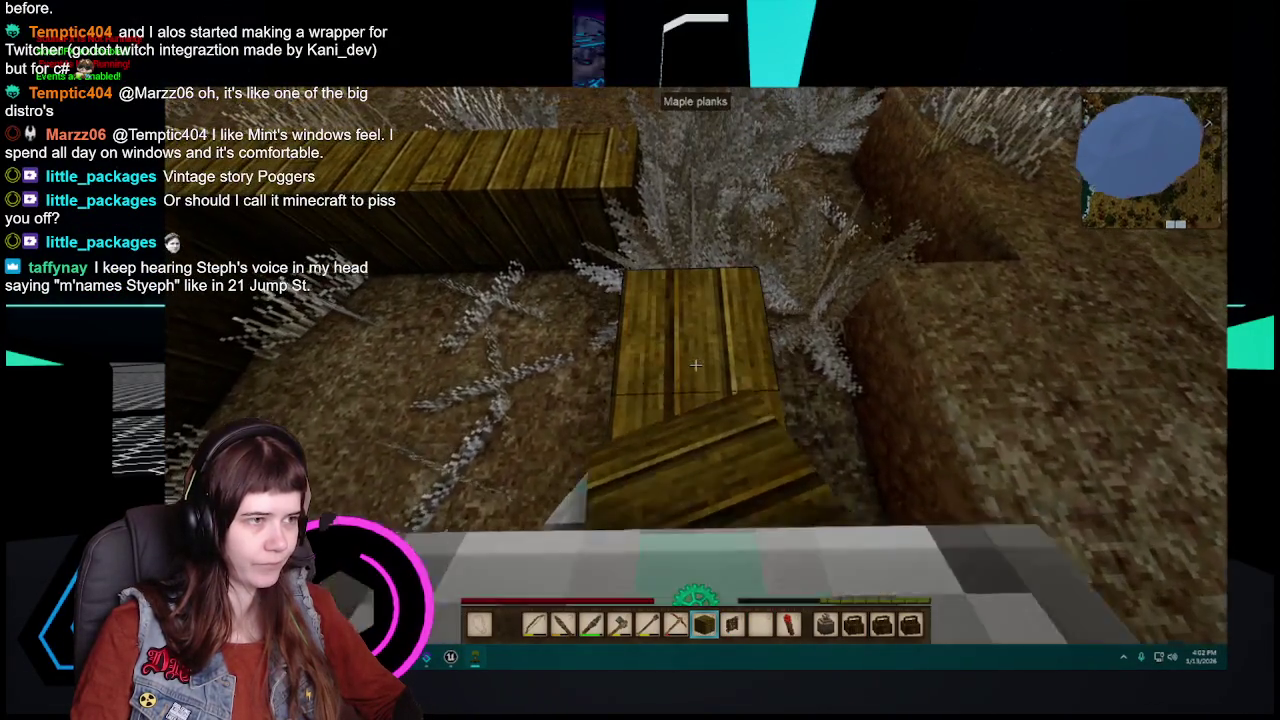
pyautogui.rightClick(695, 365)
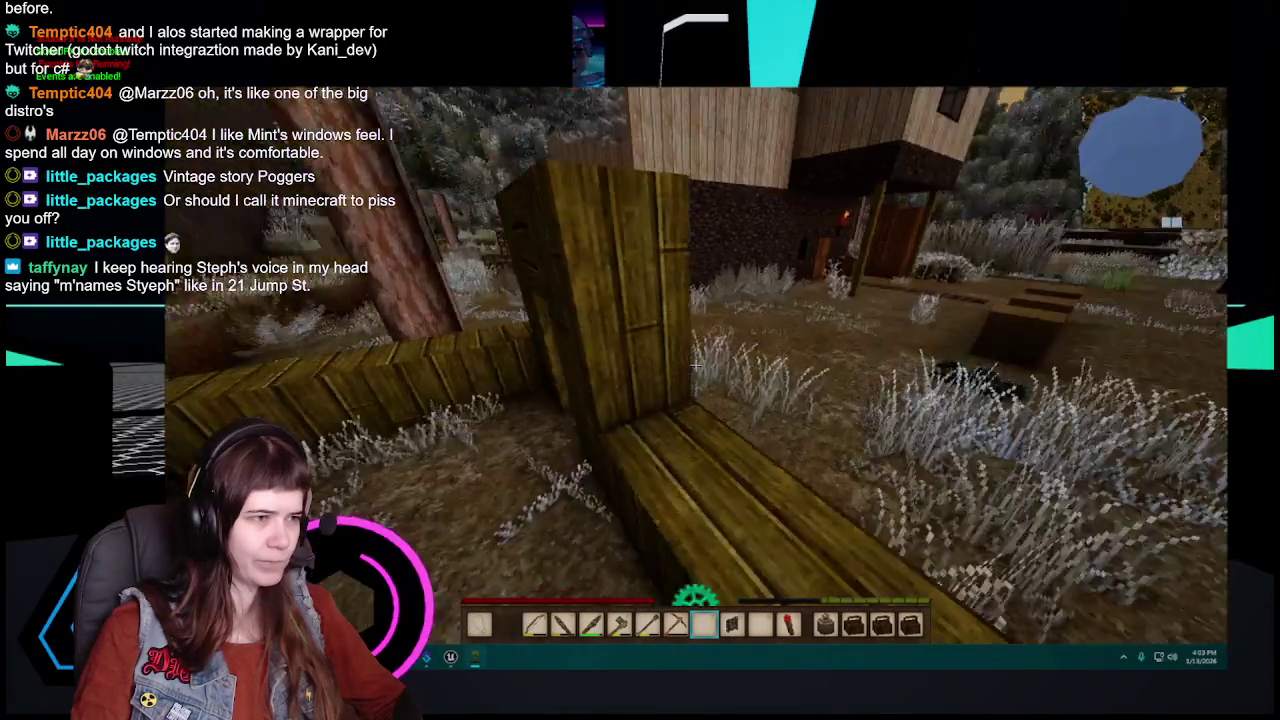
# Step: Break the wattle gate out of the plank doorway and walk through to collect it
pyautogui.scroll(-1, 695, 365)
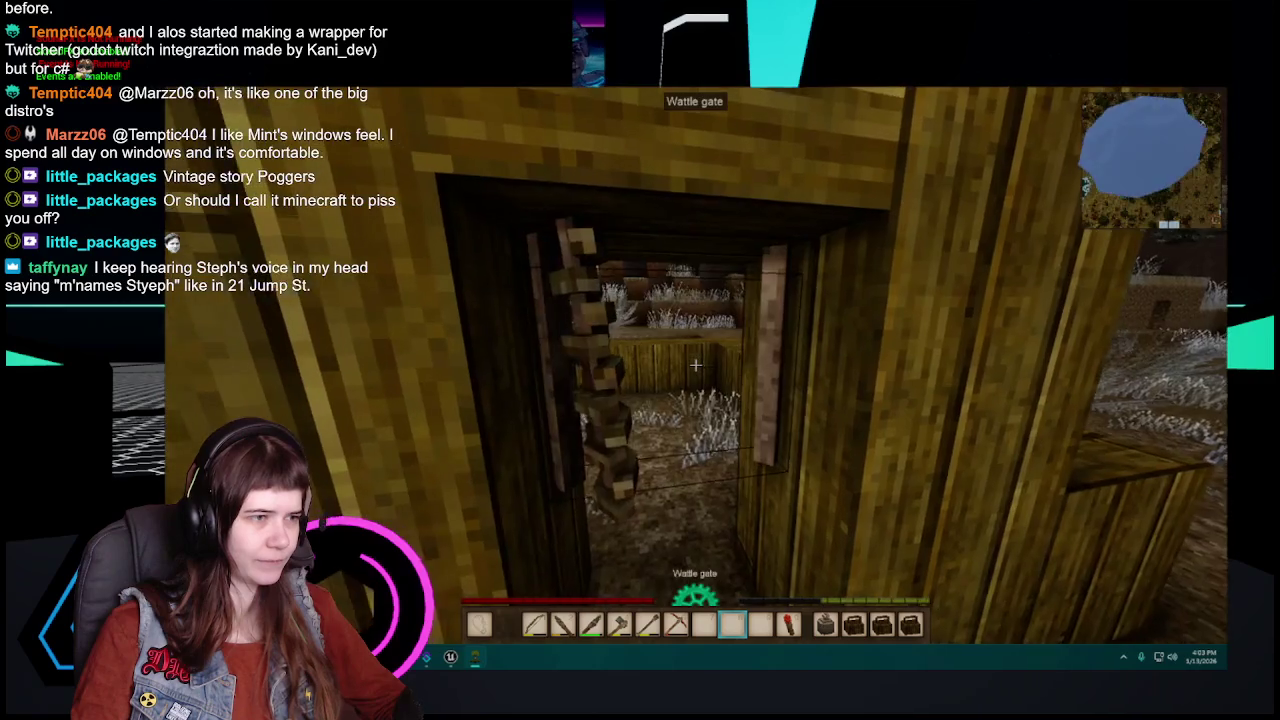
pyautogui.scroll(1, 695, 365)
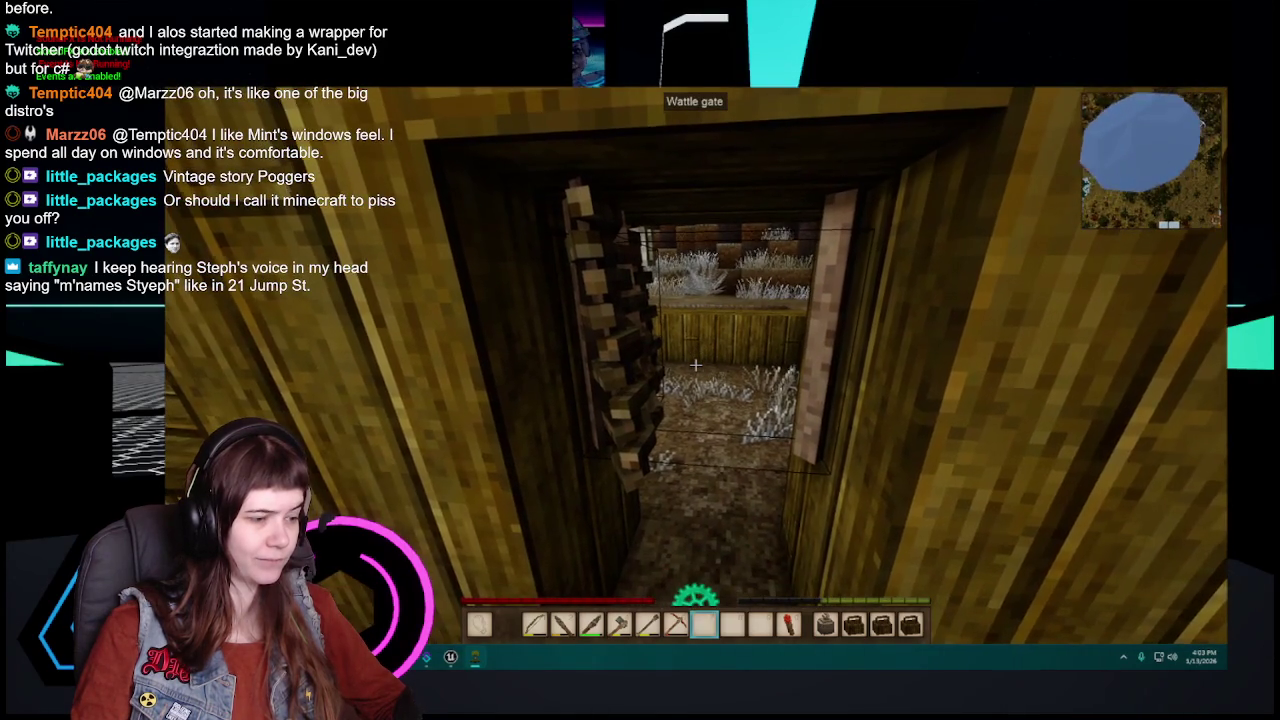
pyautogui.scroll(3, 695, 365)
pyautogui.click(695, 365)
pyautogui.press('w')
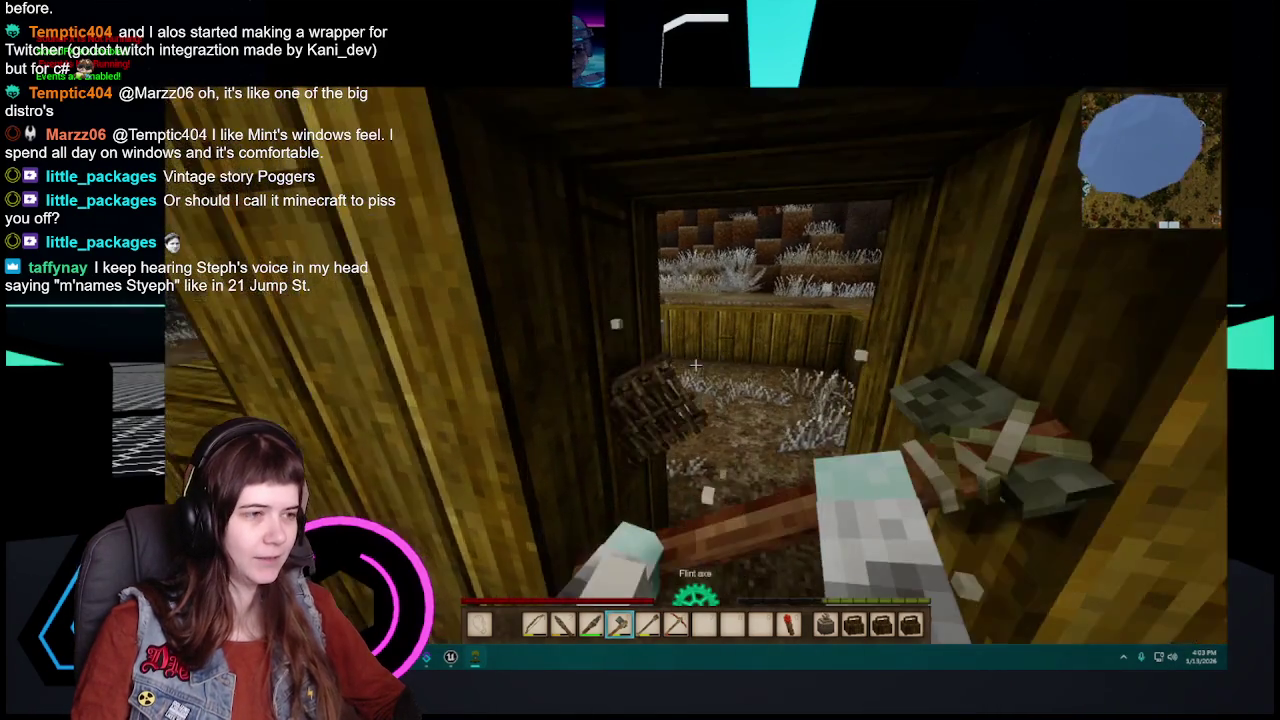
pyautogui.scroll(-3, 695, 365)
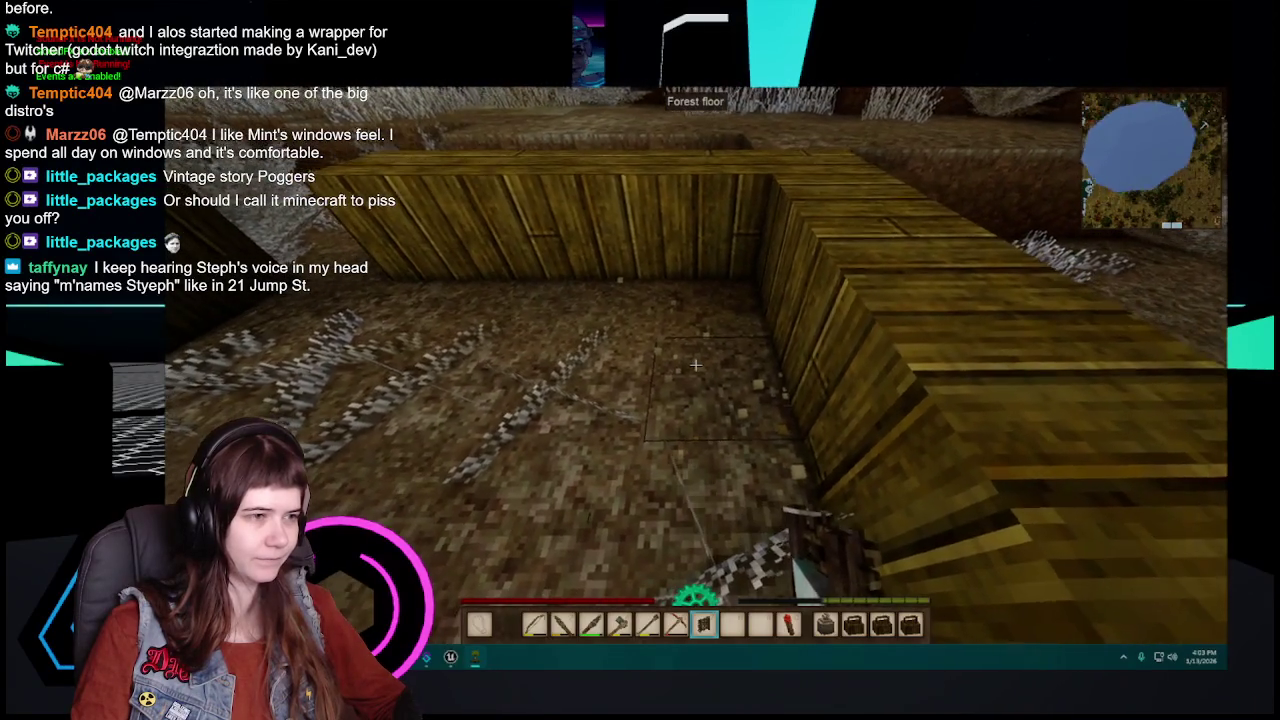
# Step: Walk up to the maple tree beside the block pile with the flint axe in hand
pyautogui.press('w')
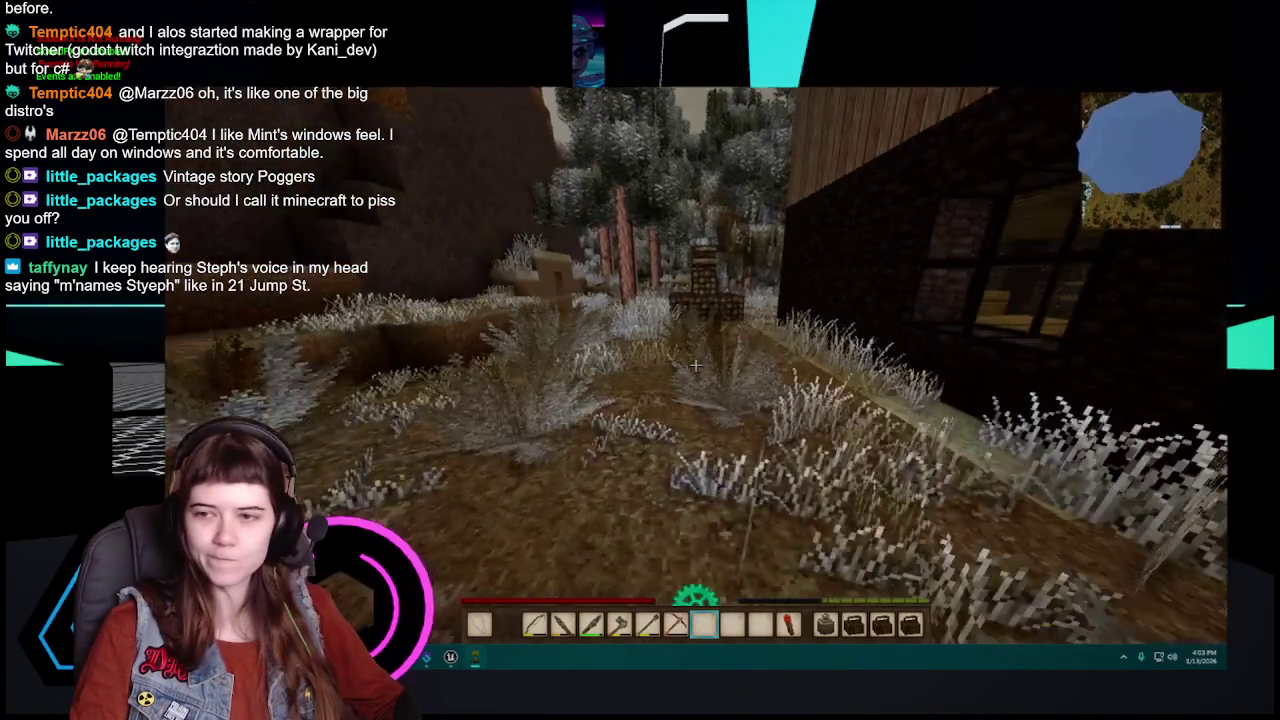
pyautogui.press('w')
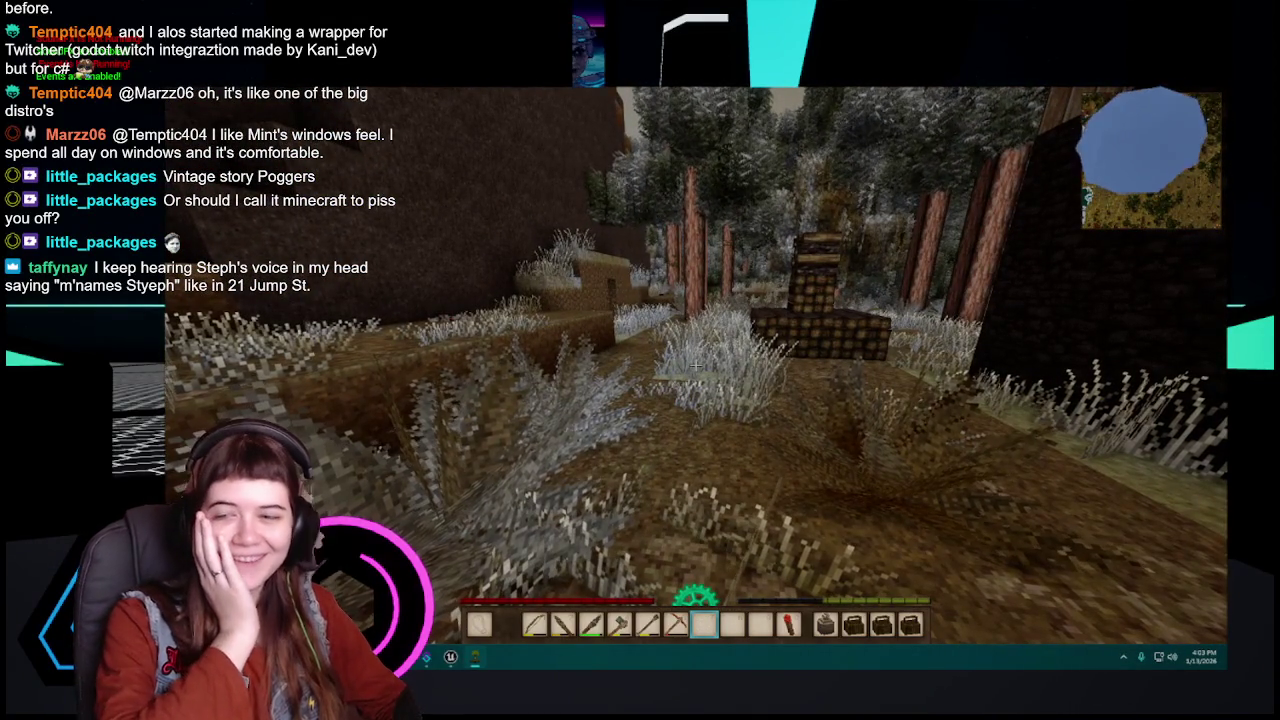
pyautogui.press('w')
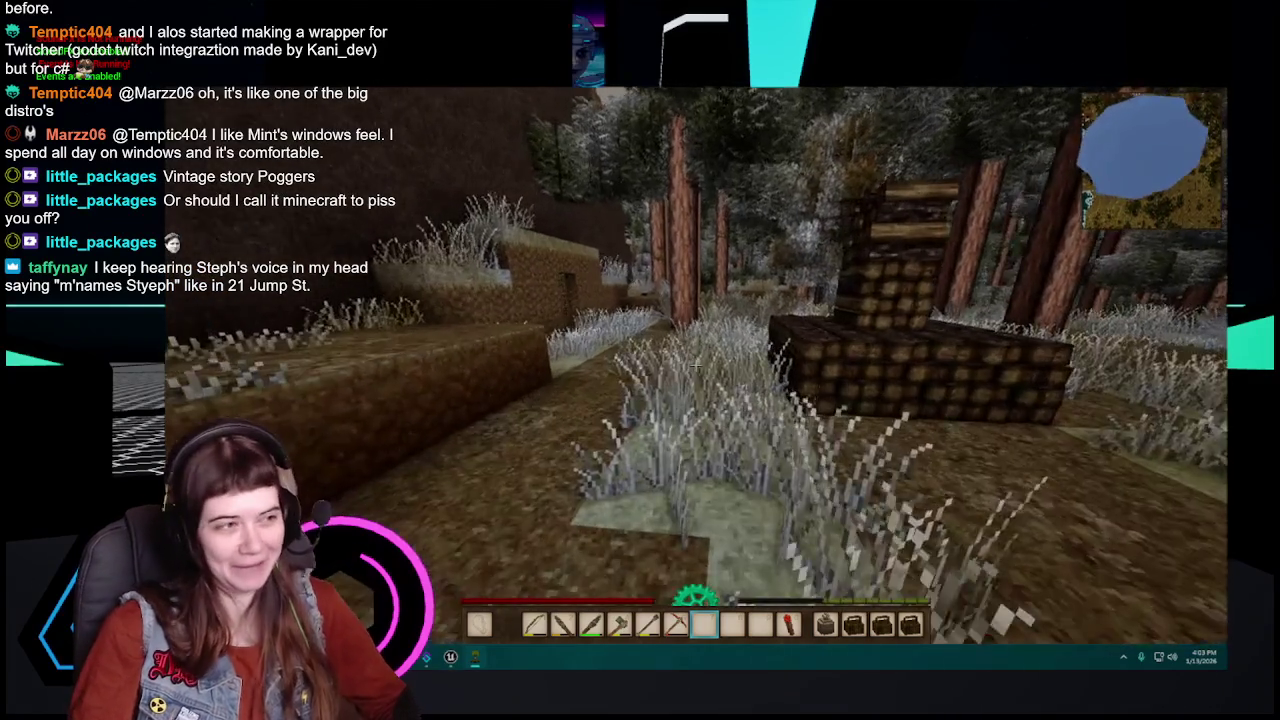
pyautogui.press('4')
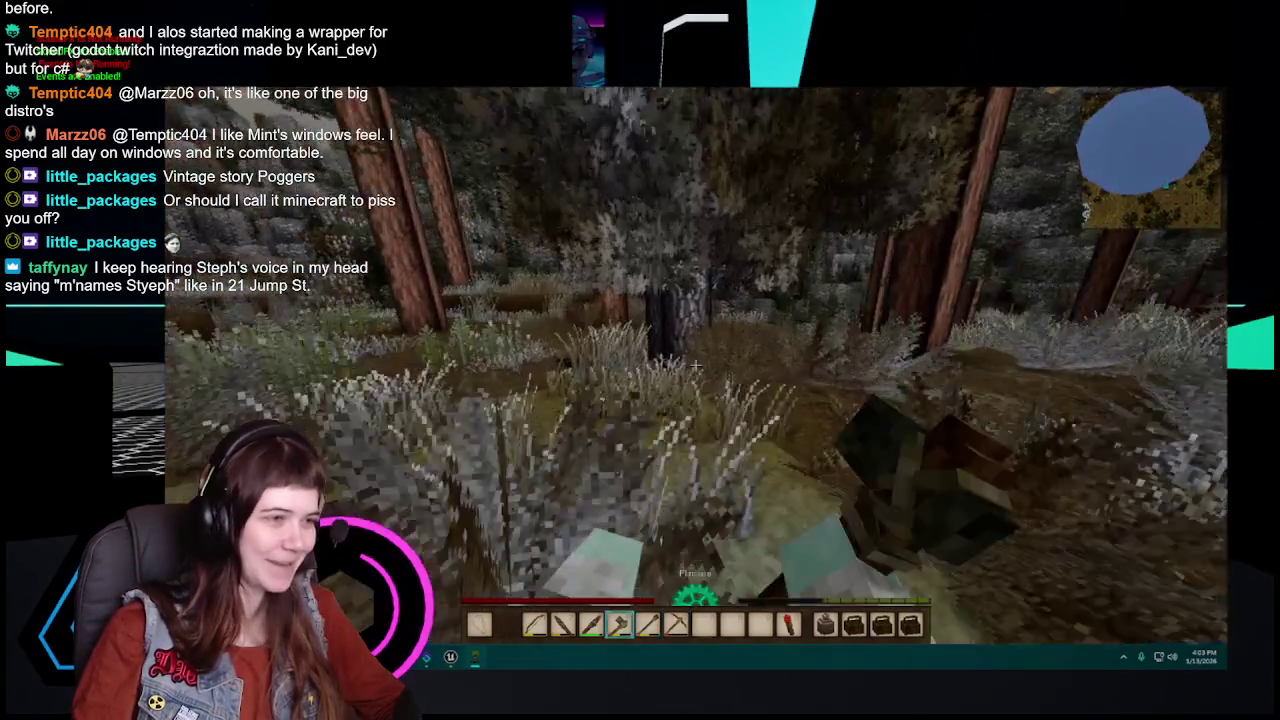
pyautogui.press('w')
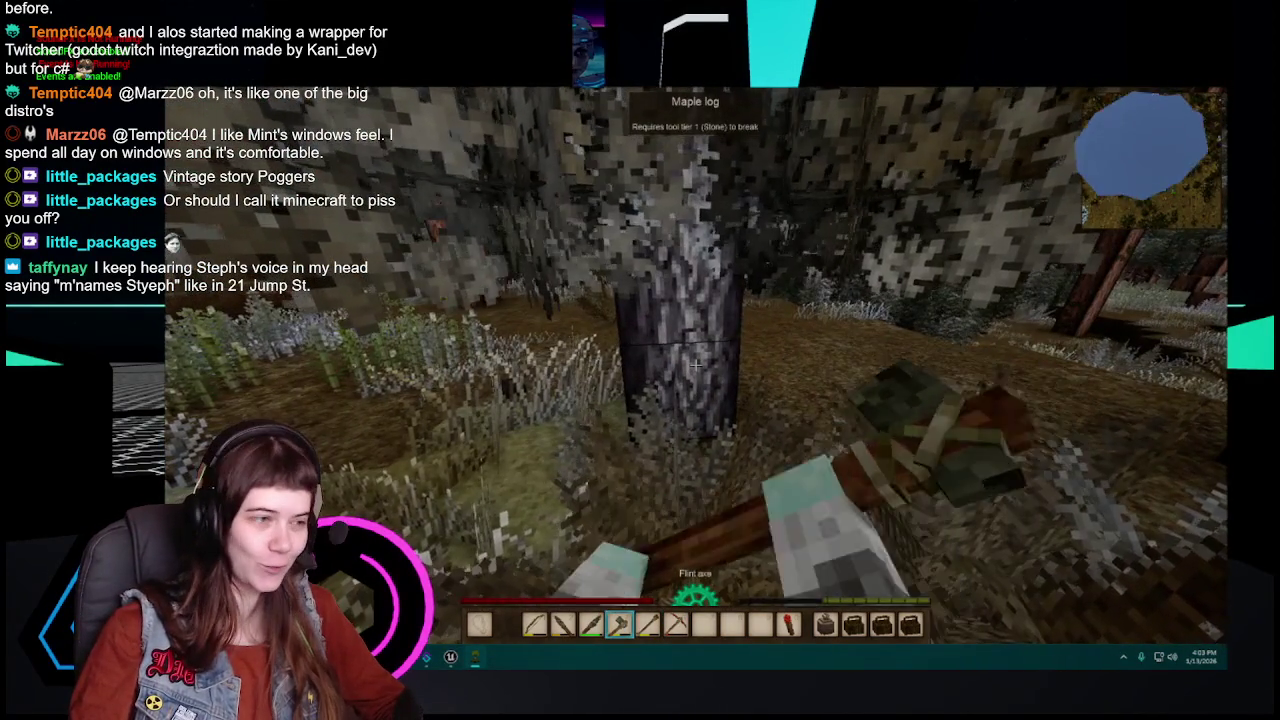
pyautogui.press('w')
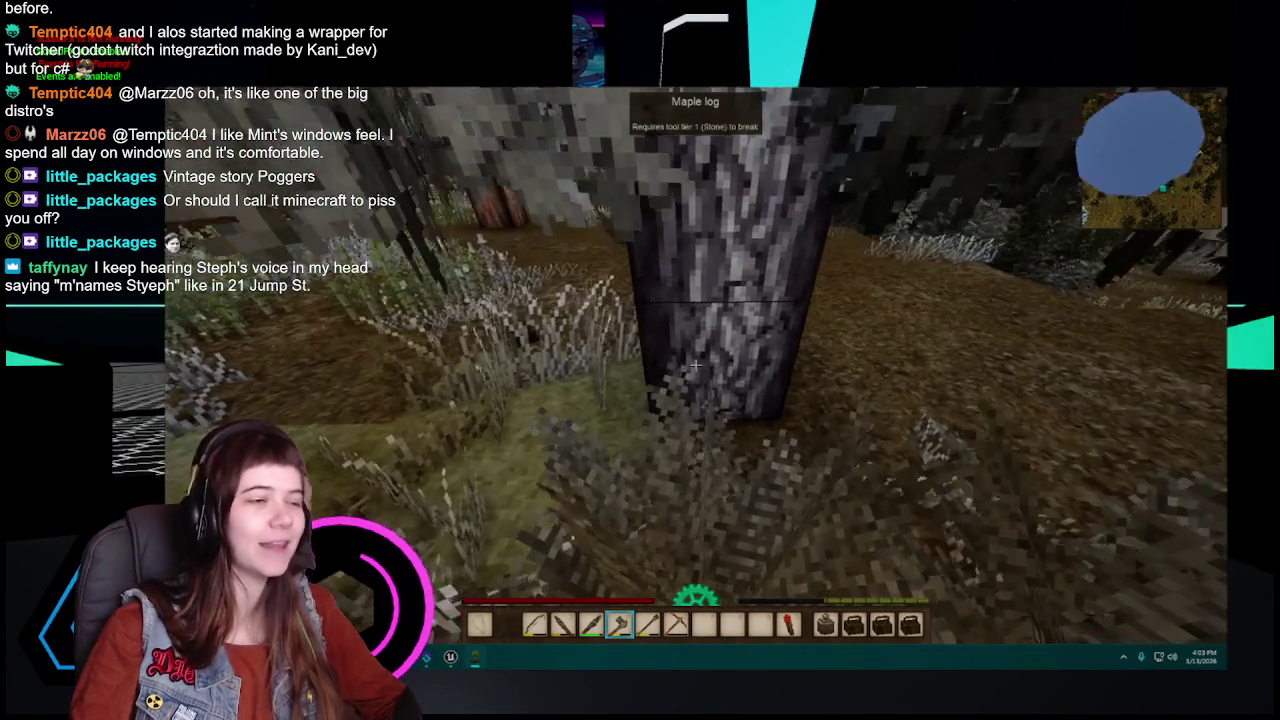
pyautogui.press('w')
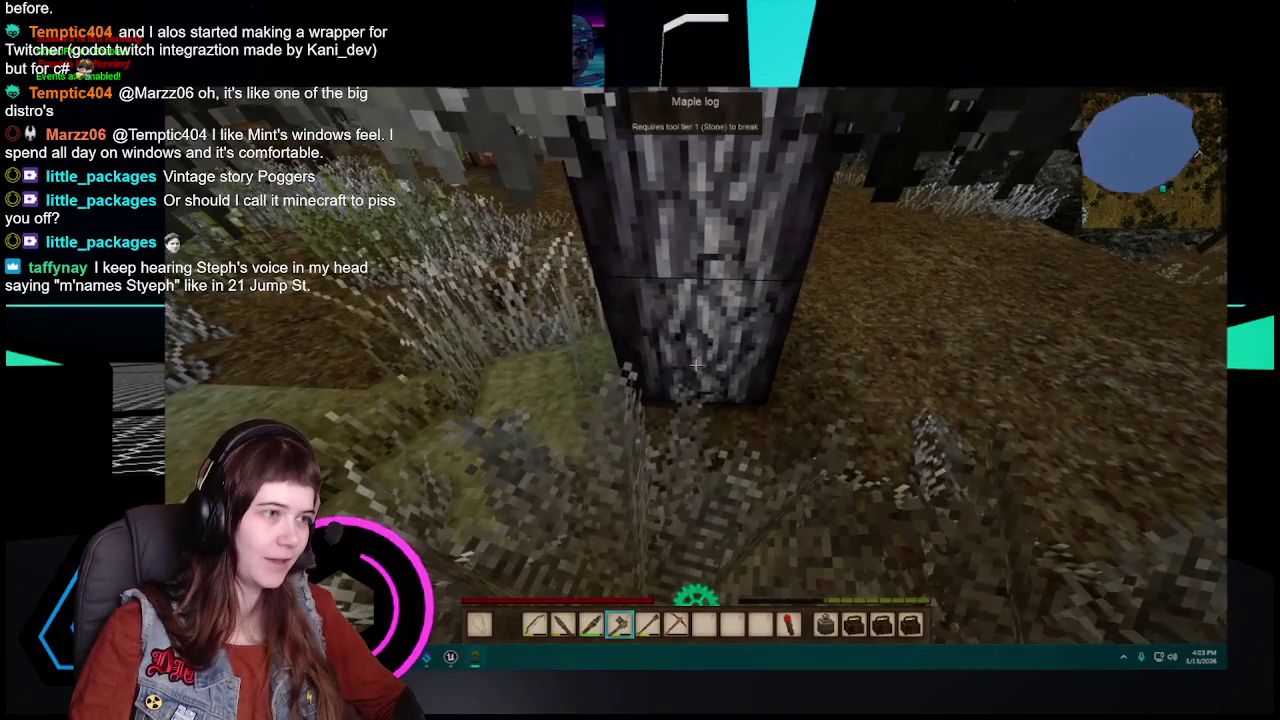
# Step: Chop the maple trunk with the flint axe until the tree falls
pyautogui.click(695, 365)
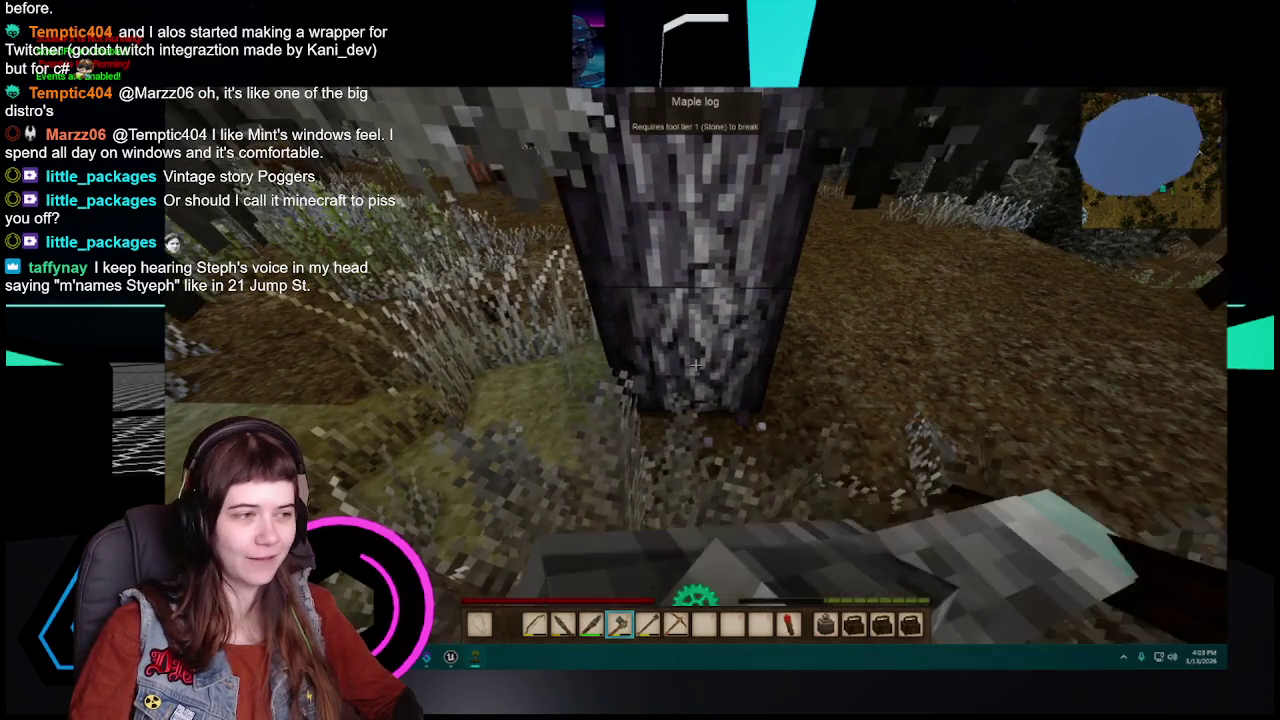
pyautogui.click(695, 365)
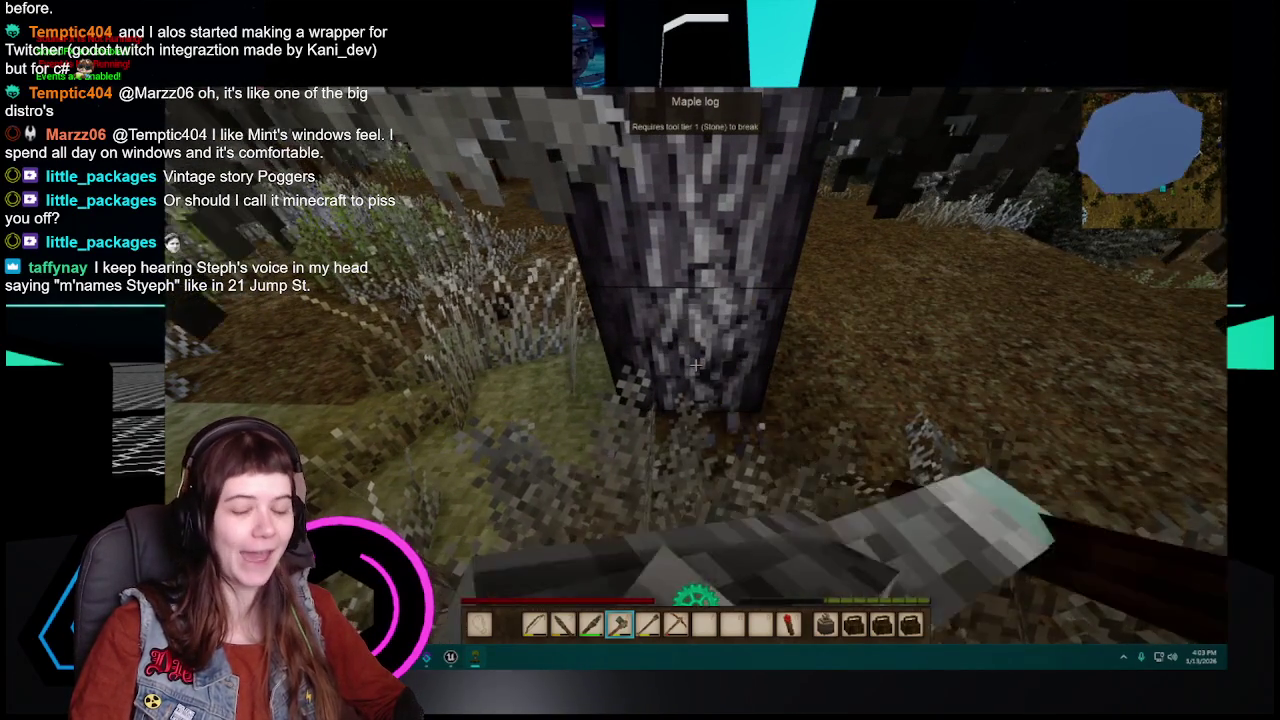
pyautogui.click(695, 365)
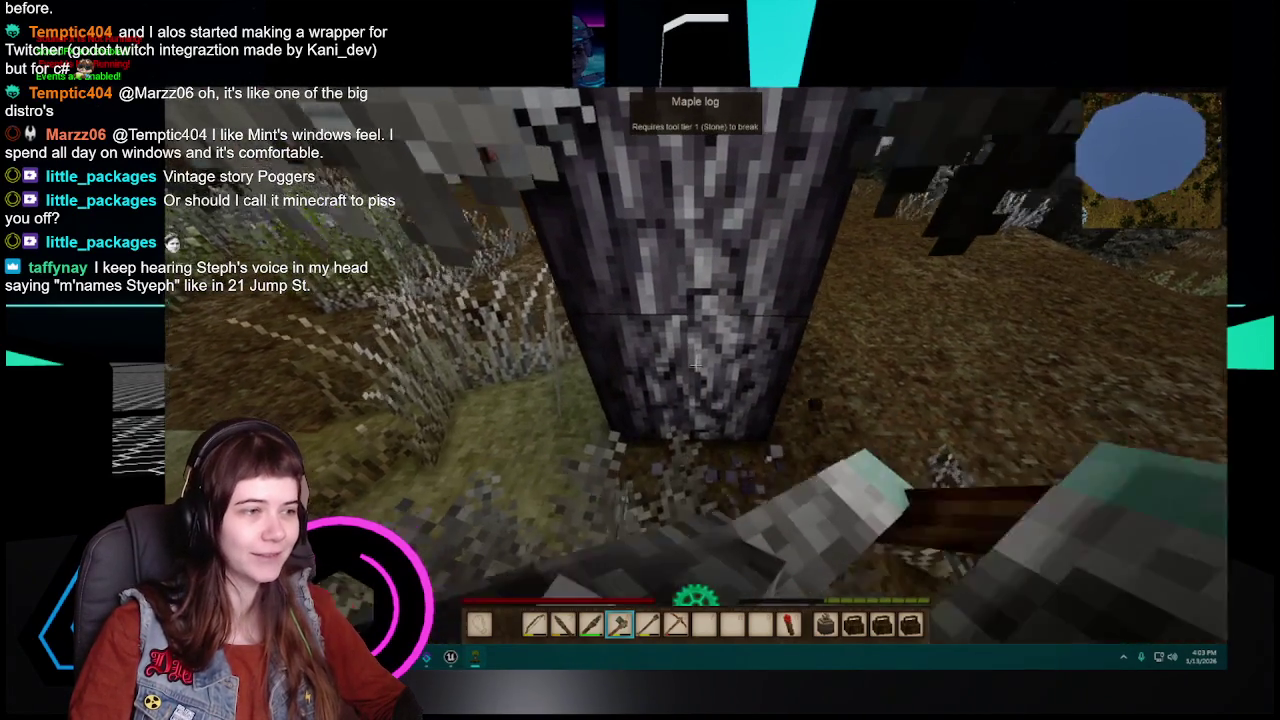
pyautogui.click(695, 365)
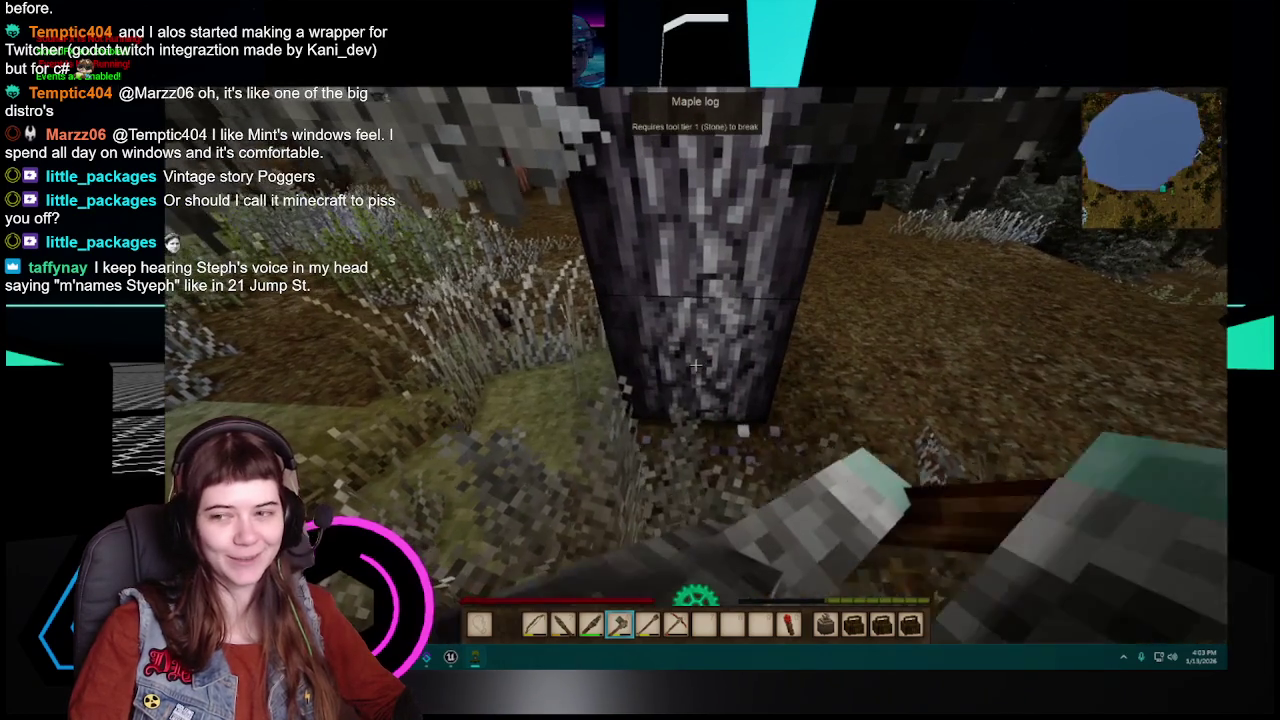
pyautogui.click(695, 365)
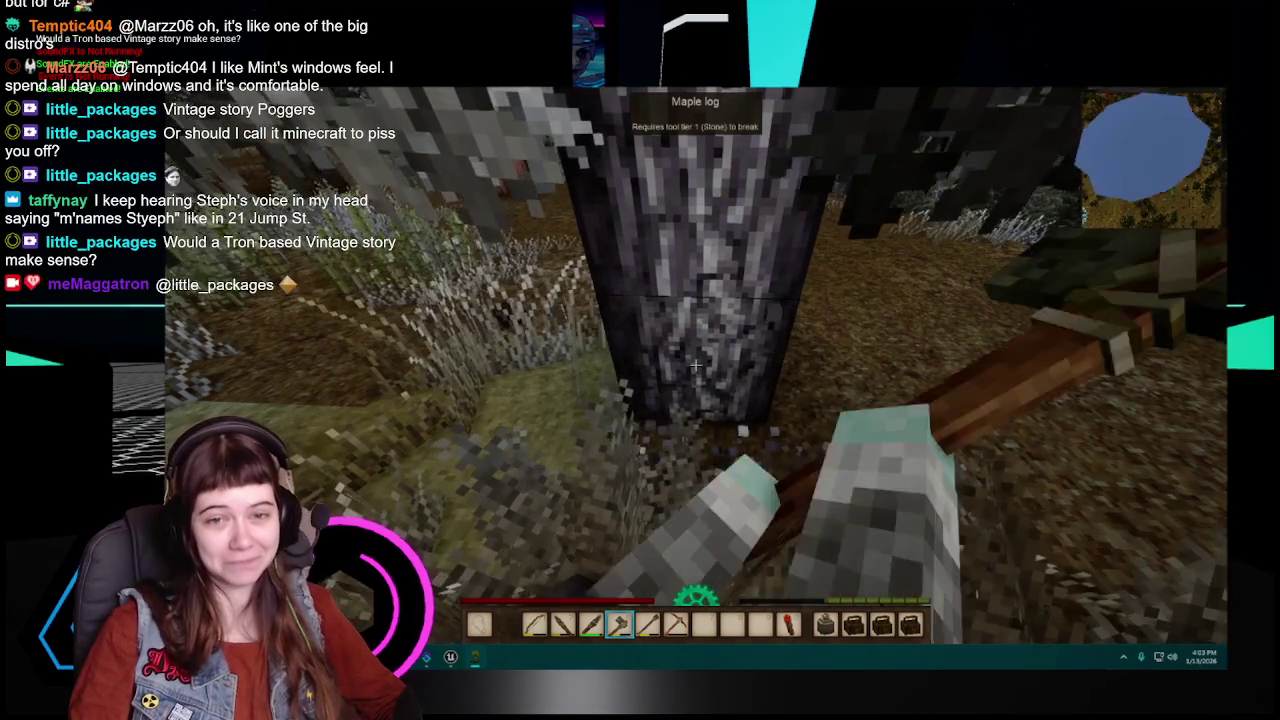
pyautogui.click(695, 365)
pyautogui.click(695, 365)
pyautogui.click(695, 365)
pyautogui.click(695, 365)
pyautogui.click(695, 365)
pyautogui.click(695, 365)
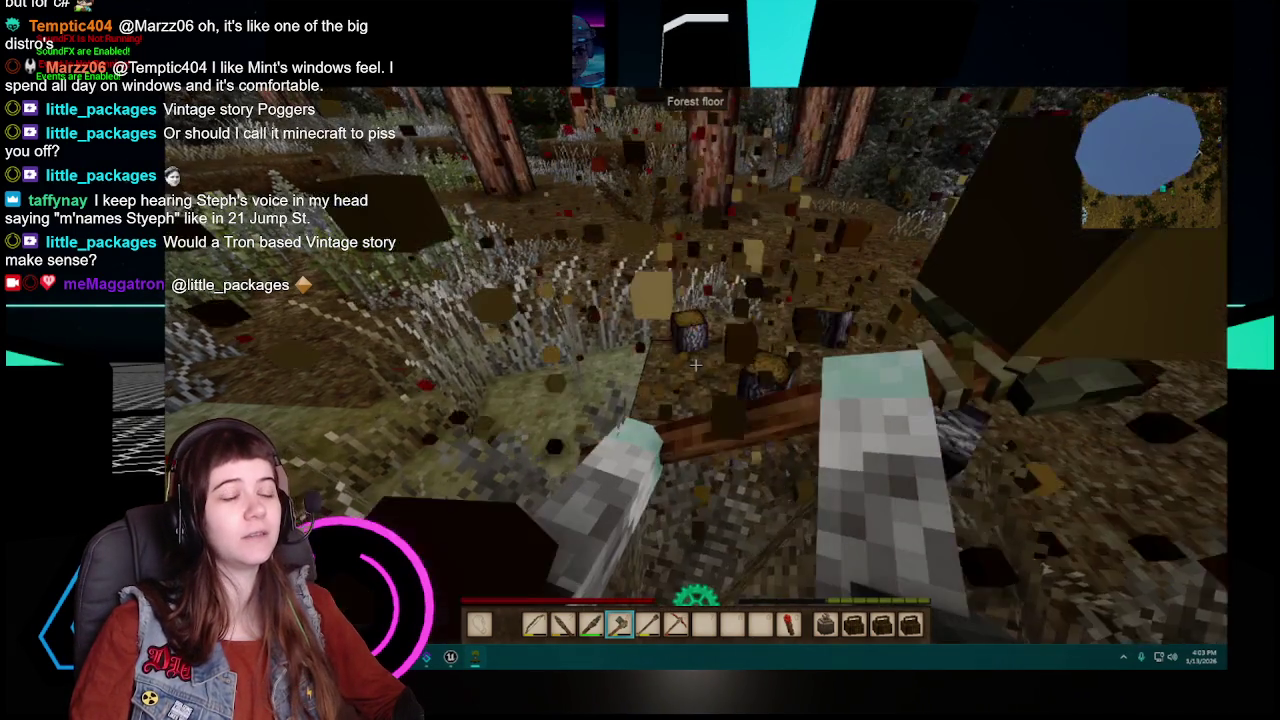